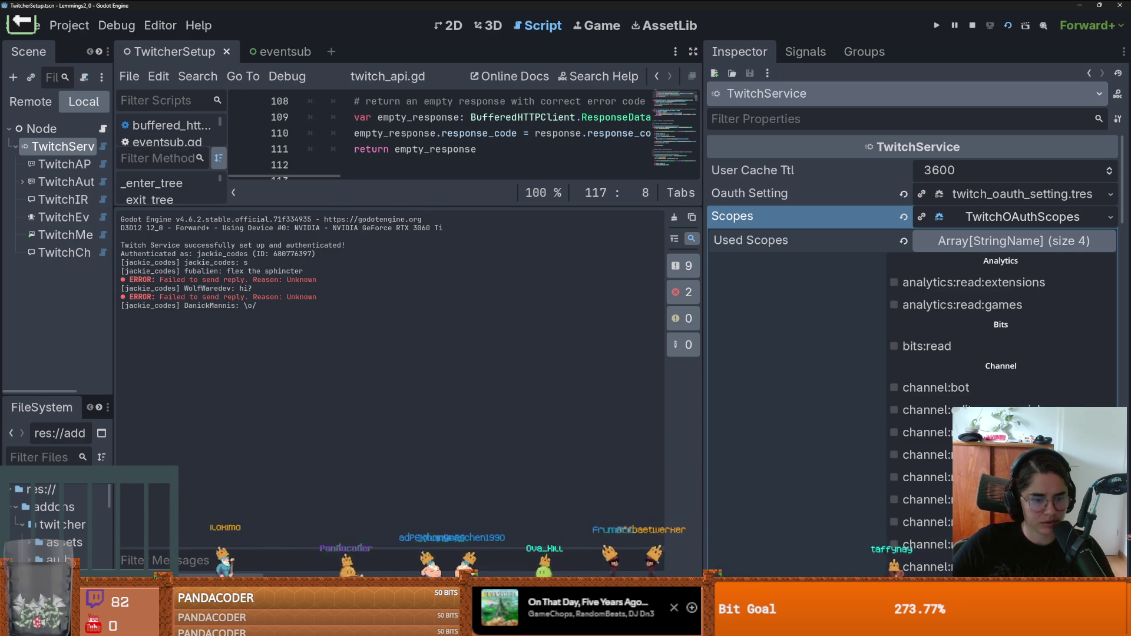
# Step: Open the Debugger's error list and inspect the missing user:write:chat scope error
pyautogui.click(177, 583)
pyautogui.click(361, 539)
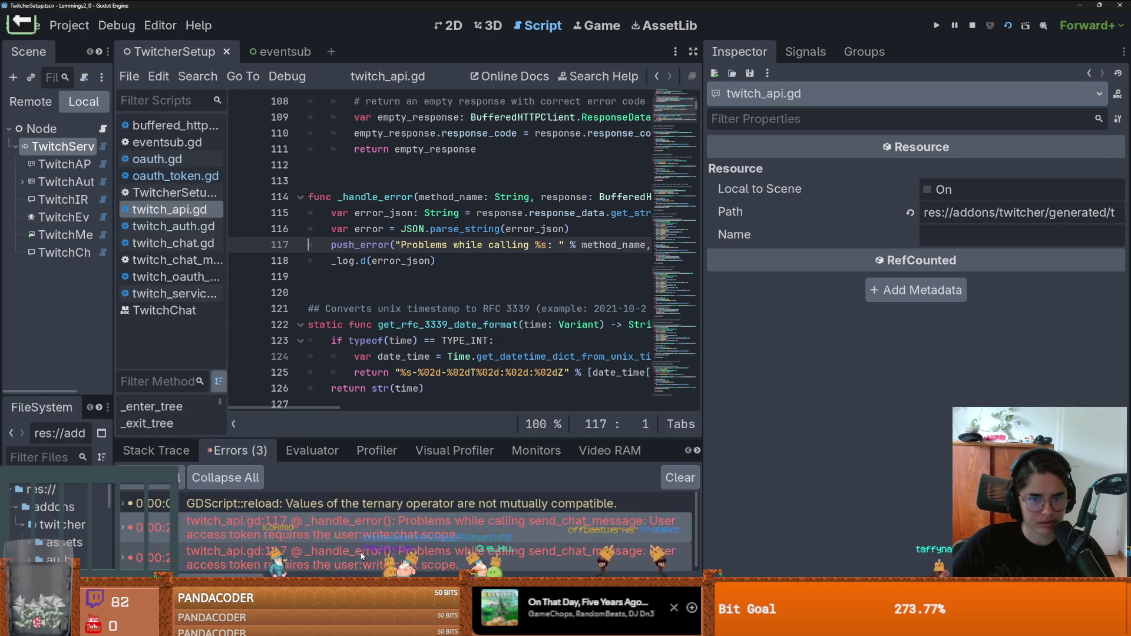
pyautogui.scroll(-1, 357, 542)
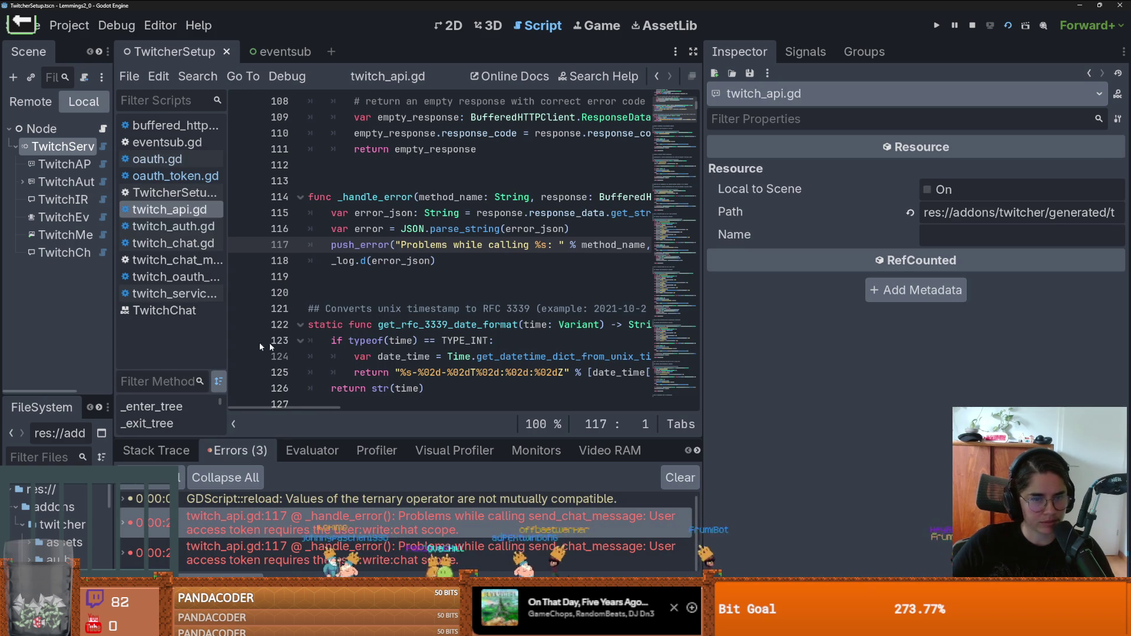
# Step: Review the TwitchService node's Scopes list and relaunch the game
pyautogui.click(64, 146)
pyautogui.scroll(-15, 888, 338)
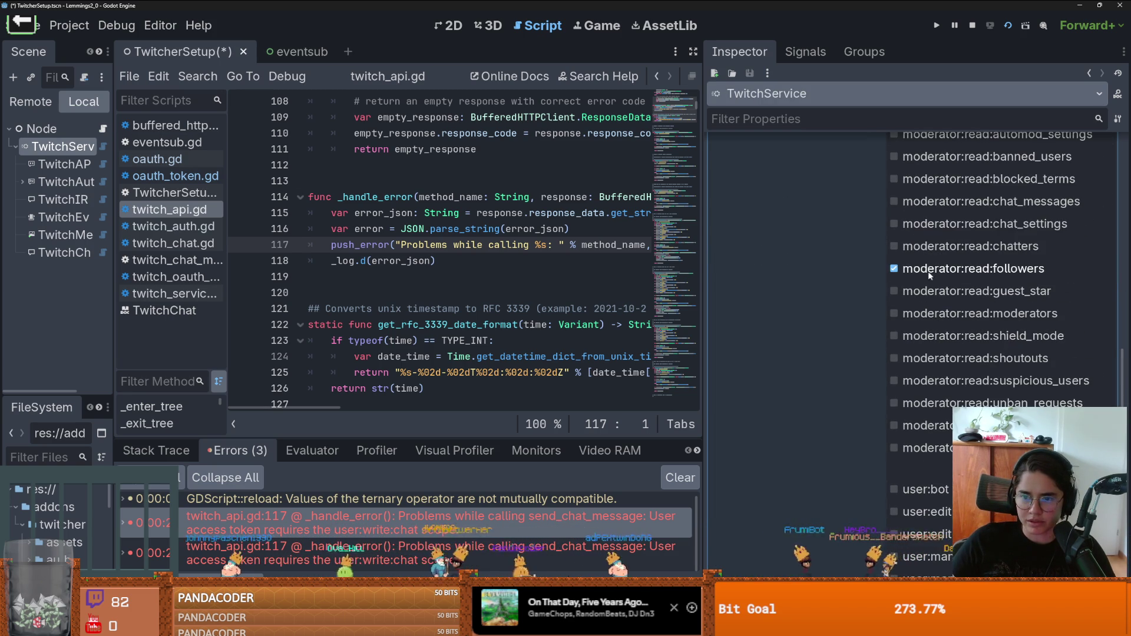
pyautogui.scroll(-5, 832, 362)
pyautogui.scroll(-5, 832, 364)
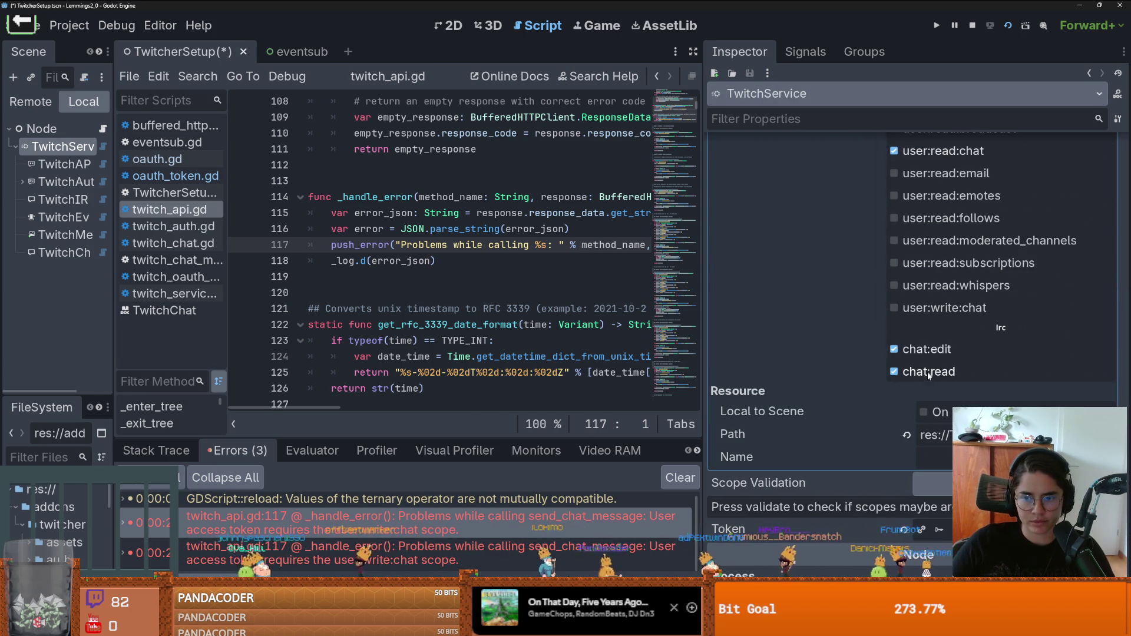
pyautogui.scroll(2, 906, 383)
pyautogui.moveTo(925, 270)
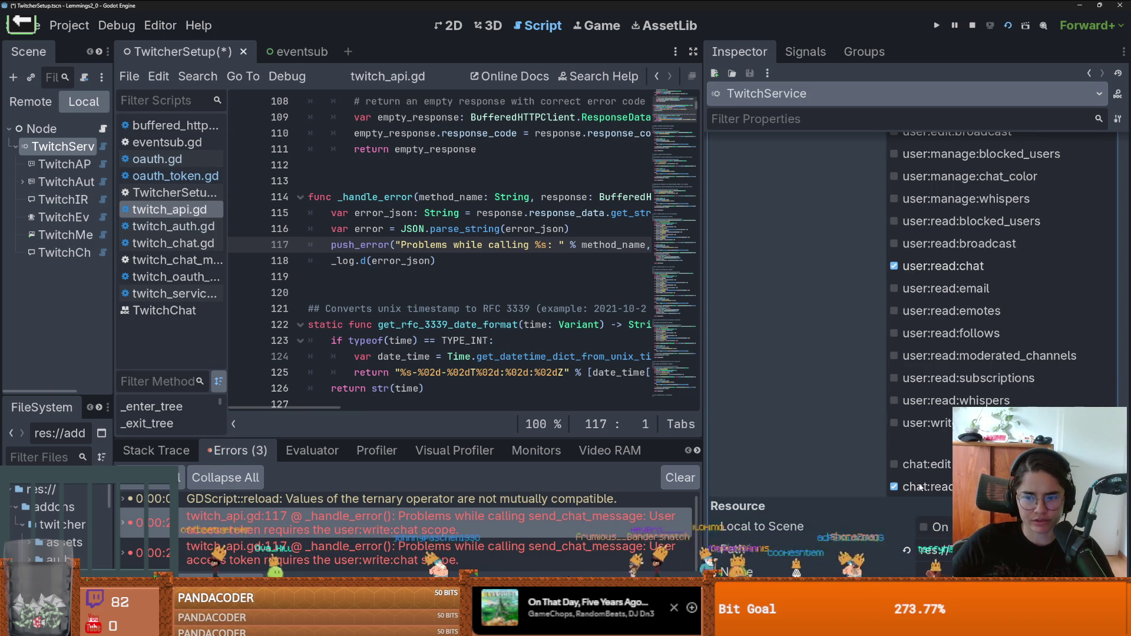
pyautogui.click(1008, 26)
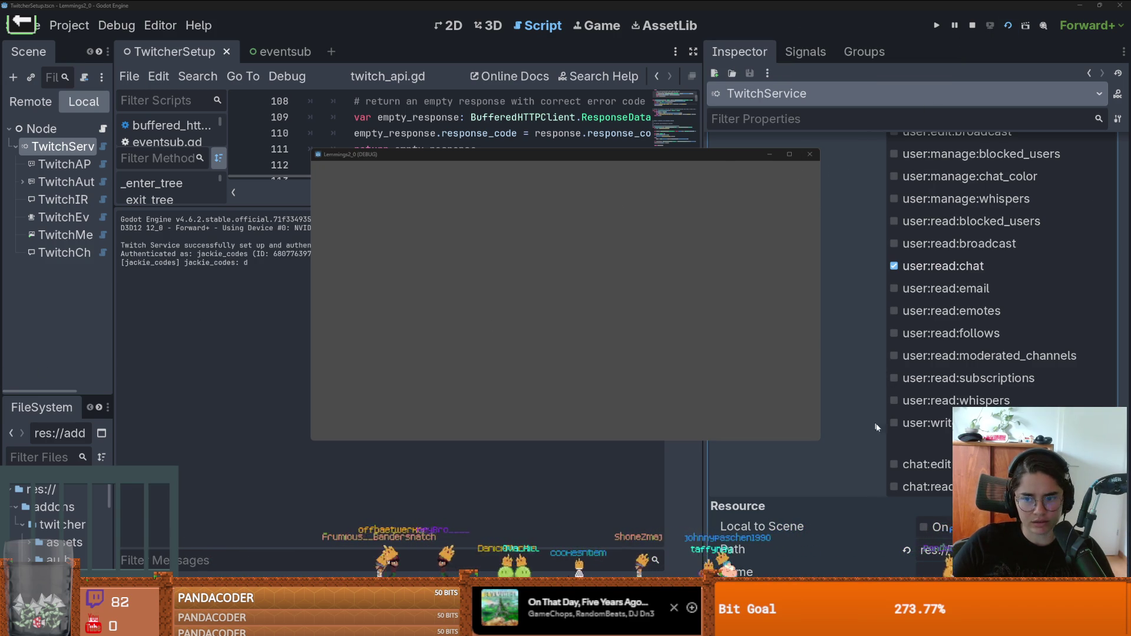
# Step: Turn off the user:read:chat scope and rerun the game
pyautogui.click(861, 327)
pyautogui.scroll(10, 864, 359)
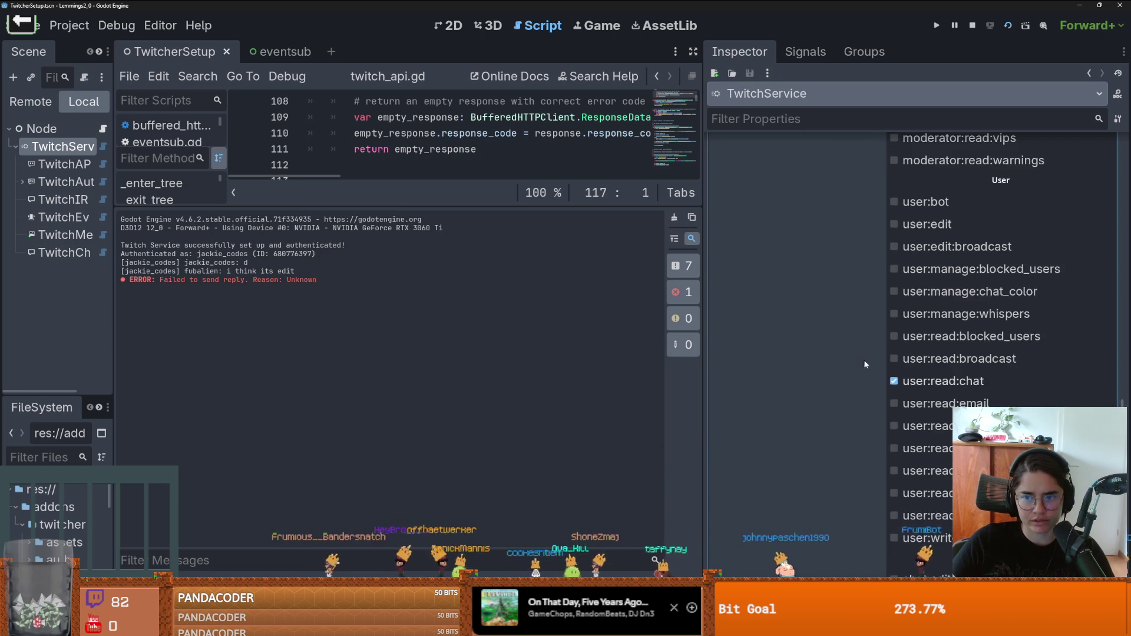
pyautogui.scroll(3, 890, 380)
pyautogui.scroll(-12, 890, 380)
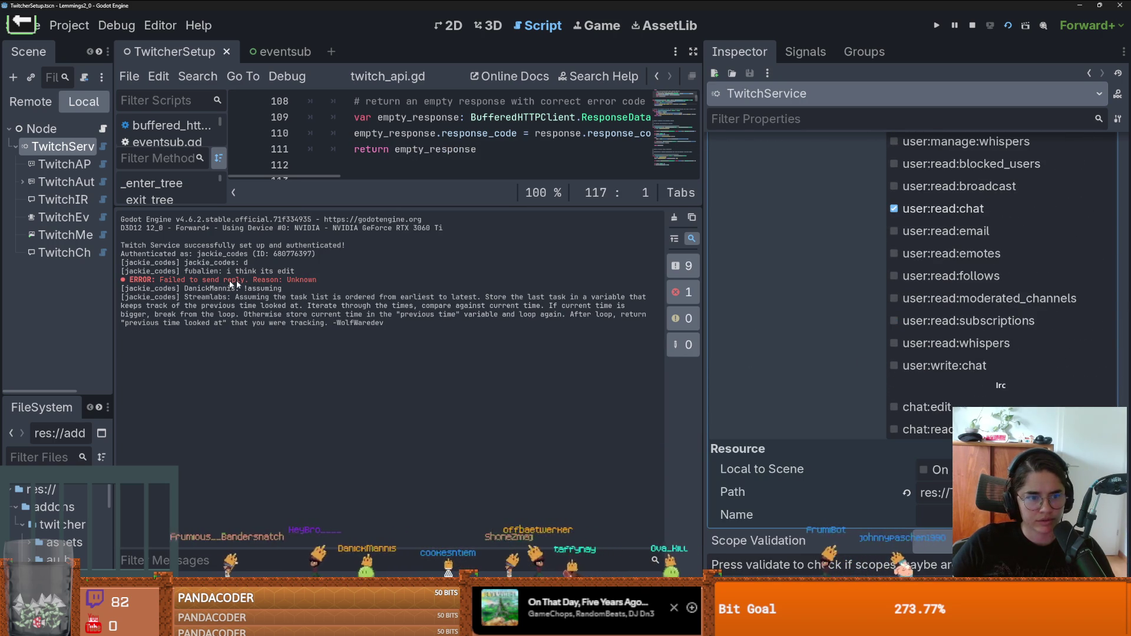
pyautogui.scroll(1, 830, 303)
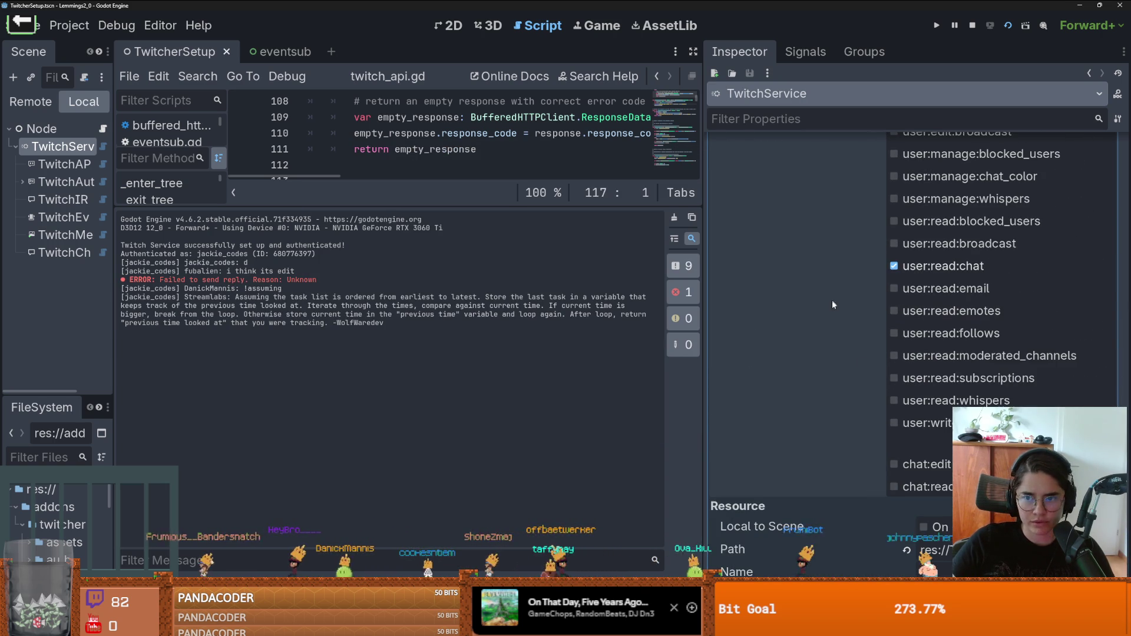
pyautogui.click(894, 267)
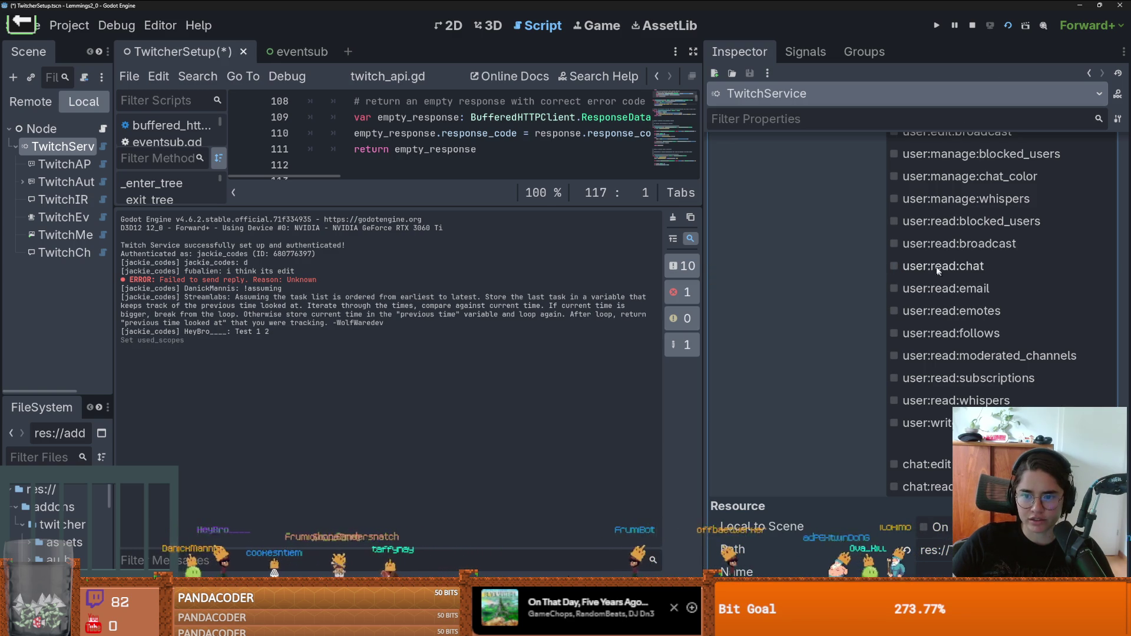
pyautogui.click(1008, 25)
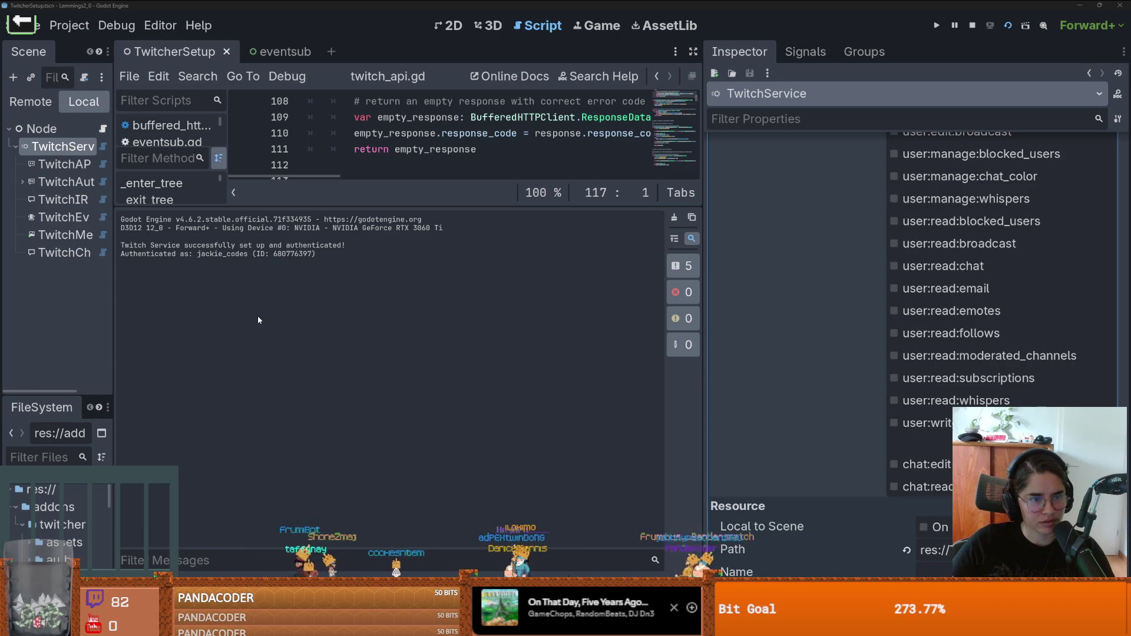
# Step: Toggle another TwitchService scope and restart the game
pyautogui.click(921, 274)
pyautogui.scroll(5, 943, 389)
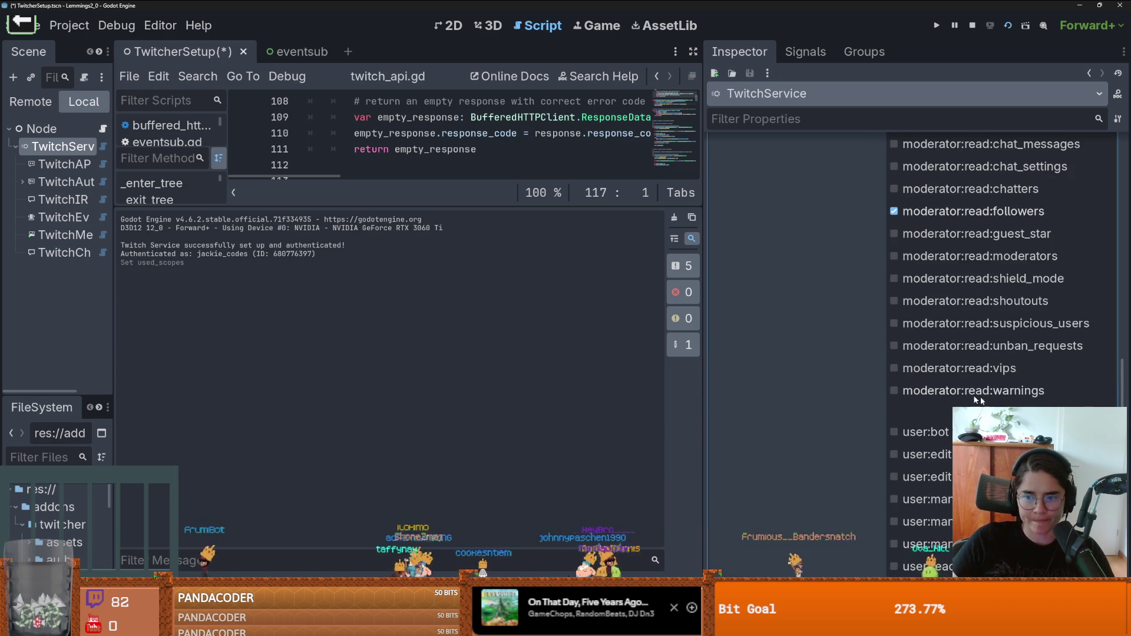
pyautogui.click(448, 324)
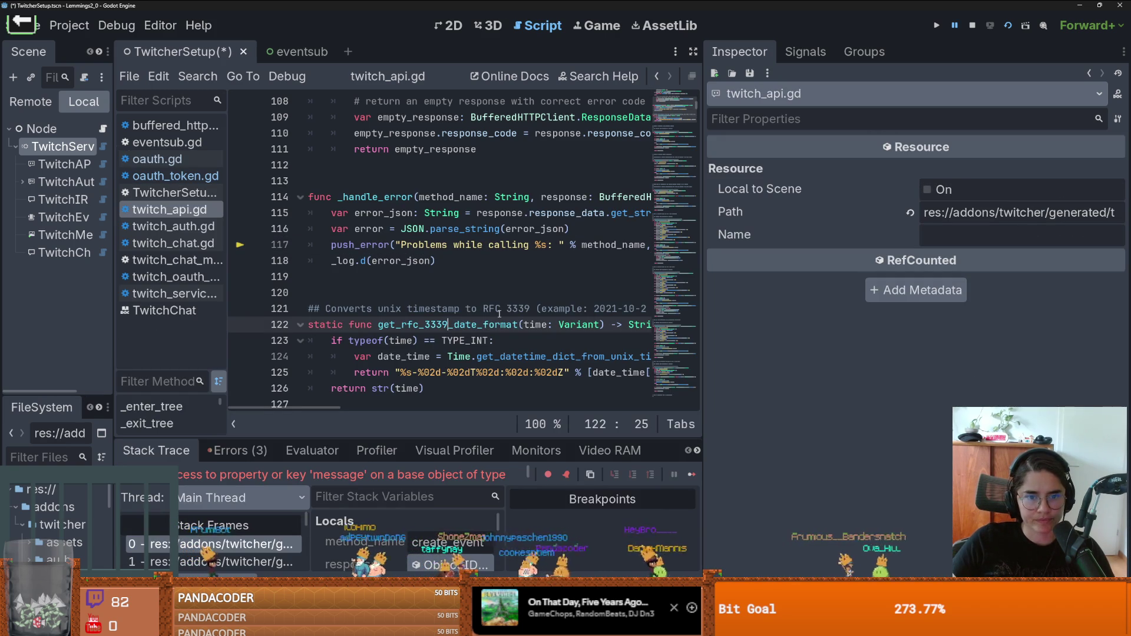
pyautogui.click(1008, 26)
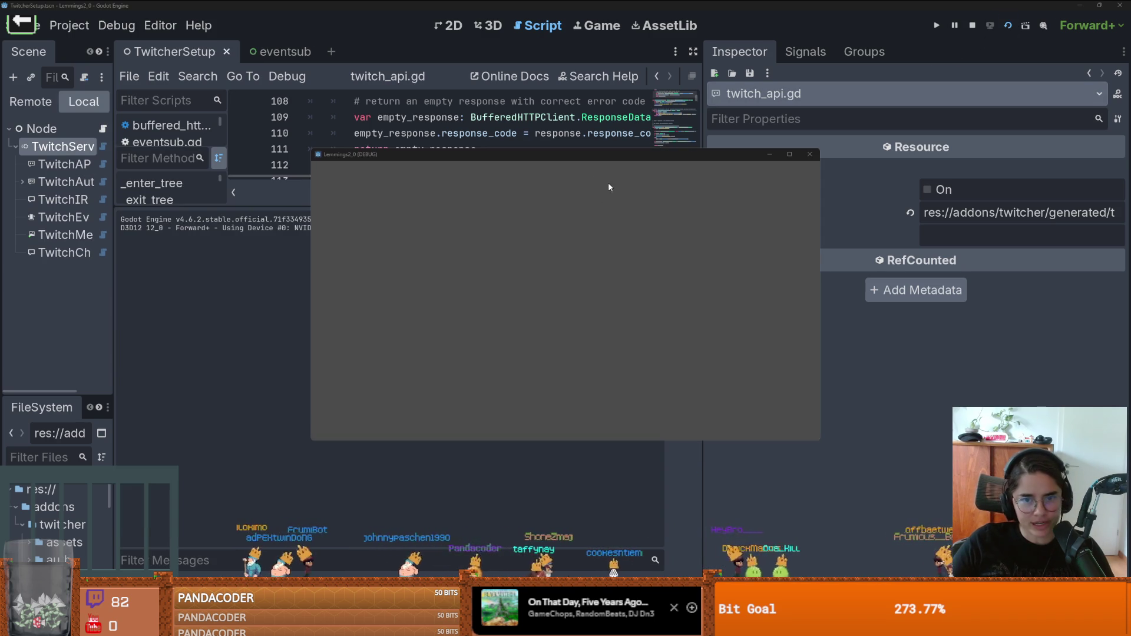
# Step: Move the game window aside, enlarge the script editor and scene tree, and save
pyautogui.moveTo(581, 154)
pyautogui.mouseDown()
pyautogui.moveTo(538, 199)
pyautogui.moveTo(0, 247)
pyautogui.mouseUp()
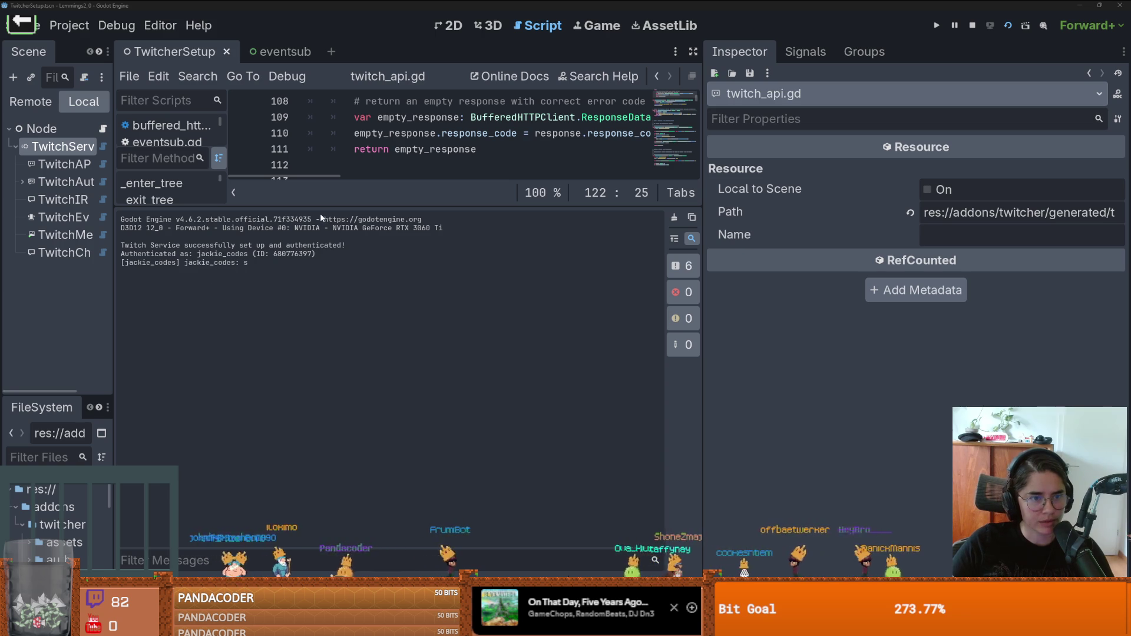
pyautogui.moveTo(321, 207); pyautogui.dragTo(322, 422)
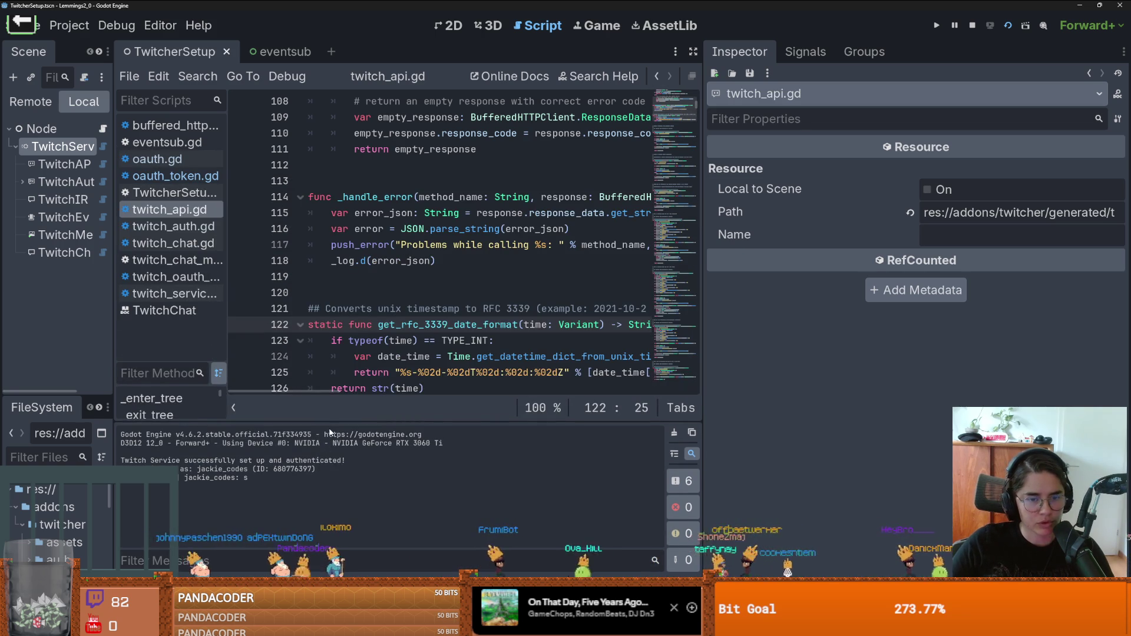
pyautogui.moveTo(115, 201); pyautogui.dragTo(156, 201)
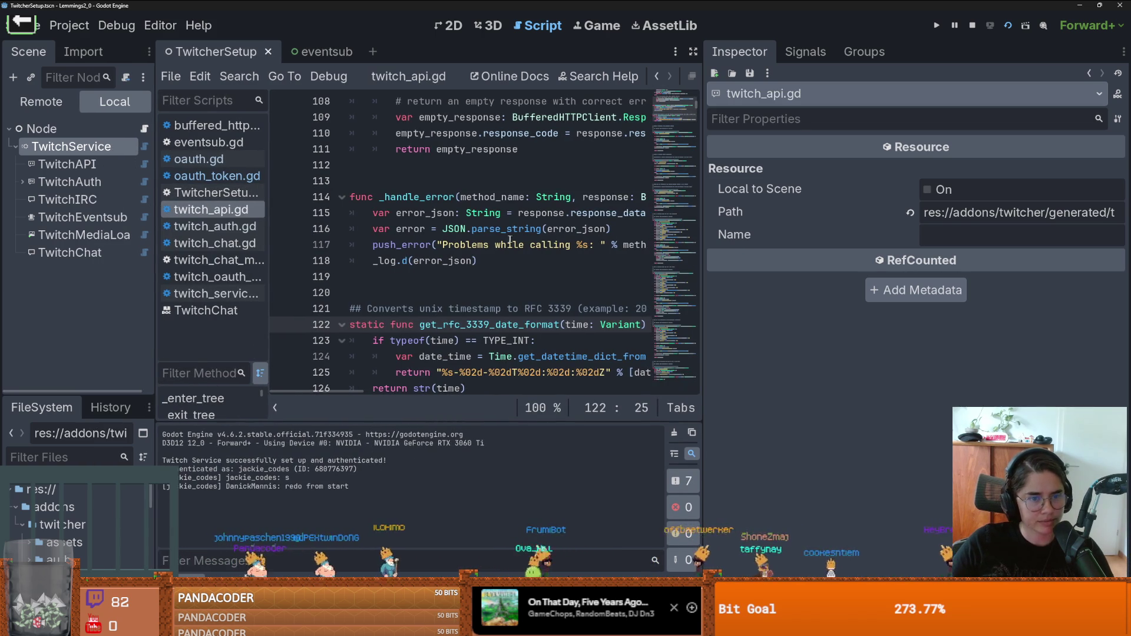
pyautogui.click(485, 245)
pyautogui.hotkey('ctrl', 's')
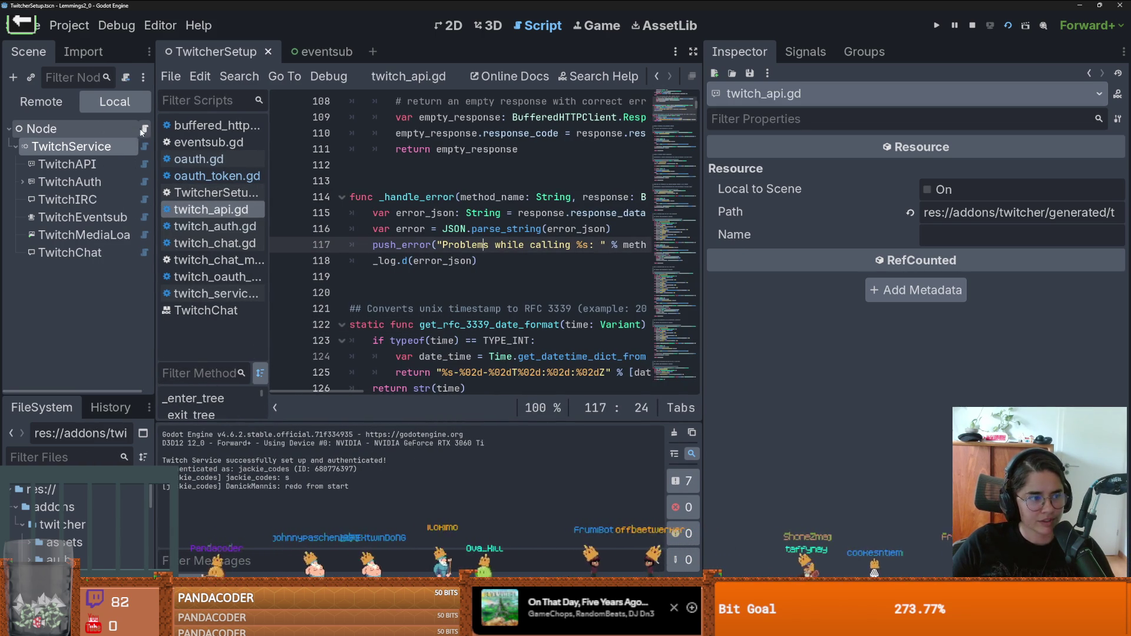
# Step: Open the TwitcherSetup.gd script from the script list
pyautogui.moveTo(351, 486); pyautogui.dragTo(286, 487)
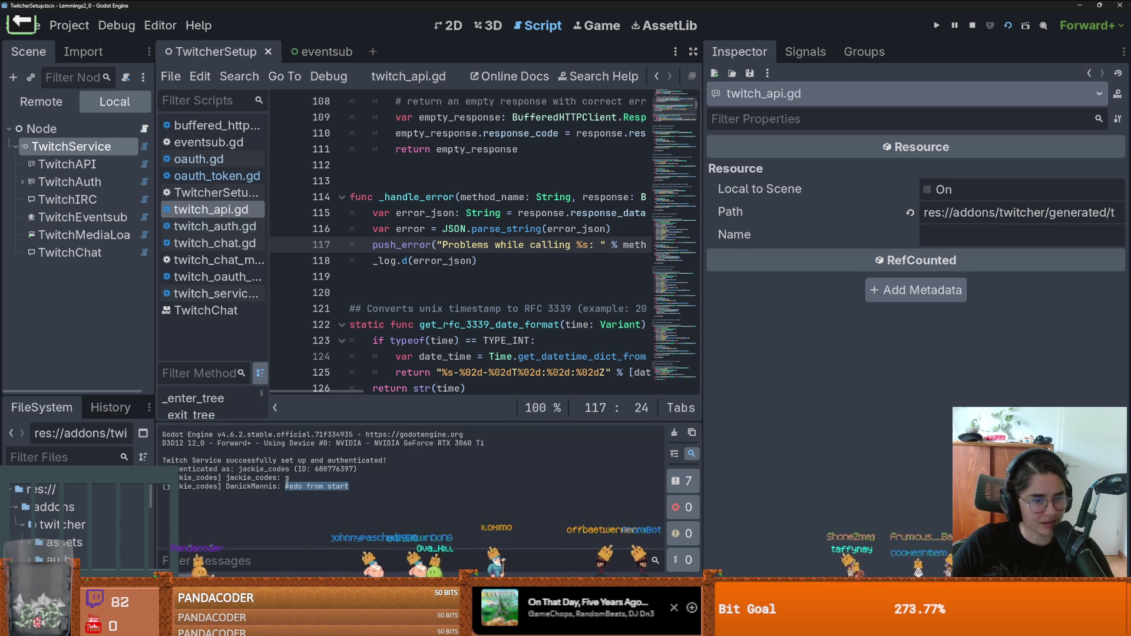
pyautogui.press('Down')
pyautogui.press('Down')
pyautogui.press('Down')
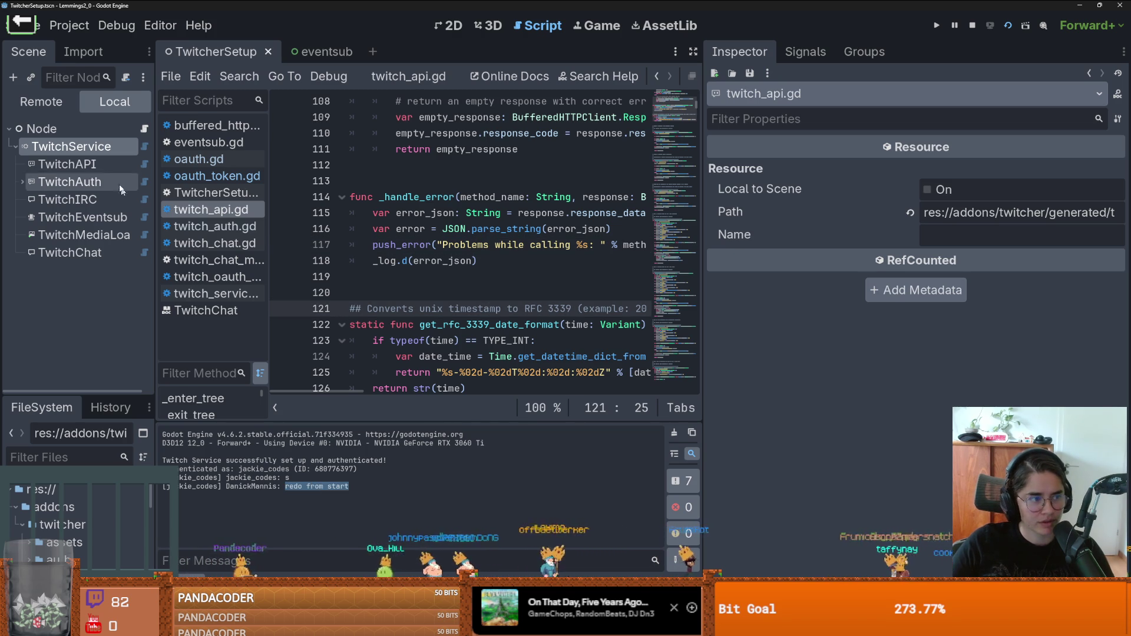
pyautogui.click(144, 128)
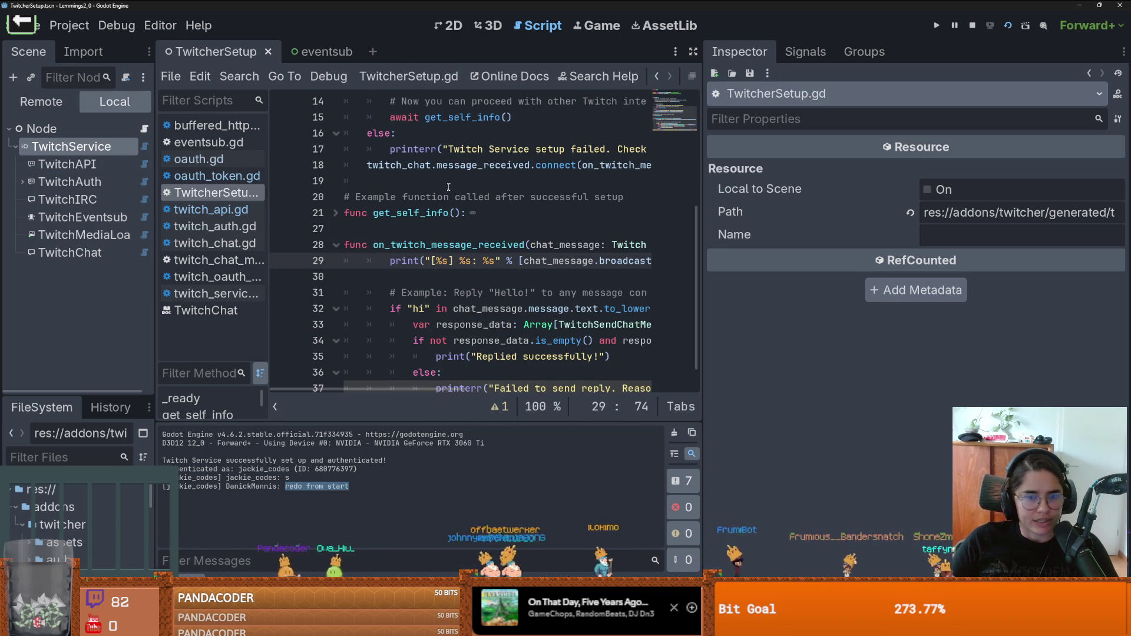
# Step: Widen the script editor, review TwitcherSetup.gd, and switch to Twitcher Doc's TwitchChat page
pyautogui.click(468, 235)
pyautogui.moveTo(703, 257); pyautogui.dragTo(1006, 257)
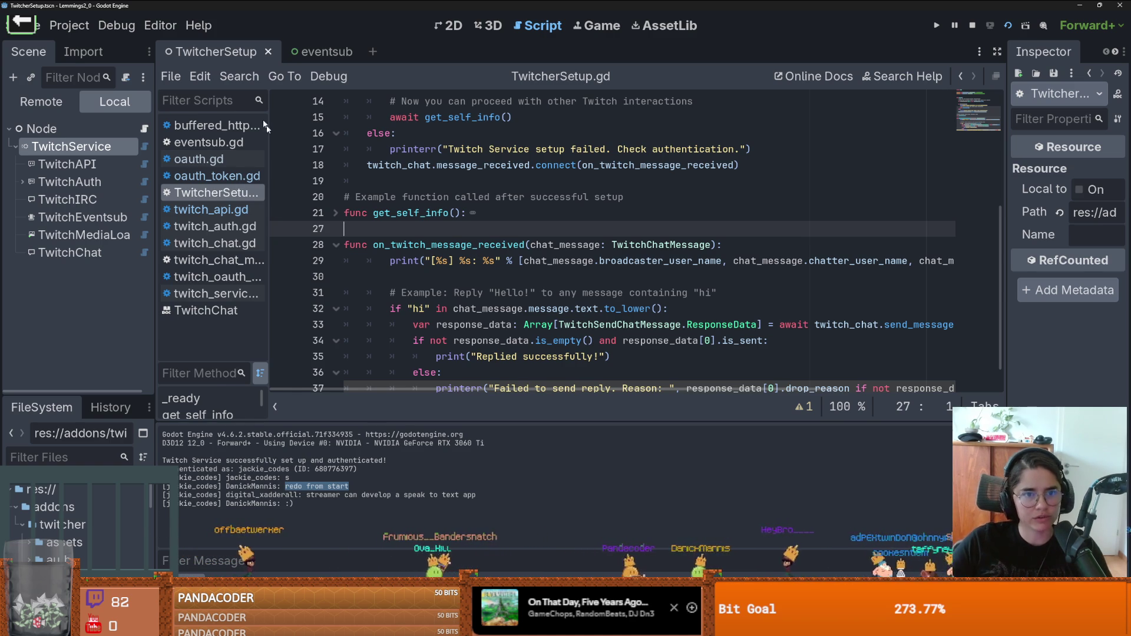
pyautogui.scroll(4, 289, 210)
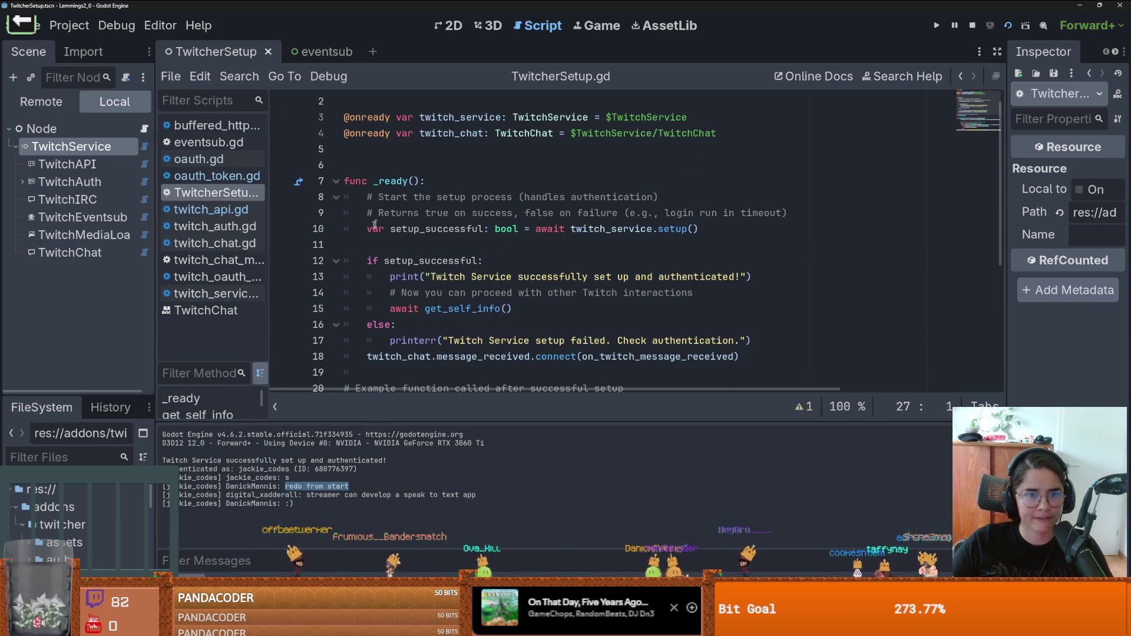
pyautogui.scroll(-5, 413, 218)
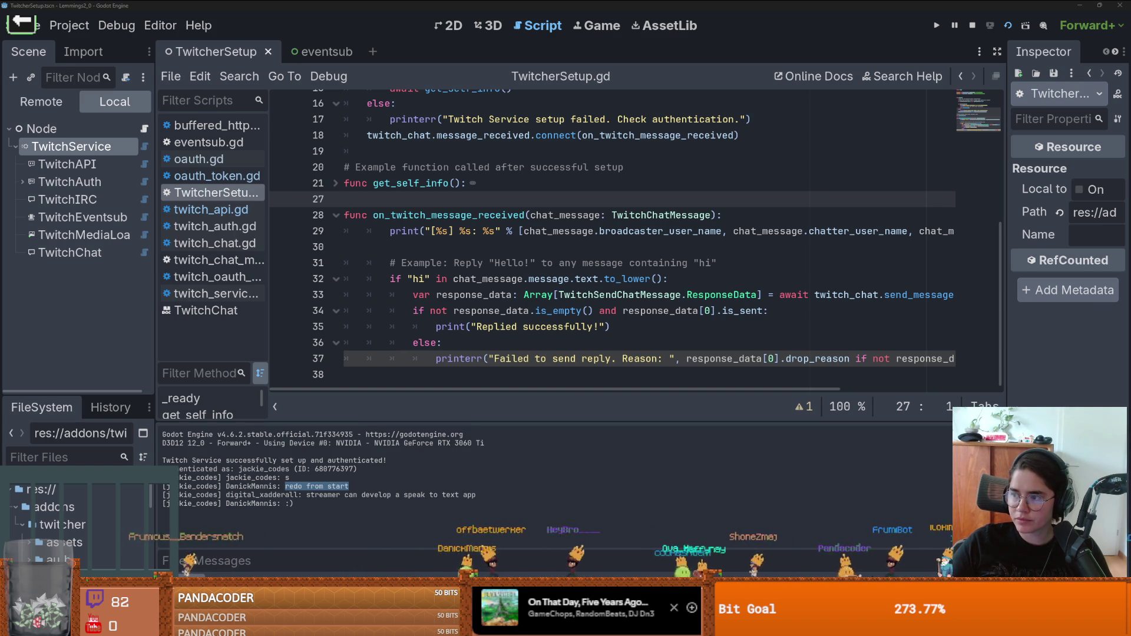
pyautogui.hotkey('alt', 'Tab')
pyautogui.scroll(-5, 471, 303)
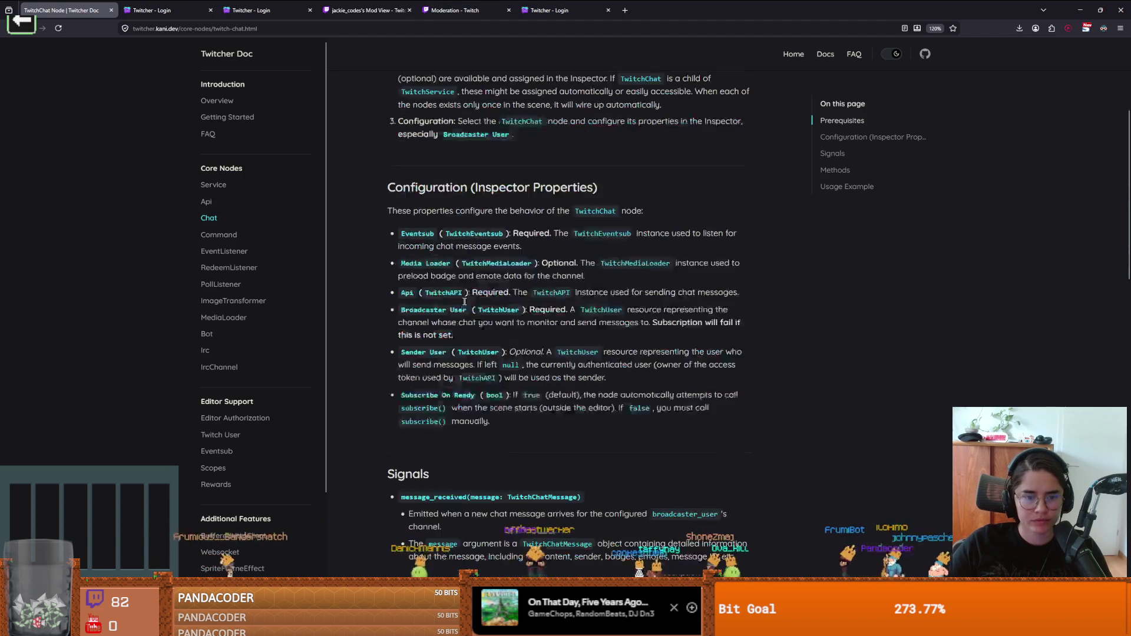
# Step: Copy the _send_test_message code from the TwitchChat Usage Example and return to Godot
pyautogui.scroll(-3, 433, 285)
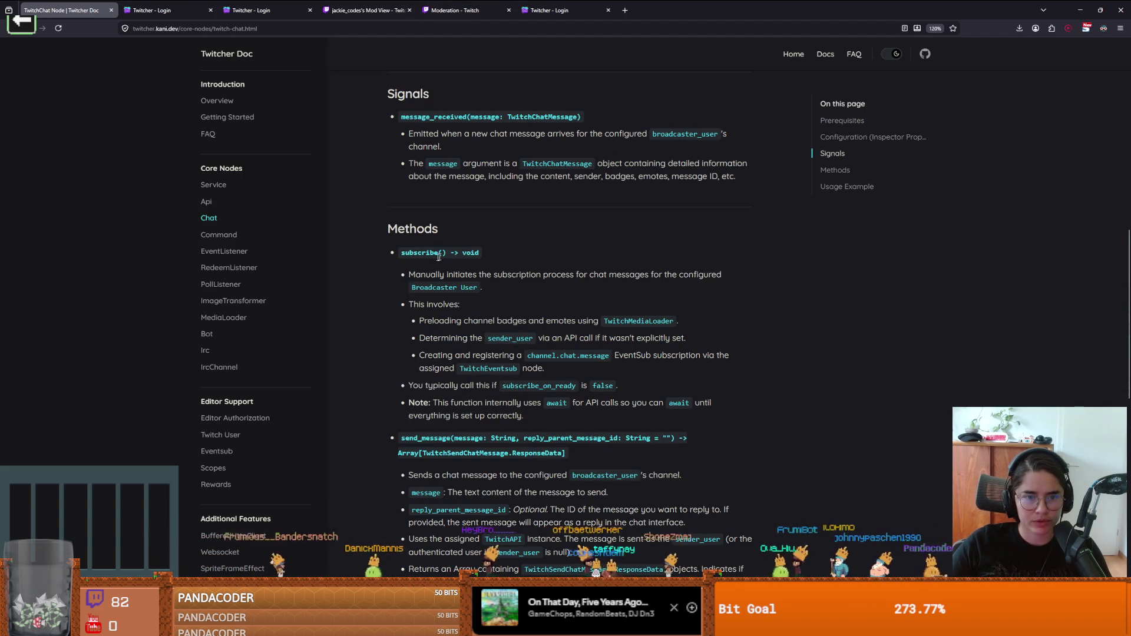
pyautogui.doubleClick(416, 231)
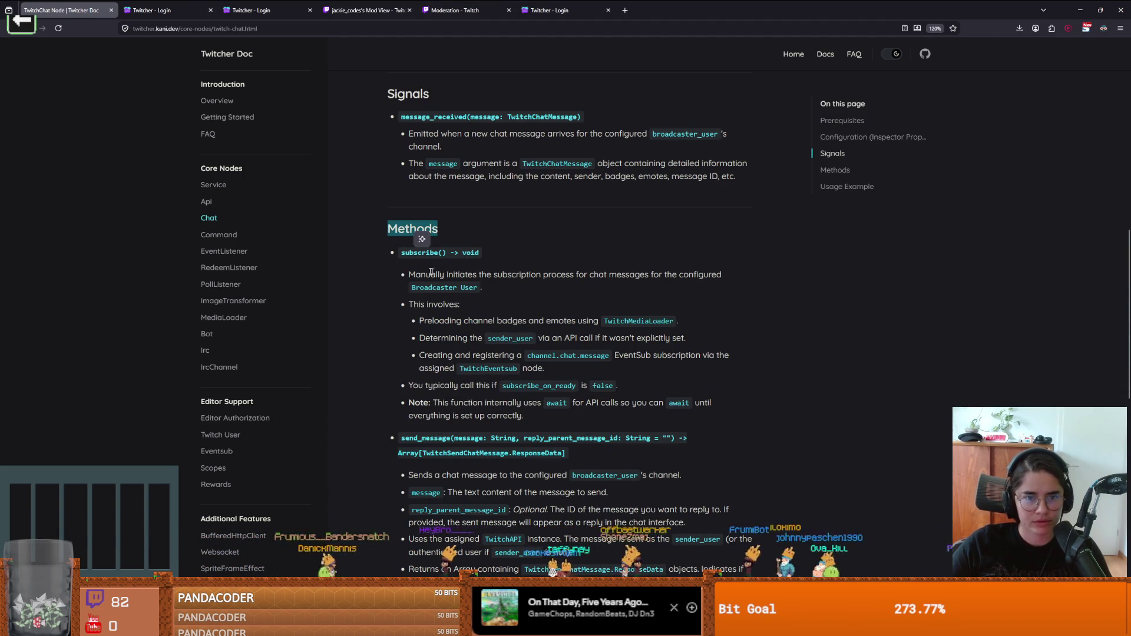
pyautogui.click(411, 275)
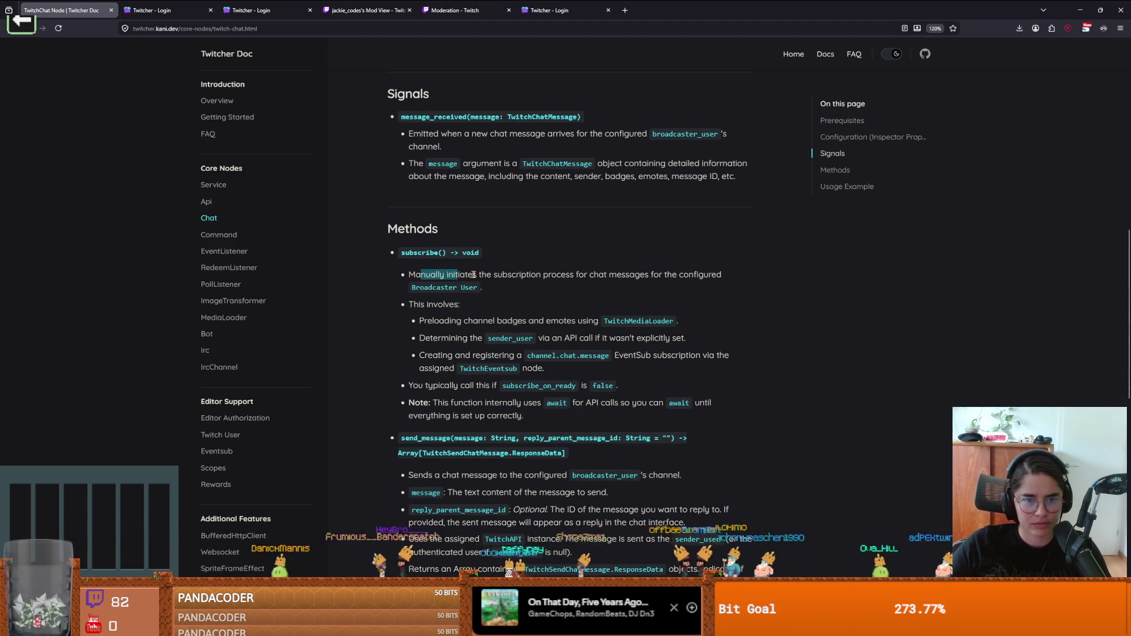
pyautogui.moveTo(456, 274); pyautogui.dragTo(491, 274)
pyautogui.scroll(-2, 494, 282)
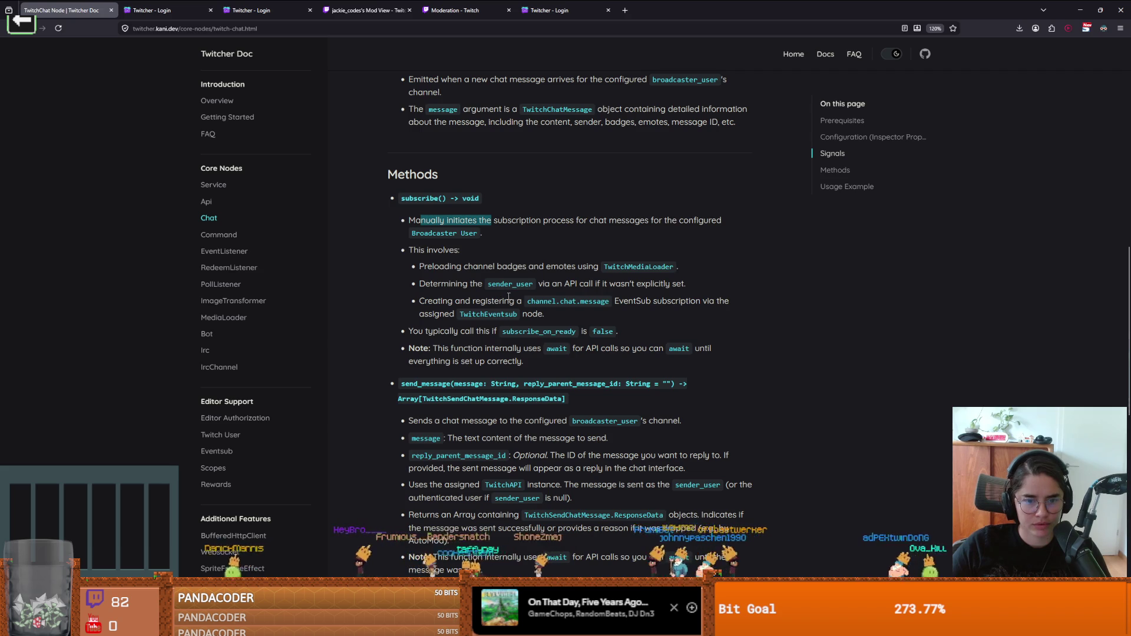
pyautogui.scroll(-5, 509, 296)
pyautogui.scroll(-3, 509, 300)
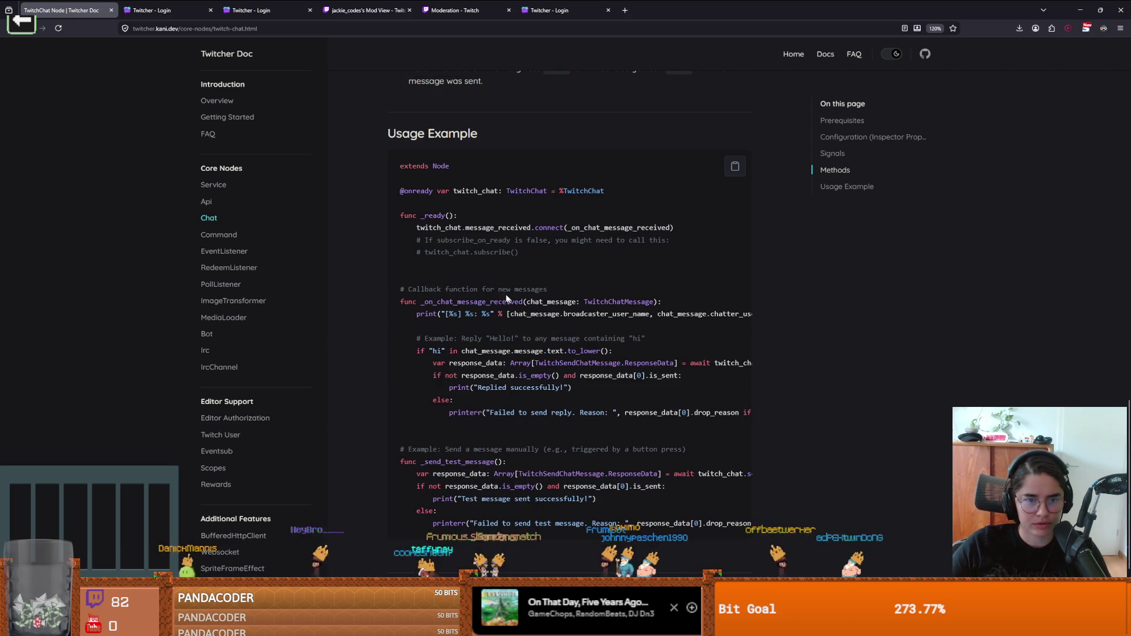
pyautogui.scroll(-2, 480, 314)
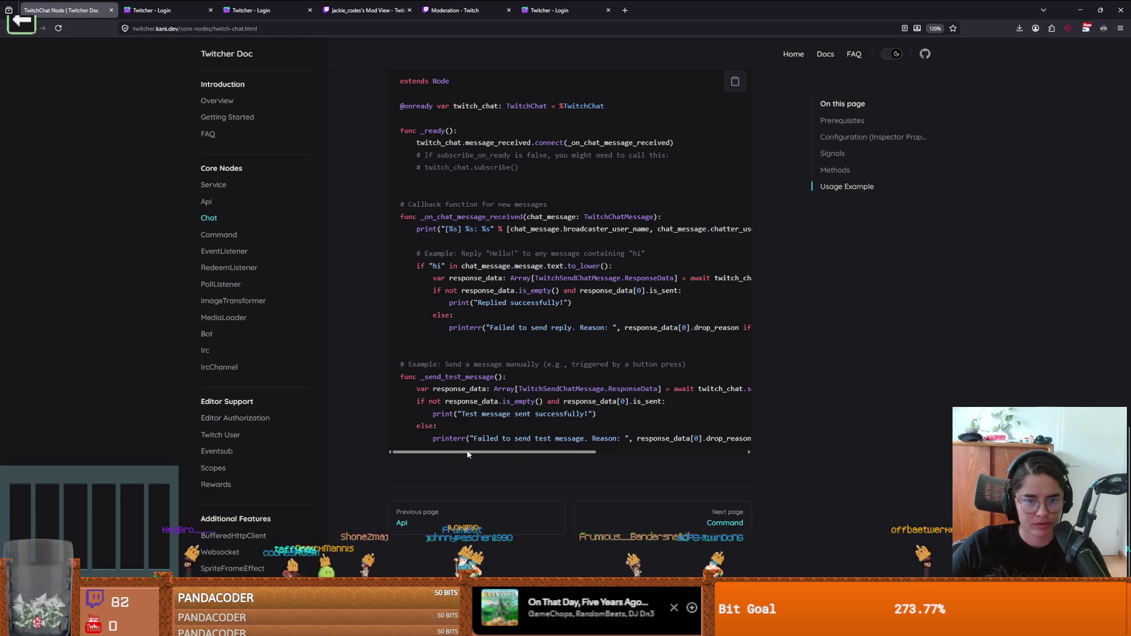
pyautogui.moveTo(499, 414)
pyautogui.mouseDown()
pyautogui.moveTo(399, 376)
pyautogui.moveTo(515, 406)
pyautogui.moveTo(841, 452)
pyautogui.moveTo(293, 388)
pyautogui.moveTo(411, 376)
pyautogui.mouseUp()
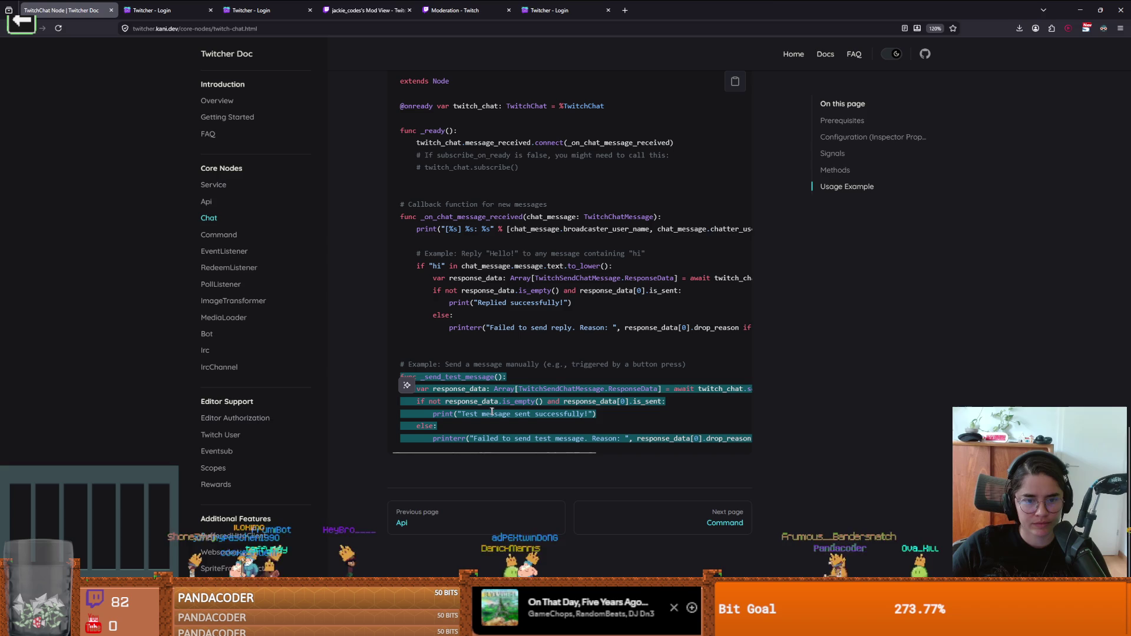
pyautogui.hotkey('alt', 'Tab')
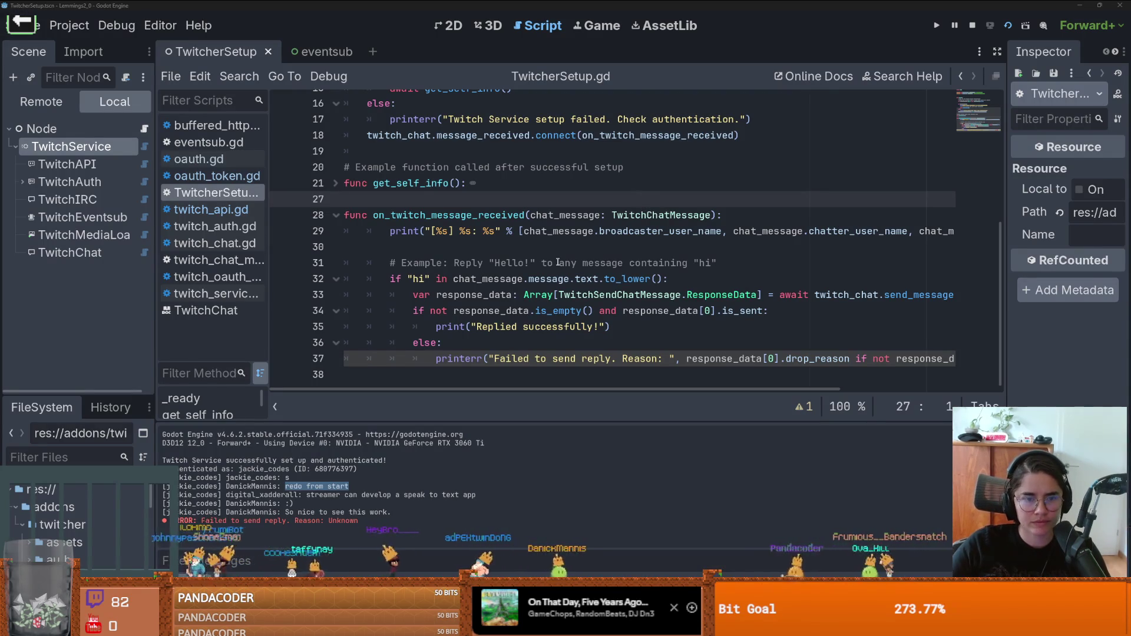
# Step: Paste _send_test_message below on_twitch_message_received in TwitcherSetup.gd, then go to the 2D view
pyautogui.click(427, 375)
pyautogui.press('Return')
pyautogui.write('func _send_test_message(): \tvar response_data: Array[TwitchSendChatMessage.ResponseData] = await twitch_chat.send_message("This is a test message from Godot!") \tif not response_data.is_empty() and response_data[0].is_sent: \t\tprint("Test message sent successfully!") \telse: \t\tprinterr("Failed to send test message. Reason: ", response_data[0].drop_reason if not response_data.is_empty() else "Unknown")')
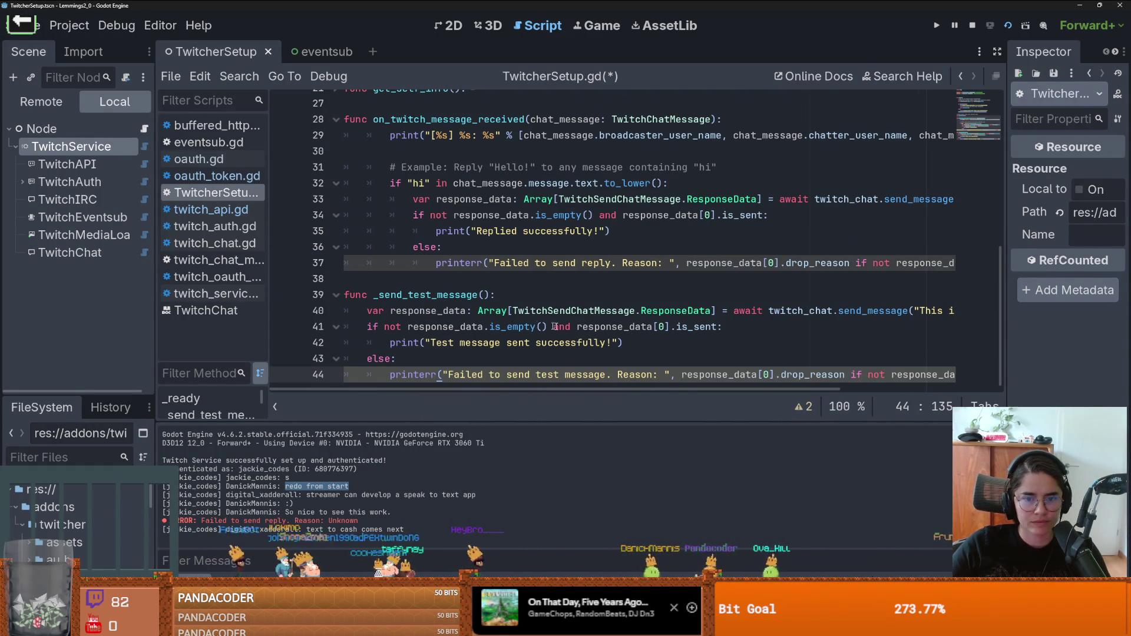
pyautogui.click(445, 311)
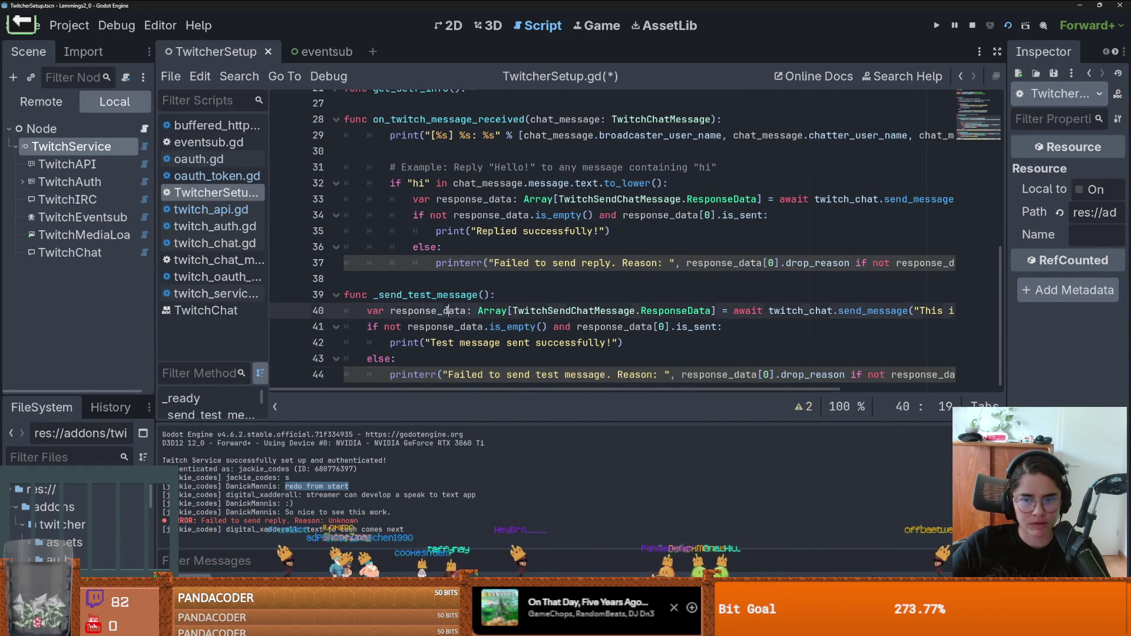
pyautogui.hscroll(5, 756, 314)
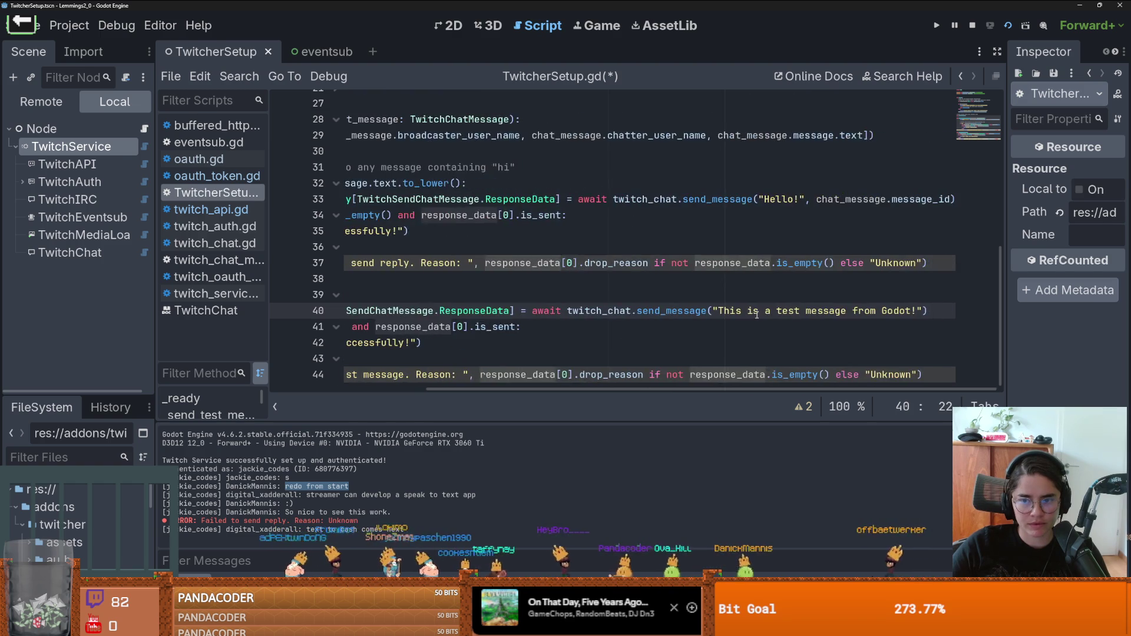
pyautogui.hscroll(-5, 757, 315)
pyautogui.click(419, 295)
pyautogui.doubleClick(419, 295)
pyautogui.scroll(4, 432, 297)
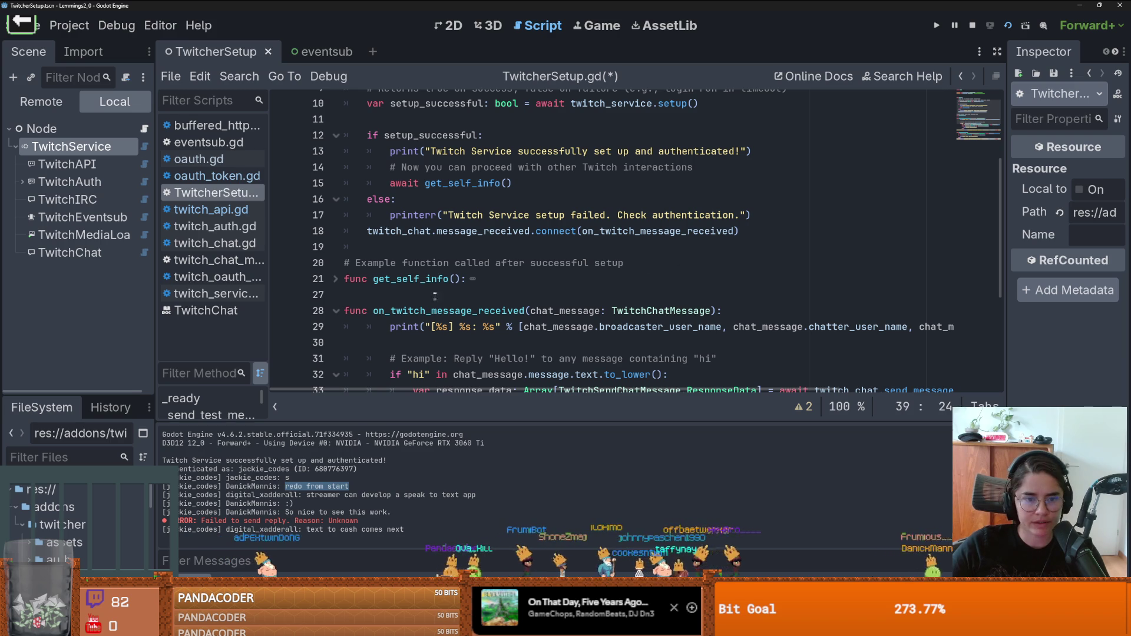
pyautogui.click(448, 26)
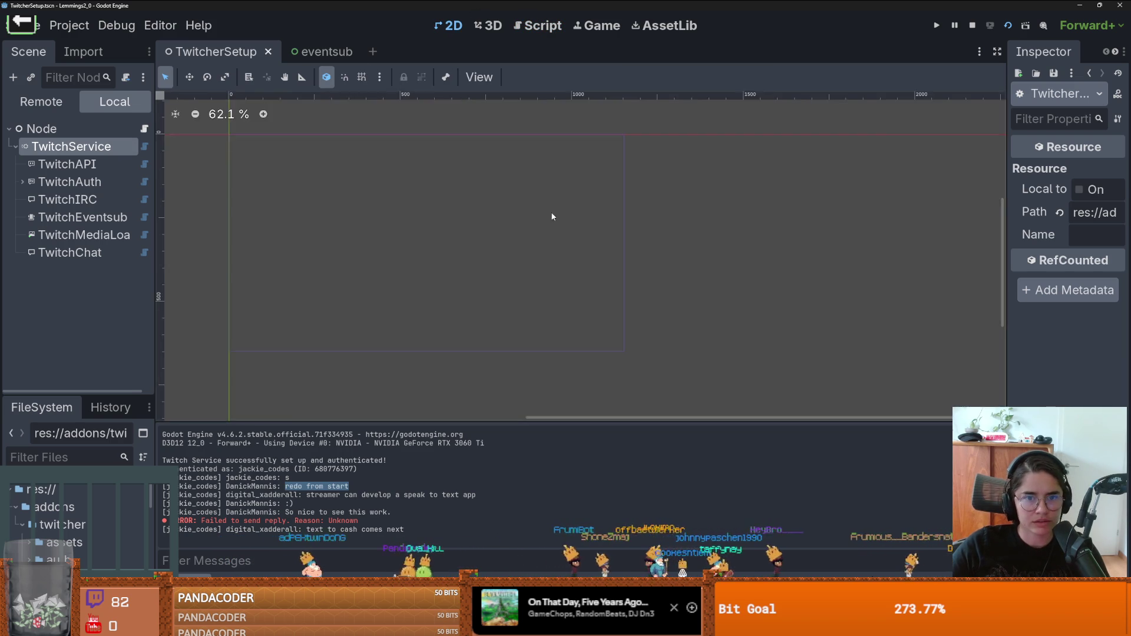
# Step: Add a Button child to the root Node, enlarge it, and center it in the canvas
pyautogui.click(52, 133)
pyautogui.rightClick(53, 132)
pyautogui.click(114, 165)
pyautogui.write('butt')
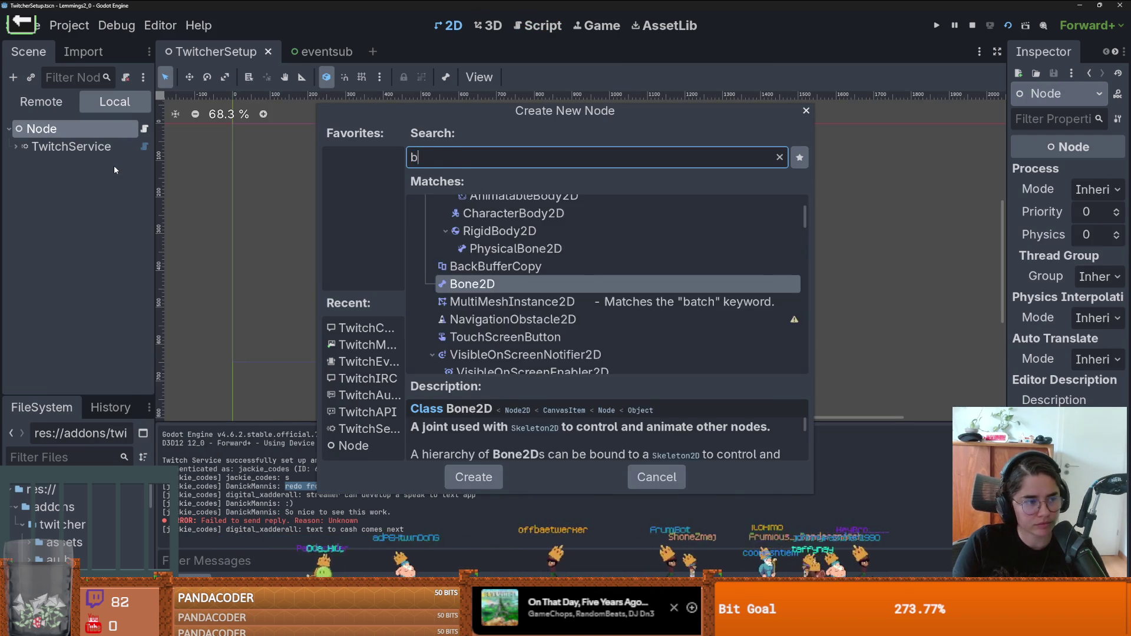
pyautogui.press('Return')
pyautogui.moveTo(242, 129); pyautogui.dragTo(424, 187)
pyautogui.moveTo(366, 159)
pyautogui.mouseDown()
pyautogui.moveTo(510, 250)
pyautogui.moveTo(470, 246)
pyautogui.mouseUp()
# Step: Label the button 'send twitch message' and rename it SendMessageButton
pyautogui.click(1032, 245)
pyautogui.write('send twitch message')
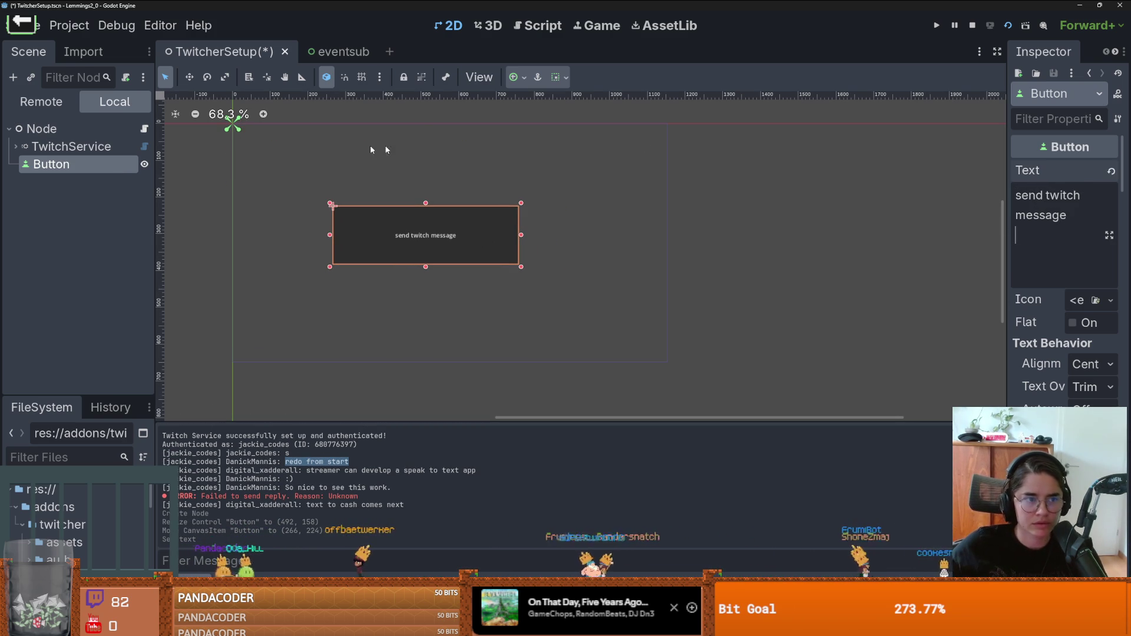
pyautogui.doubleClick(76, 163)
pyautogui.write('Send')
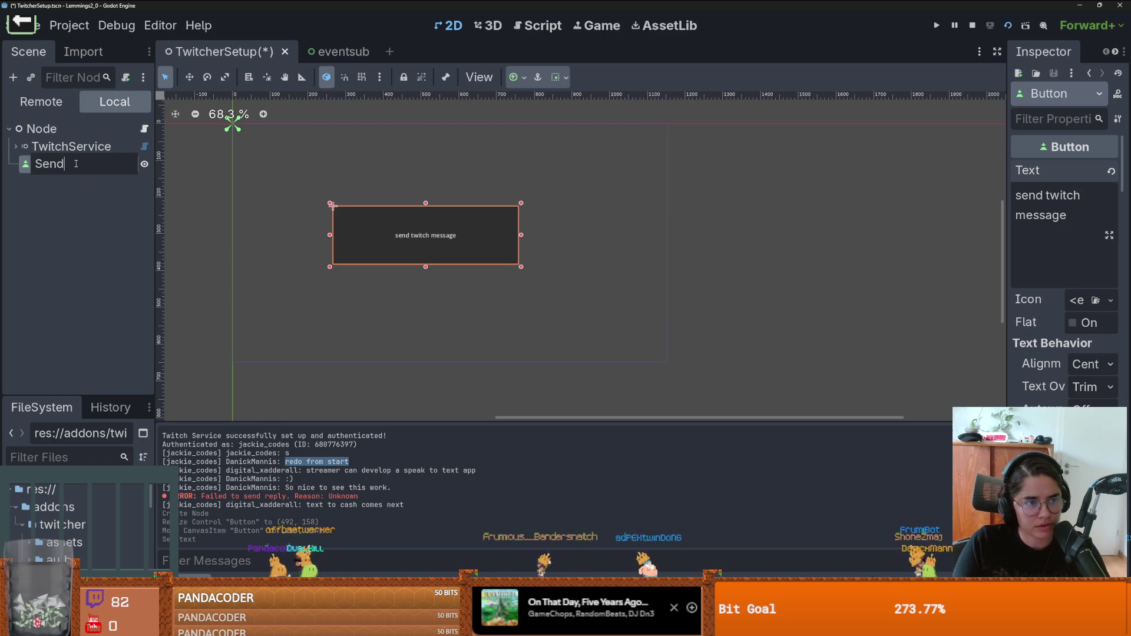
pyautogui.write('Me')
pyautogui.write('Button')
pyautogui.press('Return')
pyautogui.click(144, 128)
pyautogui.scroll(3, 458, 262)
pyautogui.moveTo(85, 171)
pyautogui.mouseDown()
pyautogui.moveTo(365, 178)
pyautogui.moveTo(365, 168)
pyautogui.mouseUp()
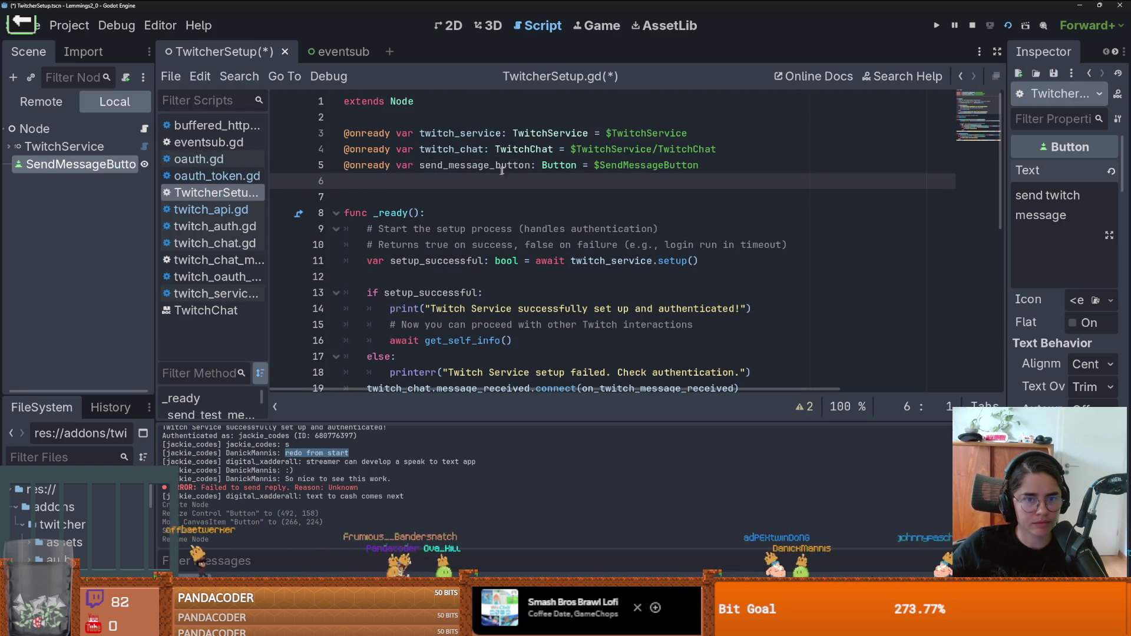
pyautogui.doubleClick(495, 165)
pyautogui.scroll(-4, 512, 264)
pyautogui.click(721, 203)
pyautogui.press('Return')
pyautogui.write('send_message_button.pressed.conn')
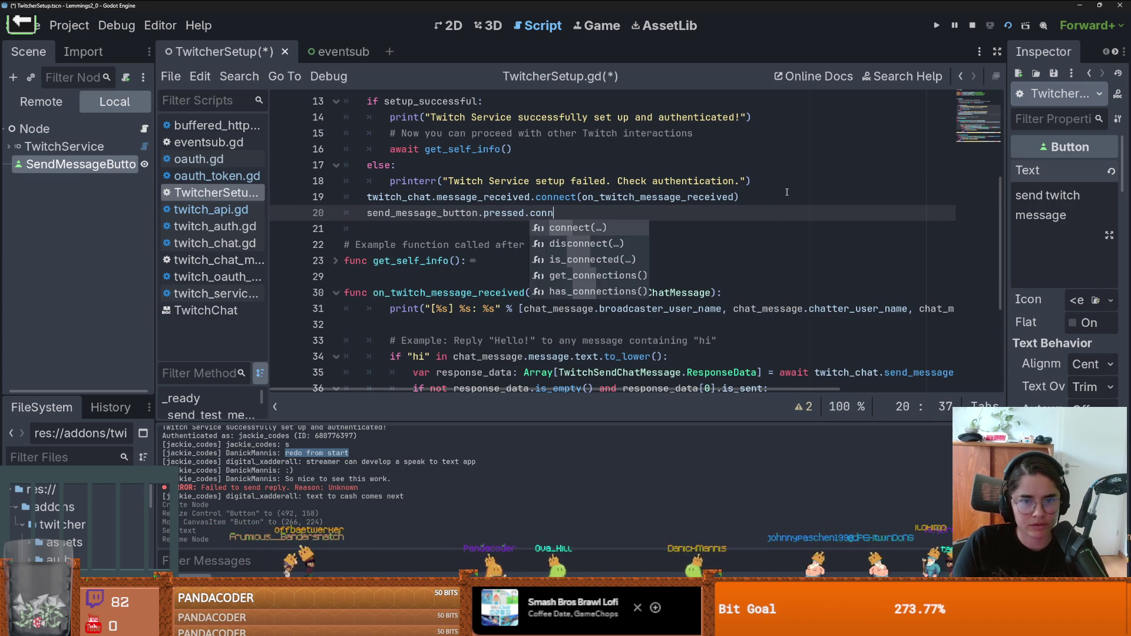
pyautogui.press('Return')
# Step: Pass _send_test_message into connect(), then save and run the scene
pyautogui.doubleClick(399, 292)
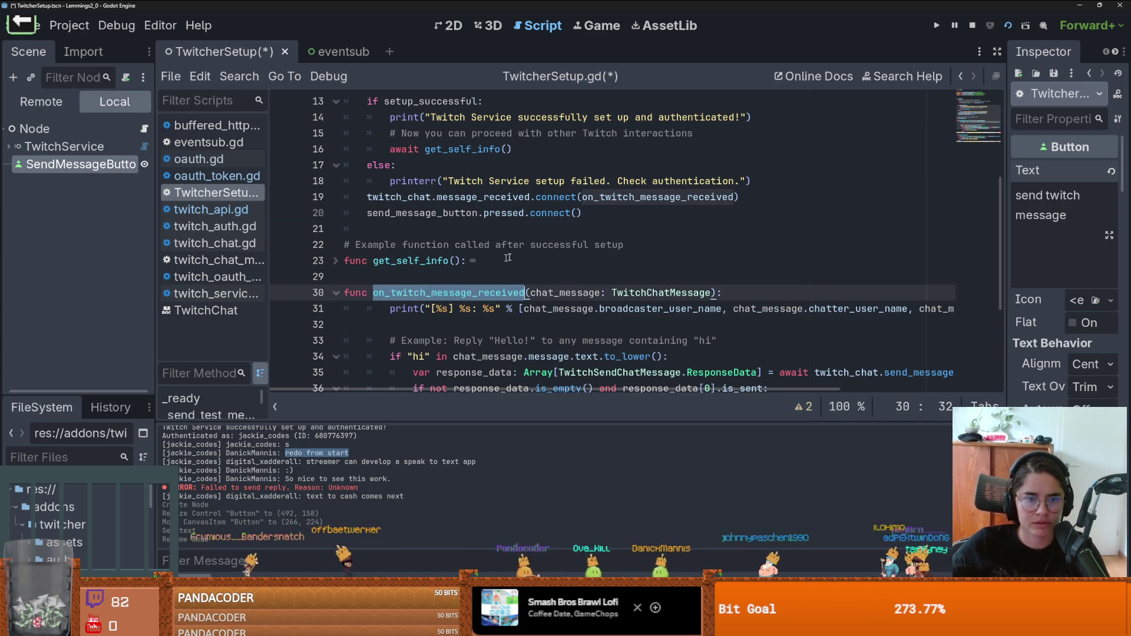
pyautogui.scroll(-4, 421, 289)
pyautogui.click(444, 284)
pyautogui.doubleClick(444, 284)
pyautogui.hotkey('ctrl', 'c')
pyautogui.scroll(6, 448, 283)
pyautogui.click(577, 221)
pyautogui.hotkey('ctrl', 'v')
pyautogui.hotkey('ctrl', 's')
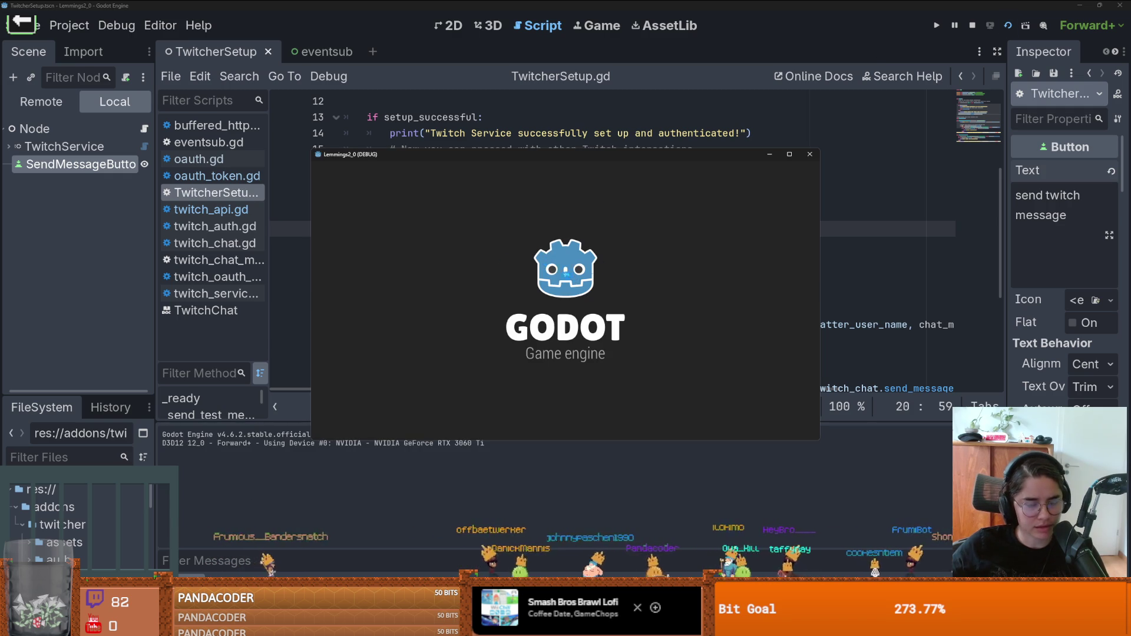
# Step: Press send twitch message in the running game and inspect the failed-send error
pyautogui.moveTo(553, 153); pyautogui.dragTo(590, 118)
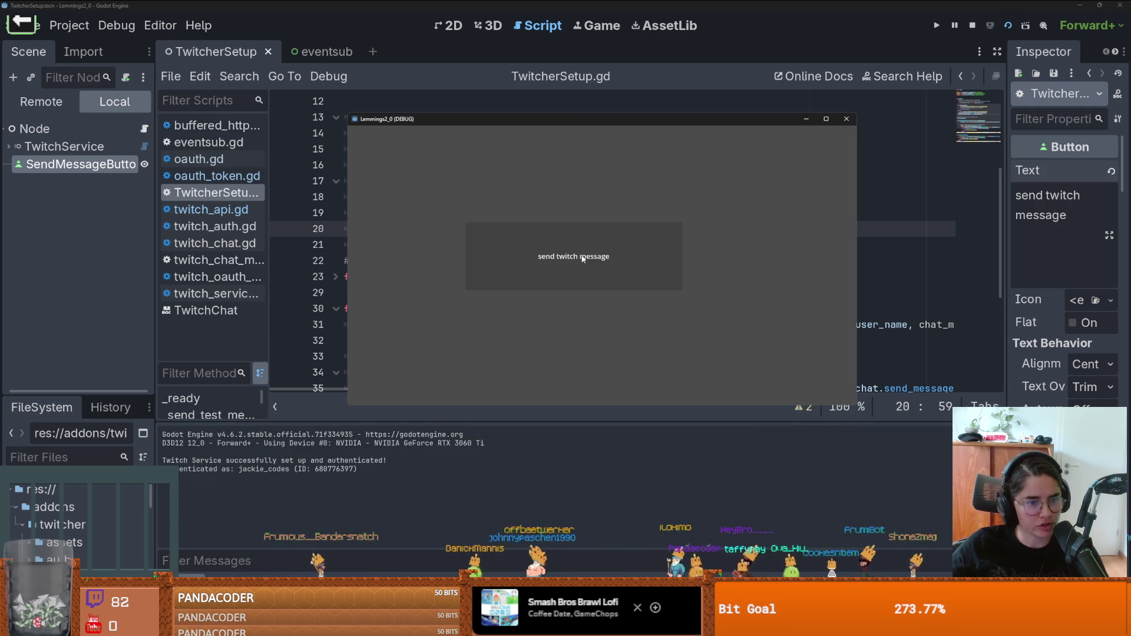
pyautogui.click(576, 260)
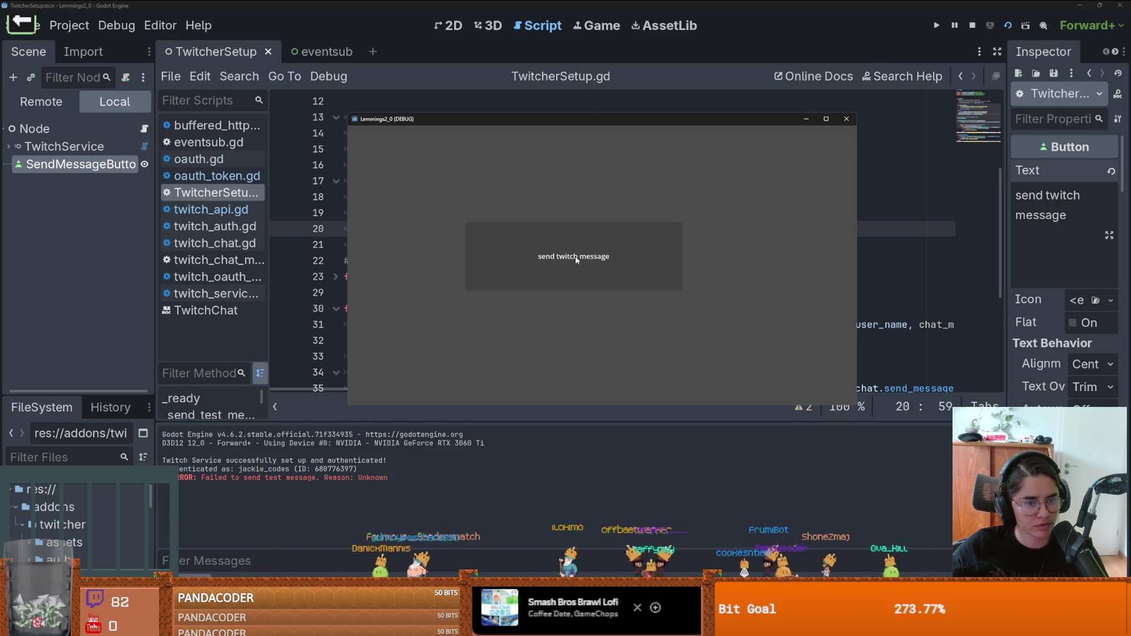
pyautogui.click(375, 471)
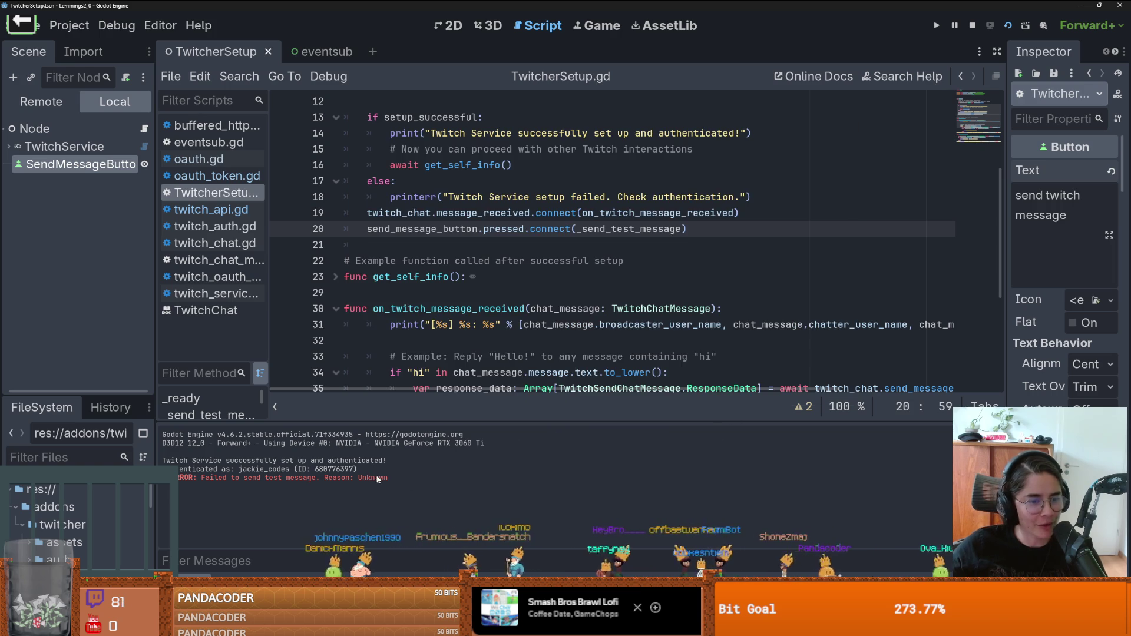
pyautogui.moveTo(372, 477); pyautogui.dragTo(251, 477)
pyautogui.scroll(-6, 503, 304)
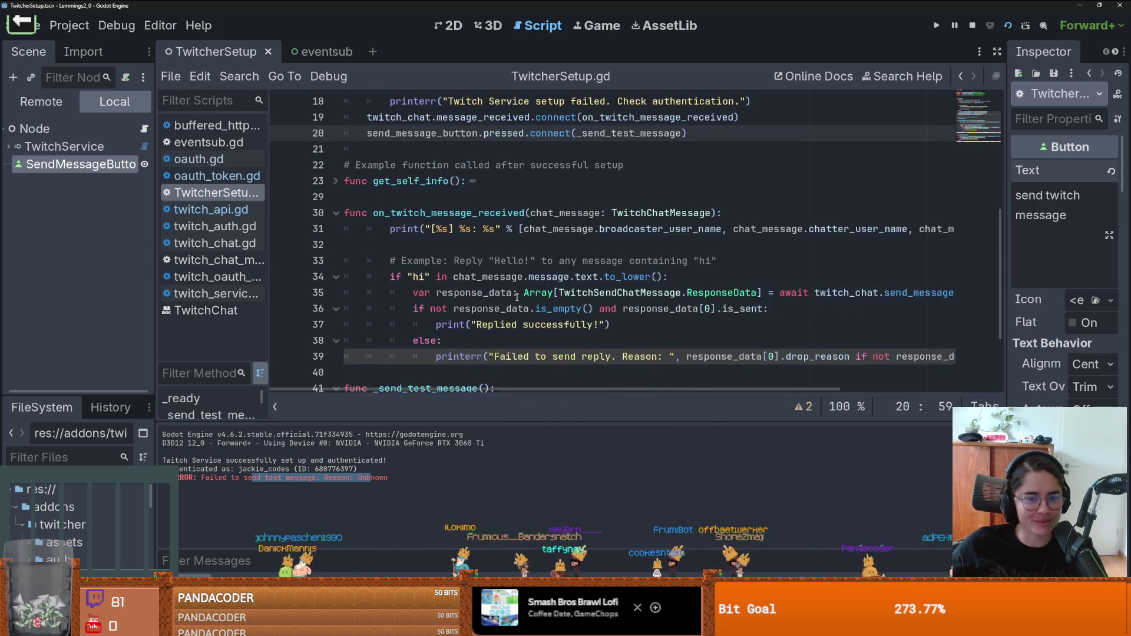
pyautogui.click(552, 326)
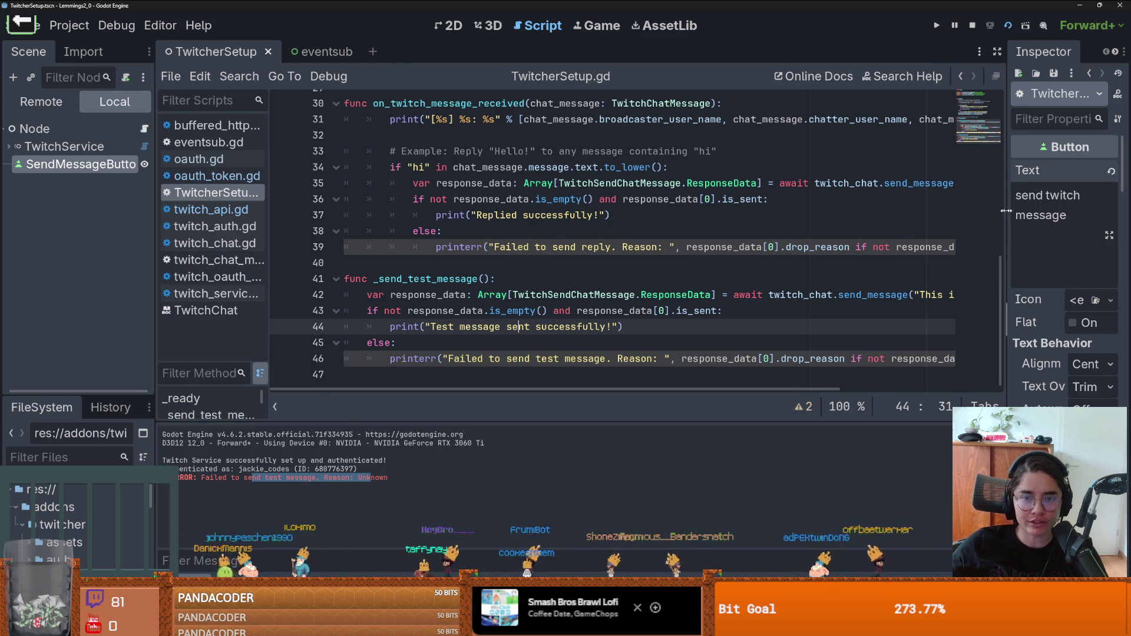
pyautogui.moveTo(1000, 216); pyautogui.dragTo(733, 218)
pyautogui.click(64, 146)
# Step: Enable the chat write scope on TwitchService and rerun the scene
pyautogui.scroll(-5, 956, 339)
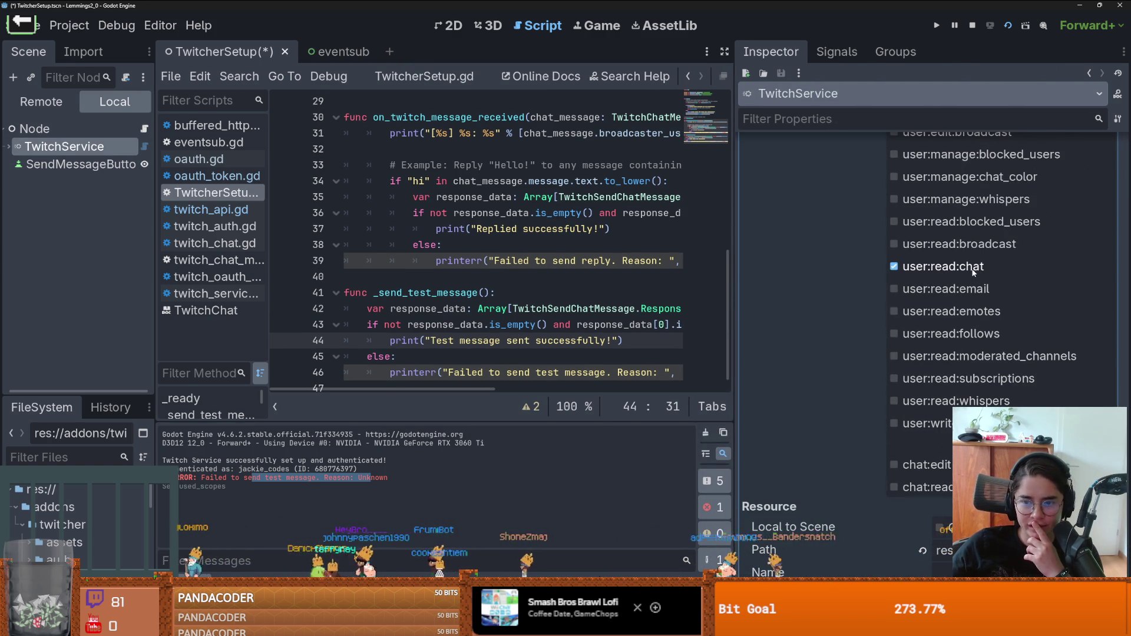
pyautogui.click(943, 419)
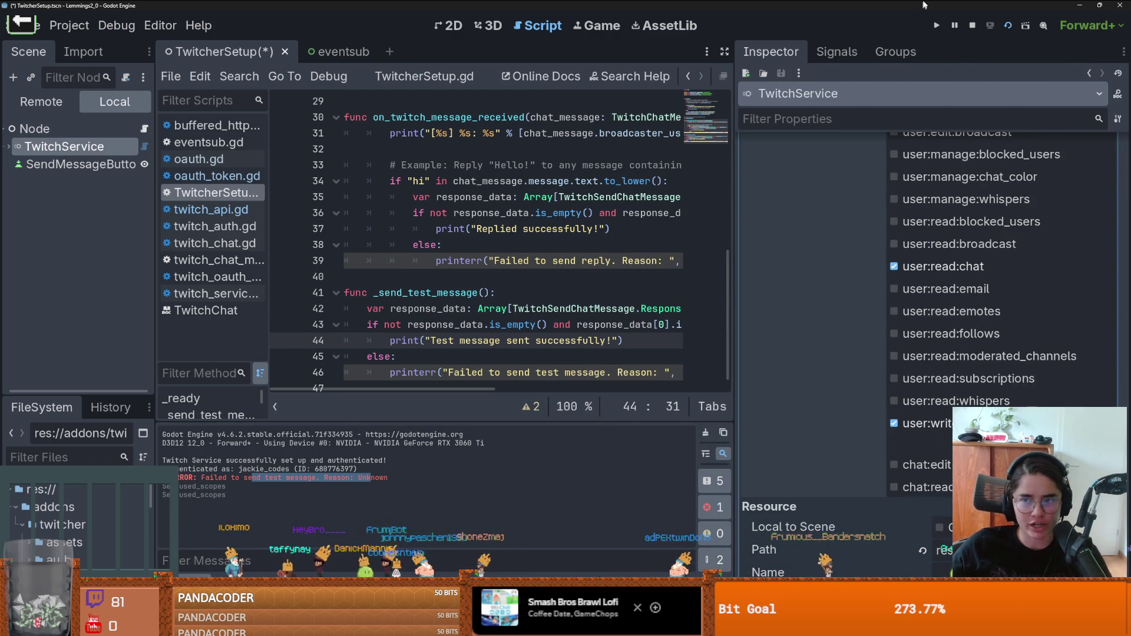
pyautogui.click(972, 26)
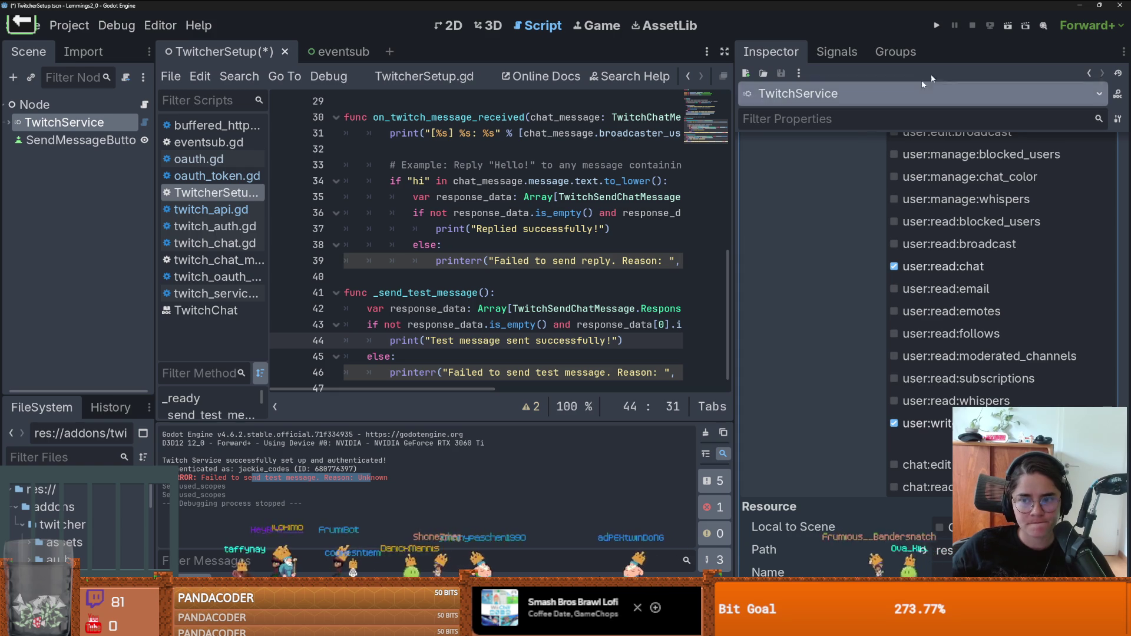
pyautogui.click(1008, 27)
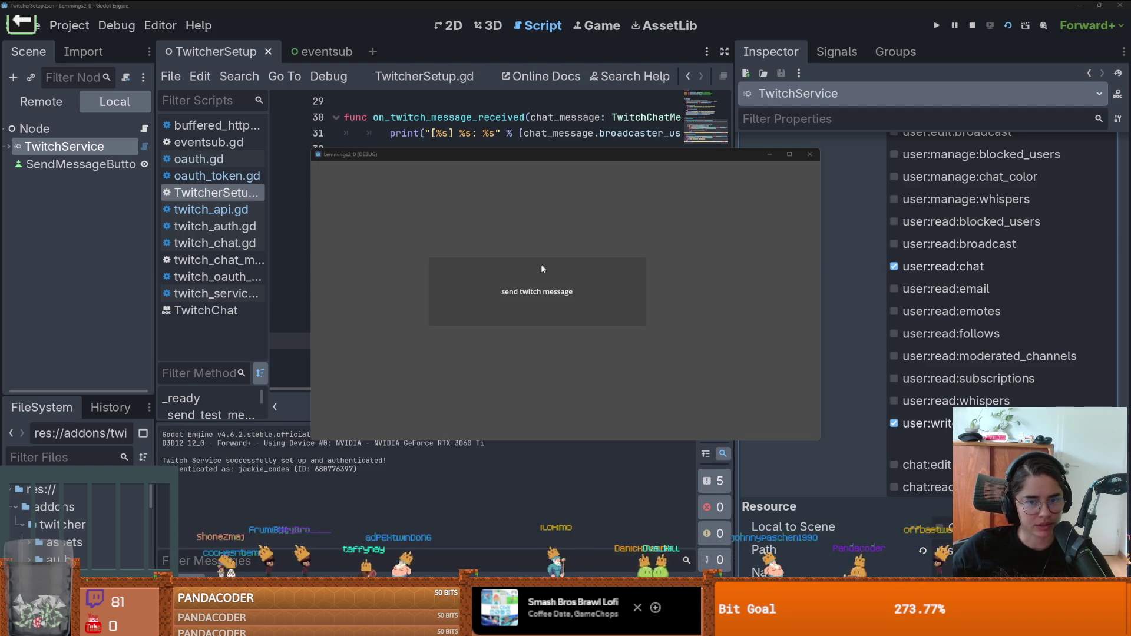
# Step: Send two test chat messages from the game, then widen the code area
pyautogui.click(544, 286)
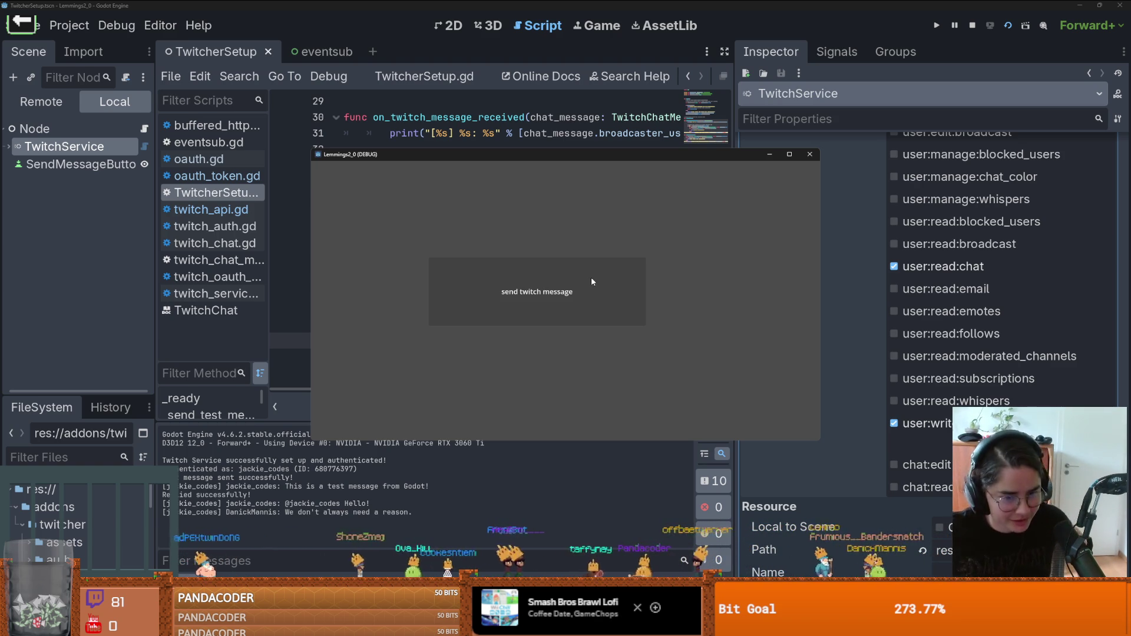
pyautogui.click(534, 303)
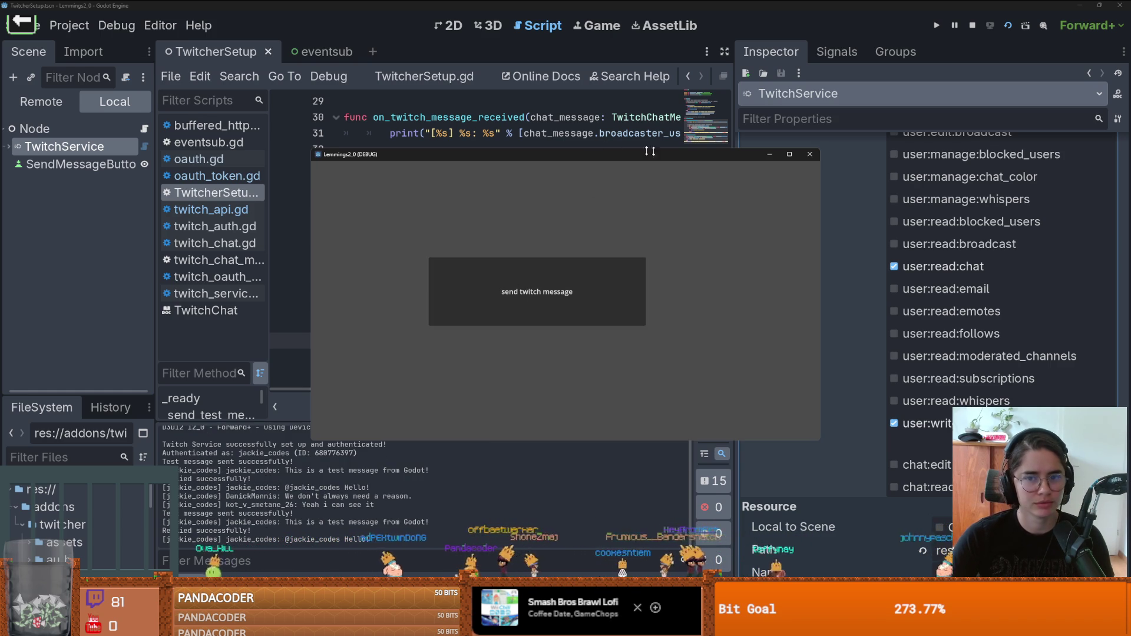
pyautogui.click(552, 134)
pyautogui.moveTo(724, 230); pyautogui.dragTo(872, 229)
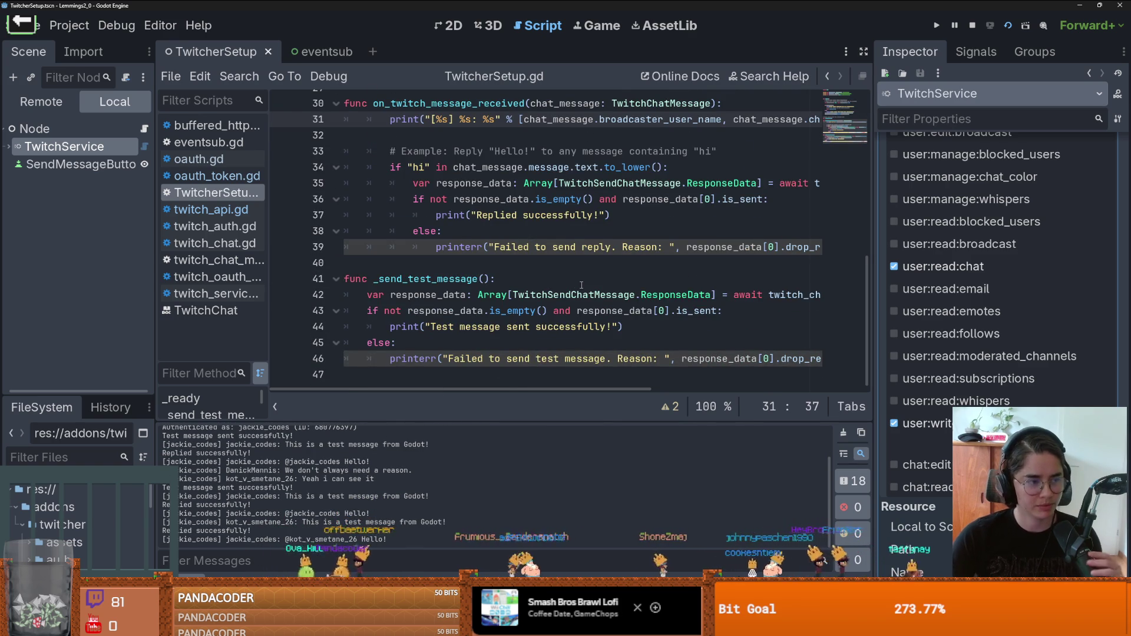
# Step: Delete the stray blank line in TwitcherSetup.gd and save
pyautogui.click(531, 266)
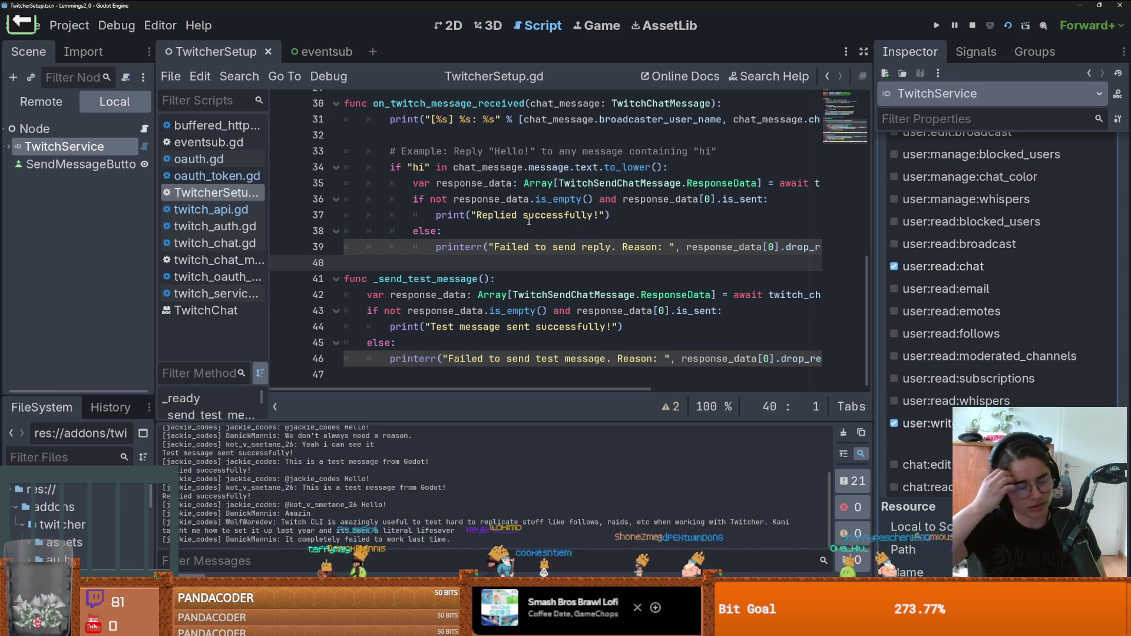
pyautogui.scroll(8, 650, 265)
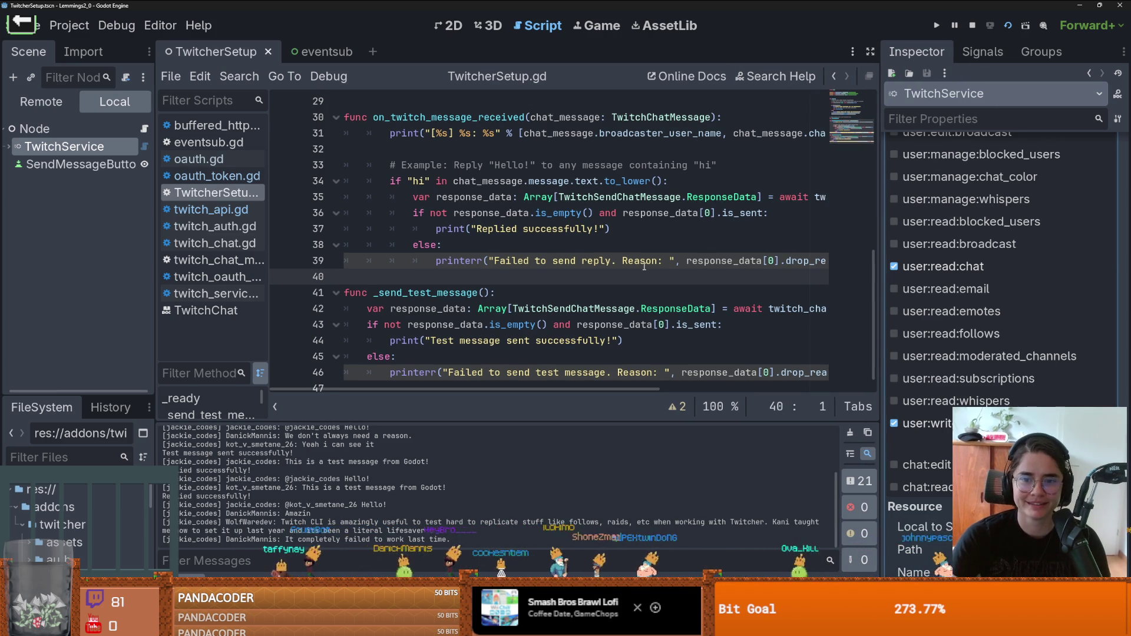
pyautogui.scroll(2, 650, 265)
pyautogui.click(560, 202)
pyautogui.press('BackSpace')
pyautogui.hotkey('ctrl', 's')
pyautogui.scroll(-9, 560, 220)
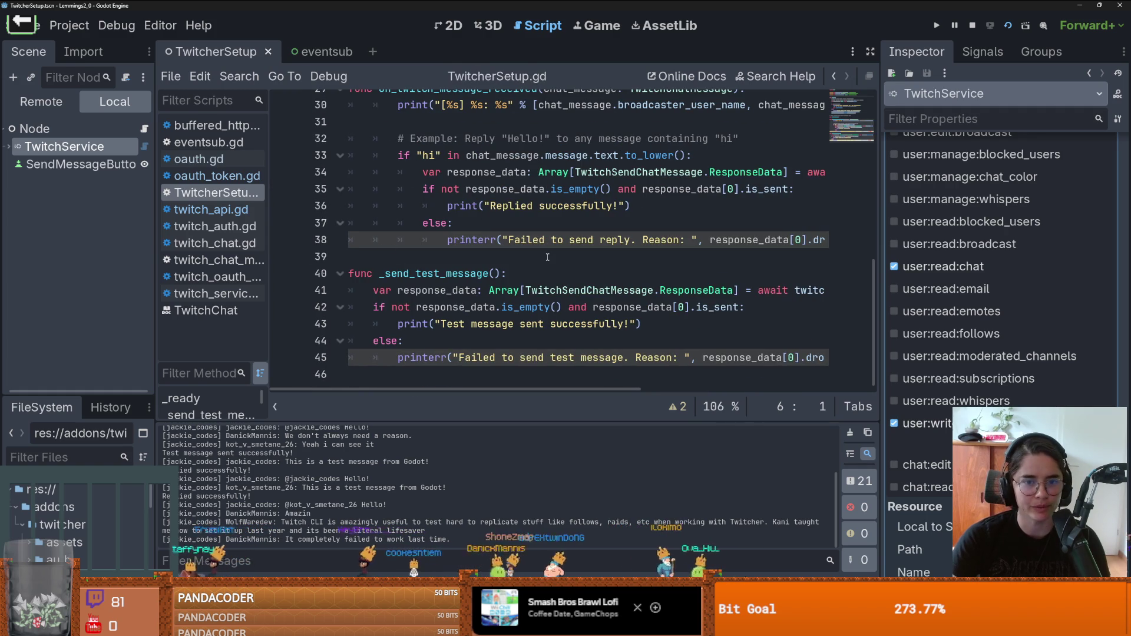
# Step: Narrow the script list and left docks to widen the code, then switch to Twitcher Doc
pyautogui.moveTo(271, 256); pyautogui.dragTo(119, 246)
pyautogui.moveTo(217, 244); pyautogui.dragTo(229, 244)
pyautogui.click(351, 253)
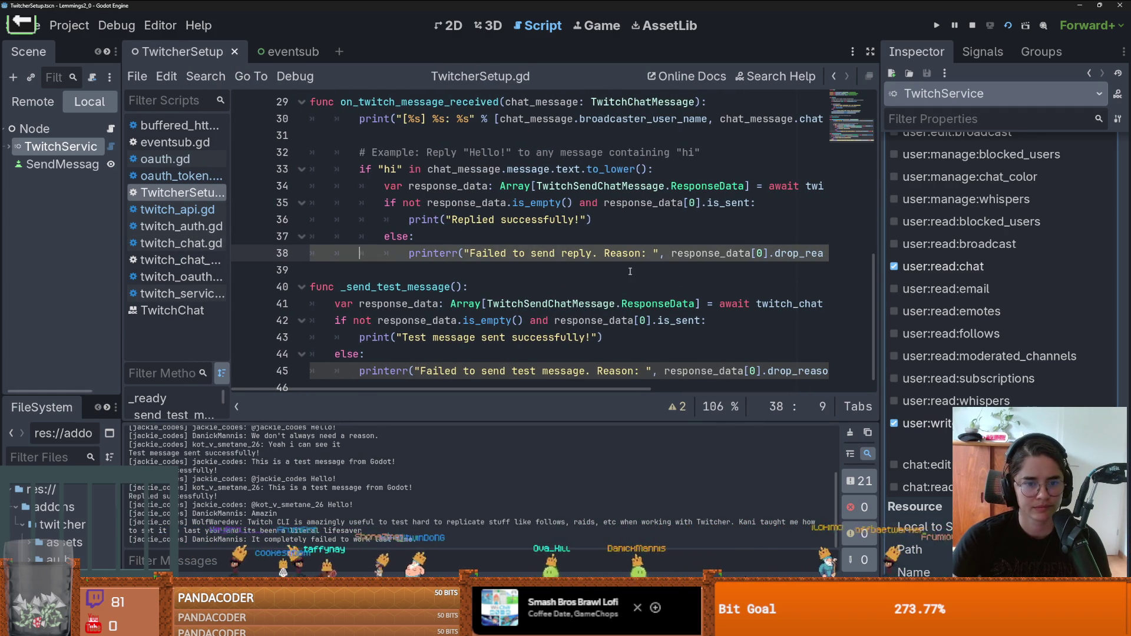
pyautogui.scroll(-1, 630, 271)
pyautogui.scroll(5, 630, 271)
pyautogui.scroll(-5, 622, 273)
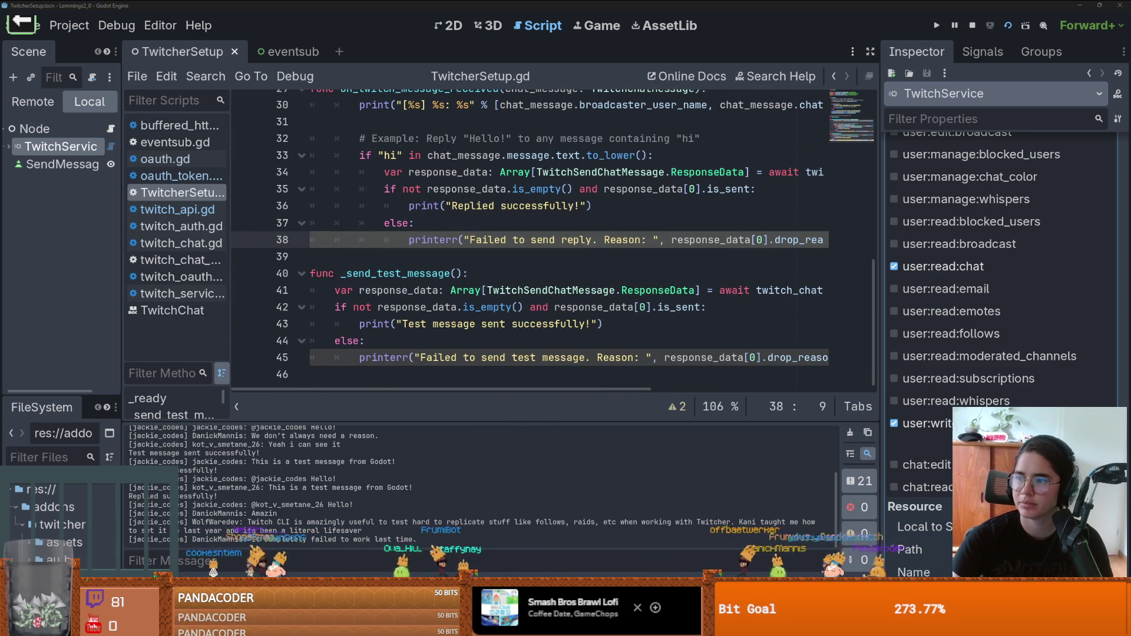
pyautogui.hotkey('alt', 'Tab')
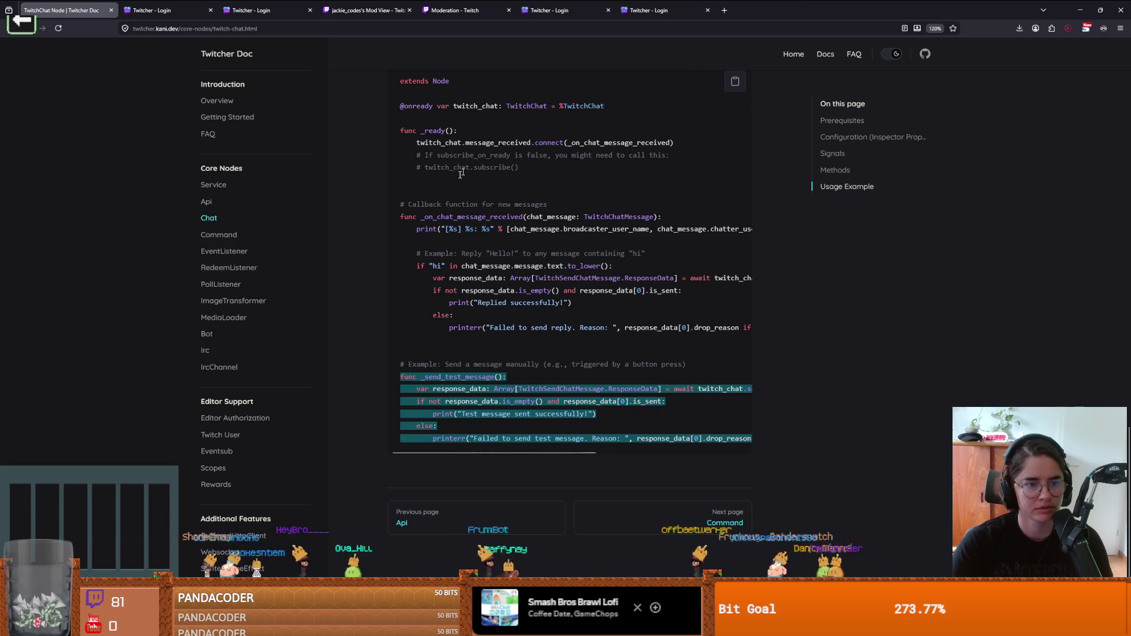
# Step: View Twitcher Doc's TwitchBot page, then return to TwitcherSetup.gd in Godot
pyautogui.scroll(-2, 242, 242)
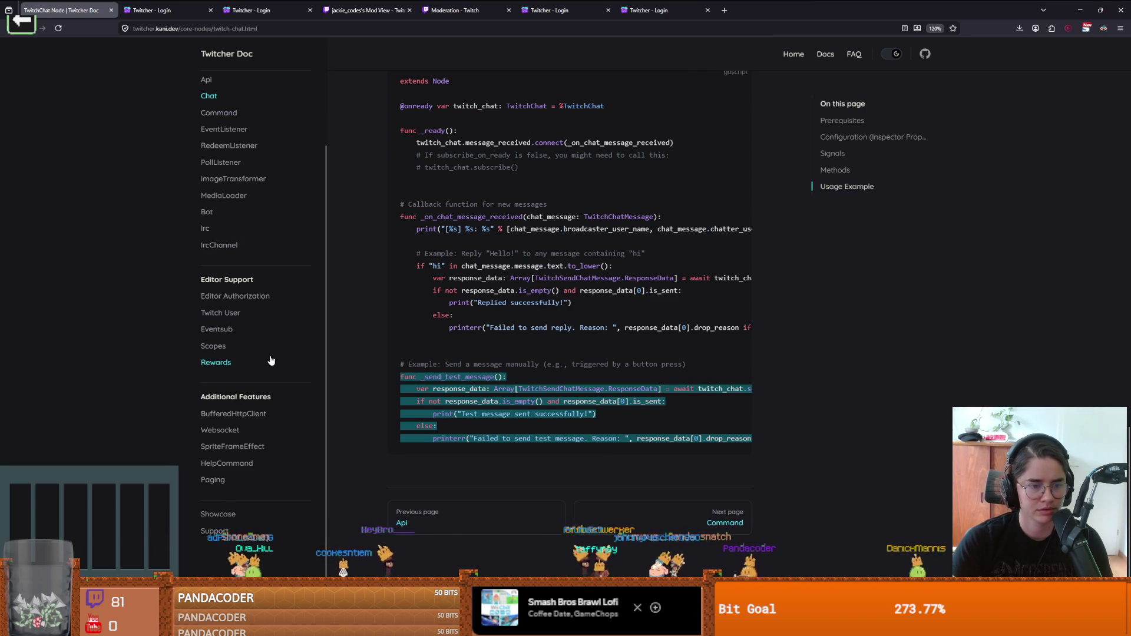
pyautogui.scroll(2, 271, 360)
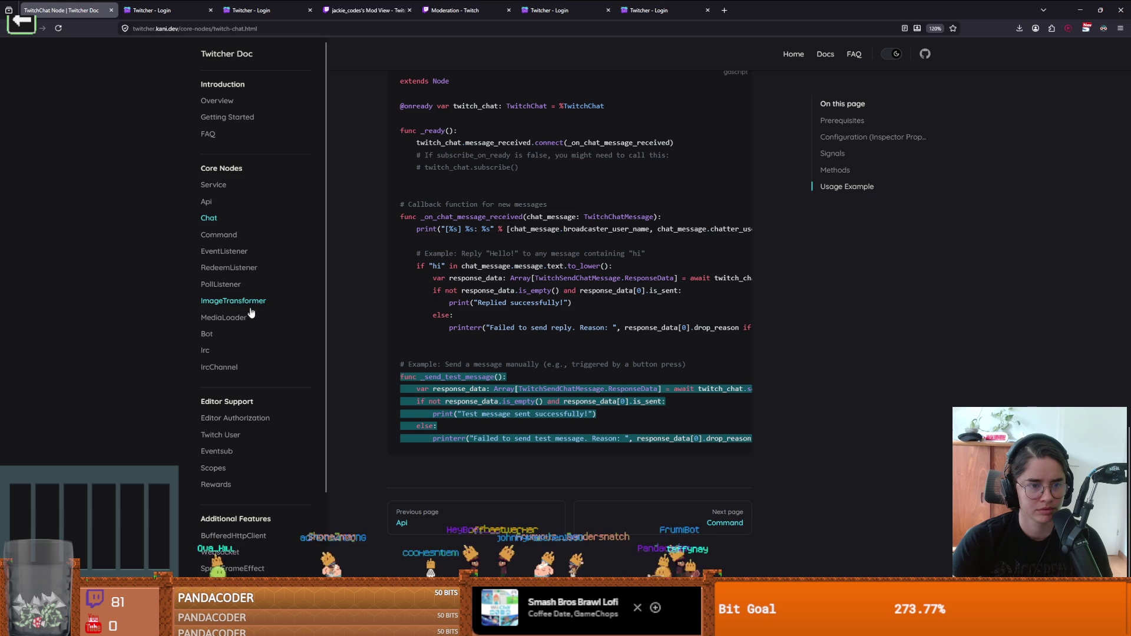
pyautogui.click(227, 335)
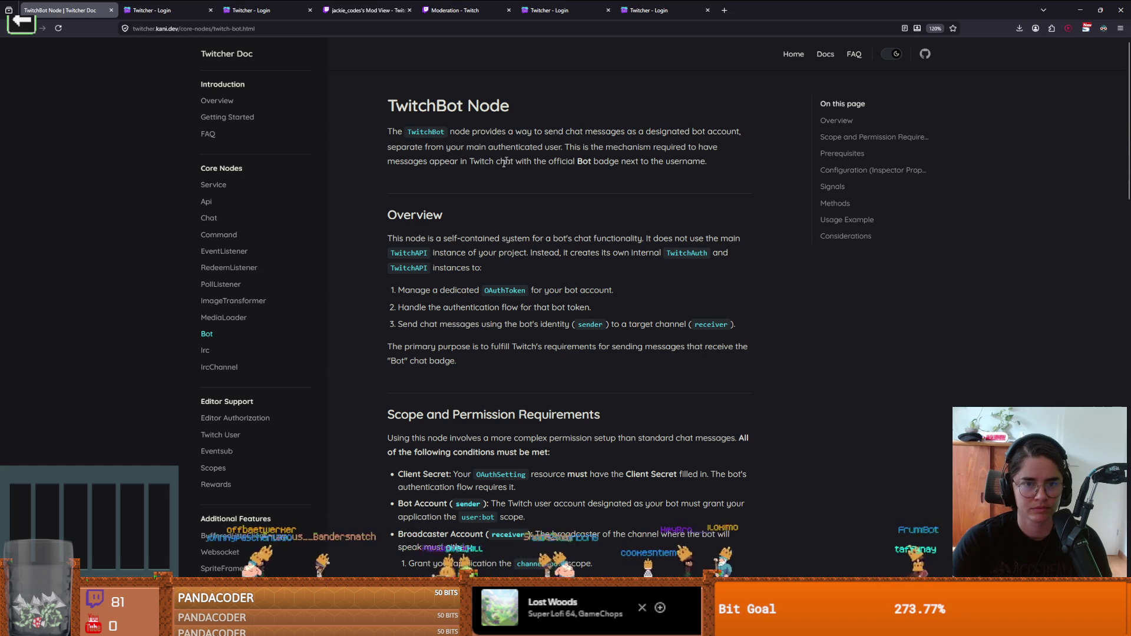
pyautogui.hotkey('alt', 'Tab')
pyautogui.click(580, 205)
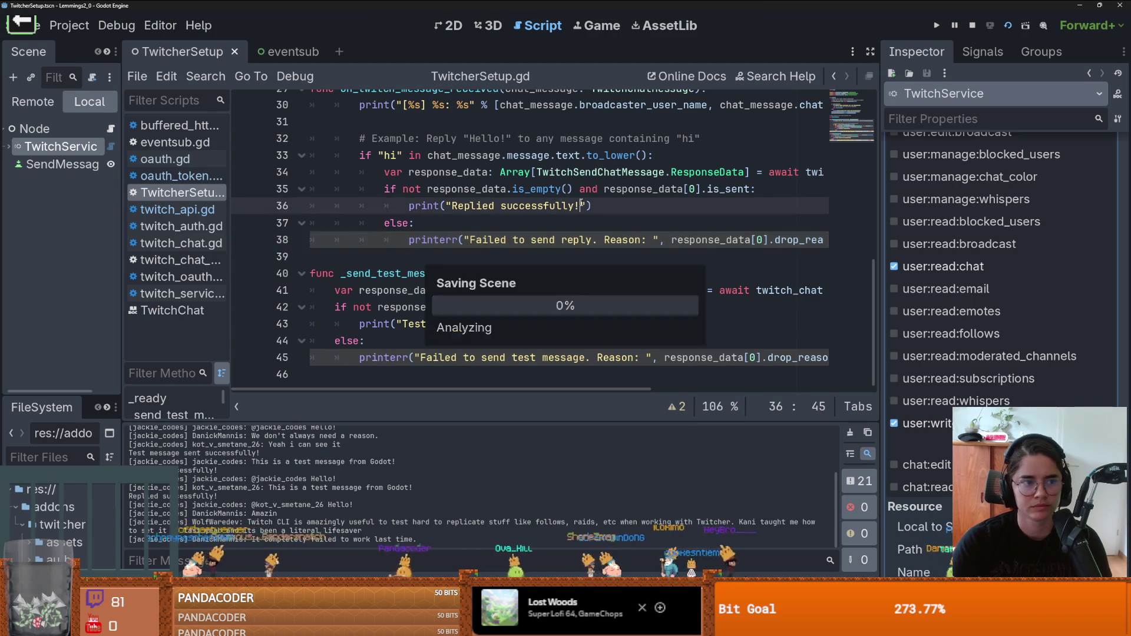
# Step: Resize the left docks and drag the Scene/FileSystem divider up so the FileSystem tree fills the column
pyautogui.scroll(10, 569, 242)
pyautogui.scroll(-6, 564, 251)
pyautogui.scroll(2, 570, 242)
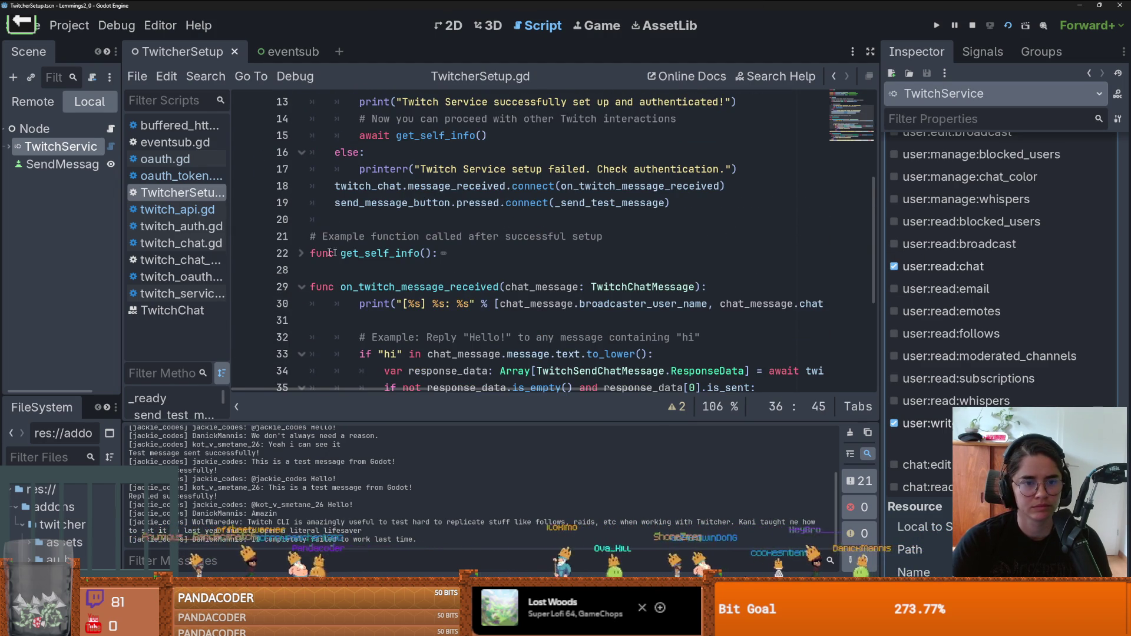
pyautogui.scroll(2, 422, 244)
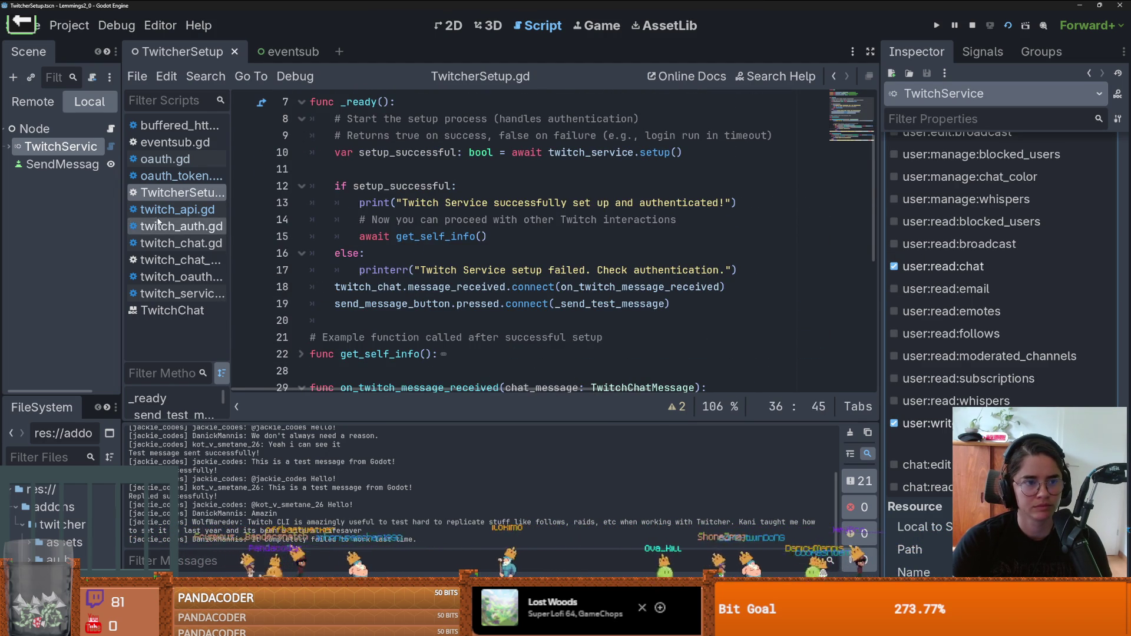
pyautogui.moveTo(123, 221); pyautogui.dragTo(217, 215)
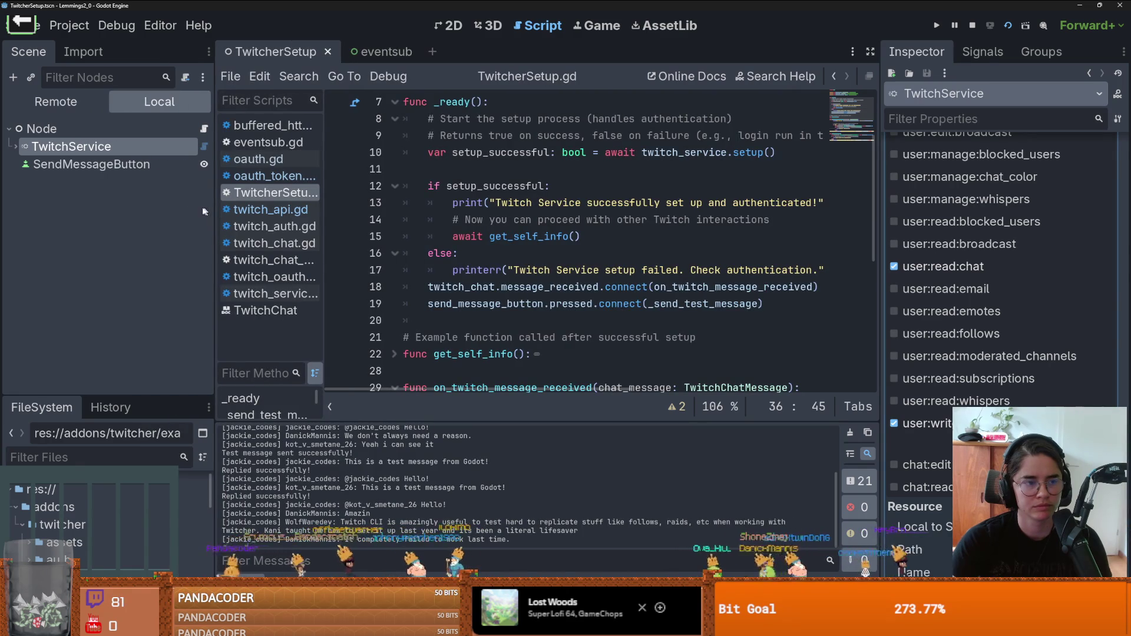
pyautogui.scroll(2, 377, 224)
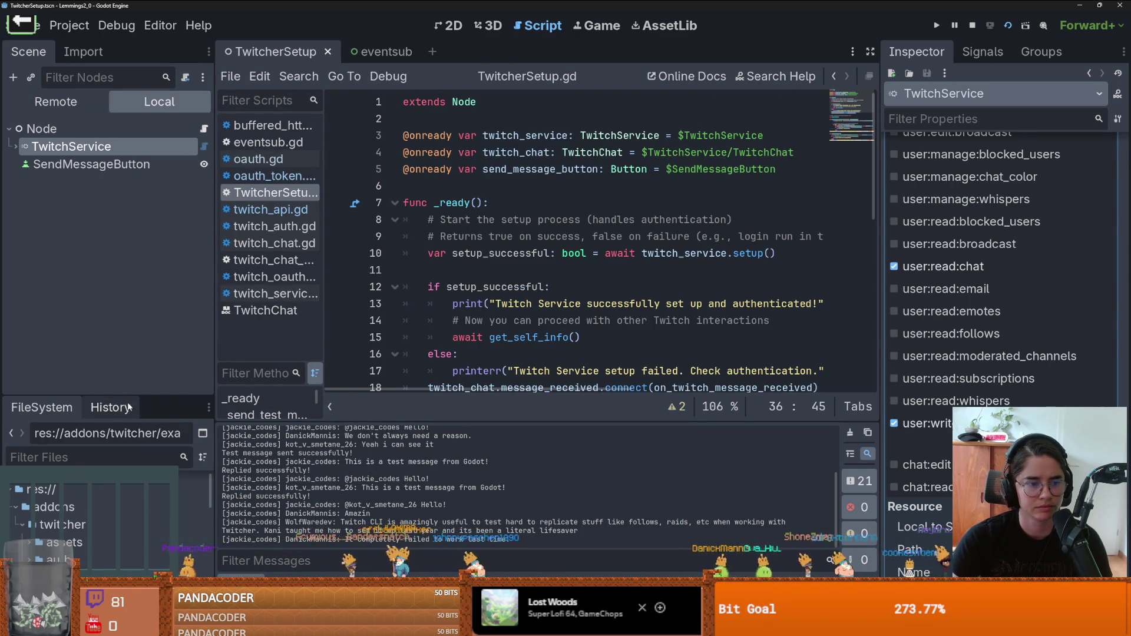
pyautogui.moveTo(127, 393); pyautogui.dragTo(127, 428)
pyautogui.moveTo(215, 361); pyautogui.dragTo(177, 362)
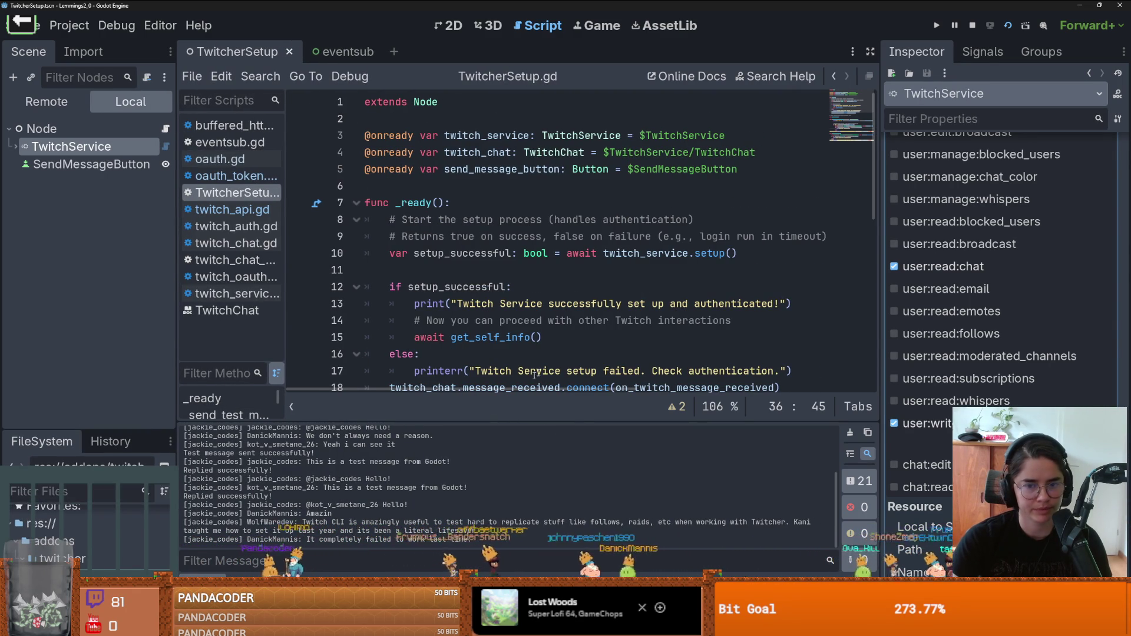
pyautogui.scroll(-10, 541, 371)
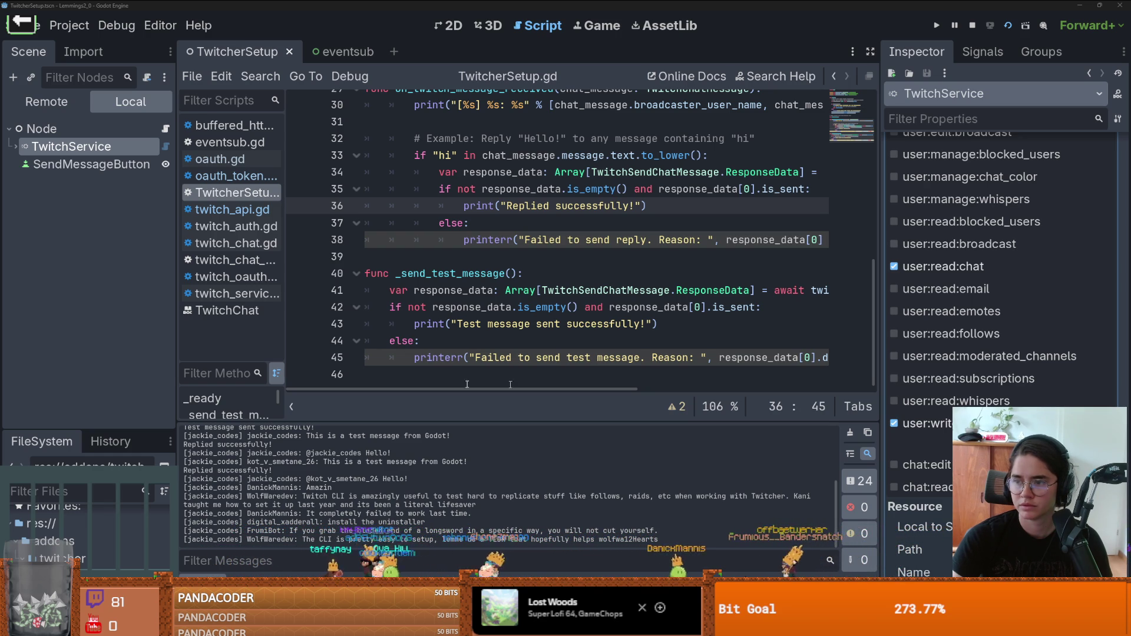
pyautogui.moveTo(112, 435); pyautogui.dragTo(112, 234)
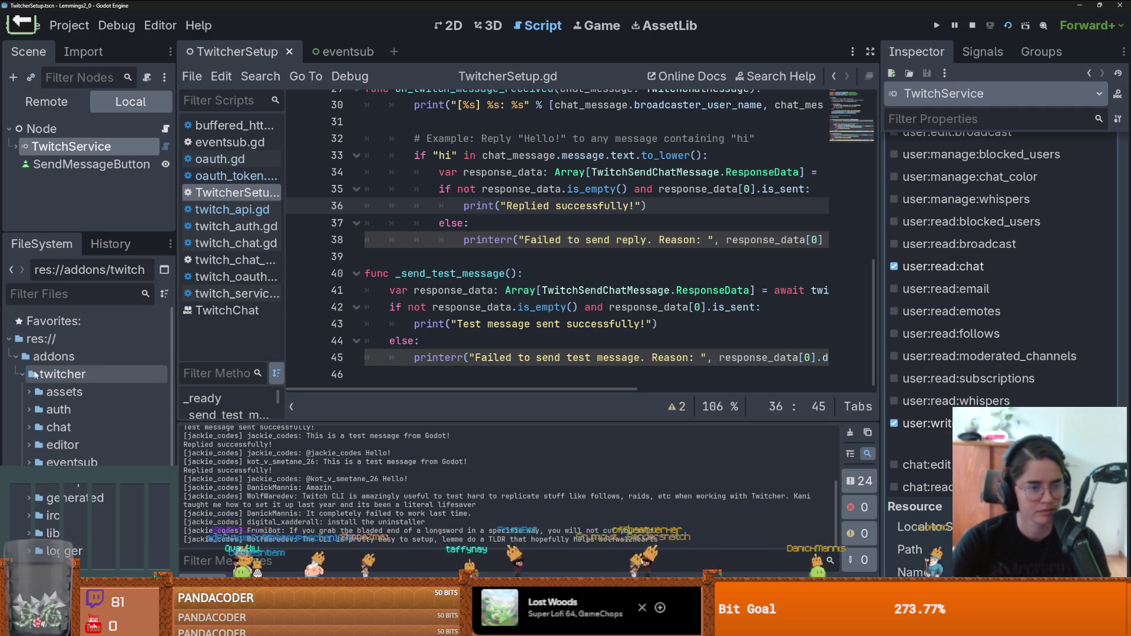
# Step: Collapse the addons folder and open a terminal at the res:// project root
pyautogui.doubleClick(72, 357)
pyautogui.rightClick(63, 340)
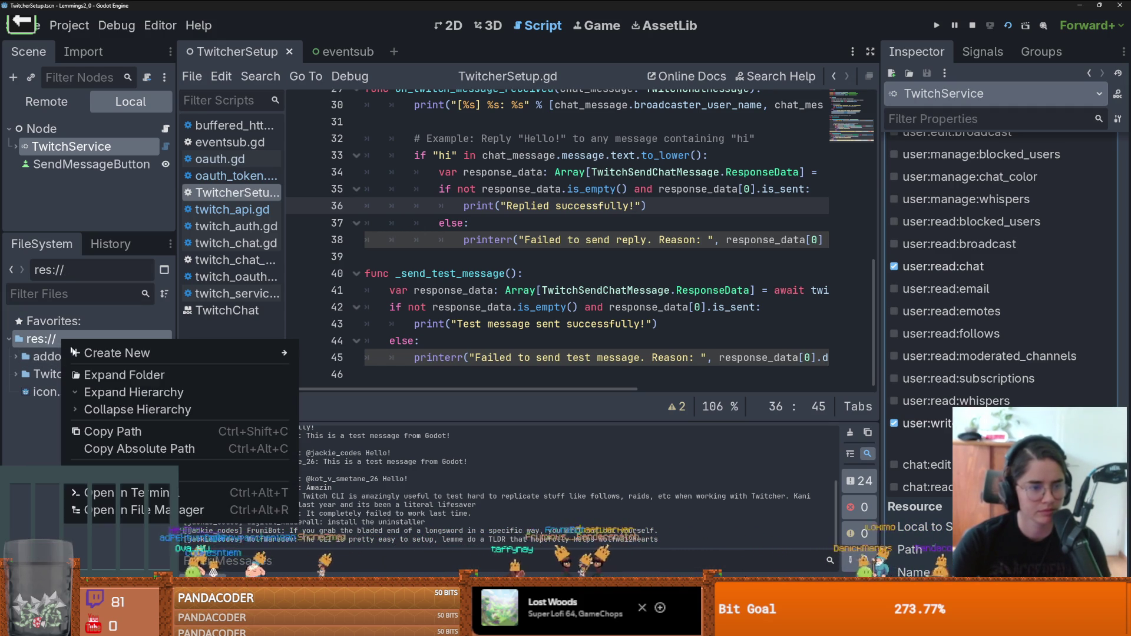
pyautogui.click(126, 492)
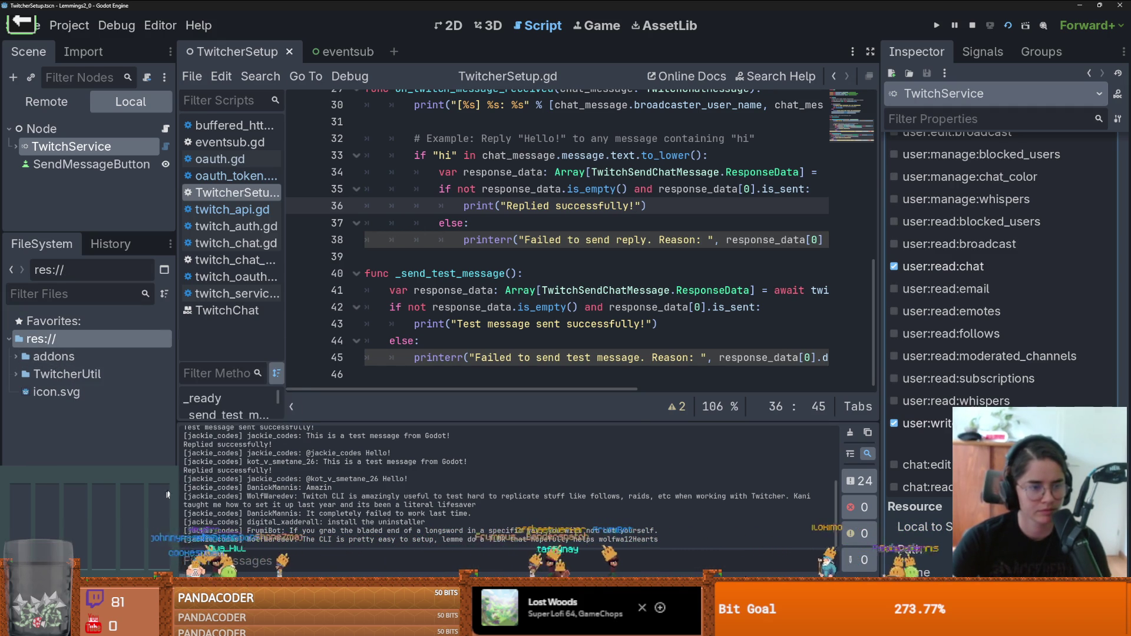
pyautogui.moveTo(327, 154); pyautogui.dragTo(391, 189)
# Step: Run 'git init' in the project folder, then close the terminal
pyautogui.write('git')
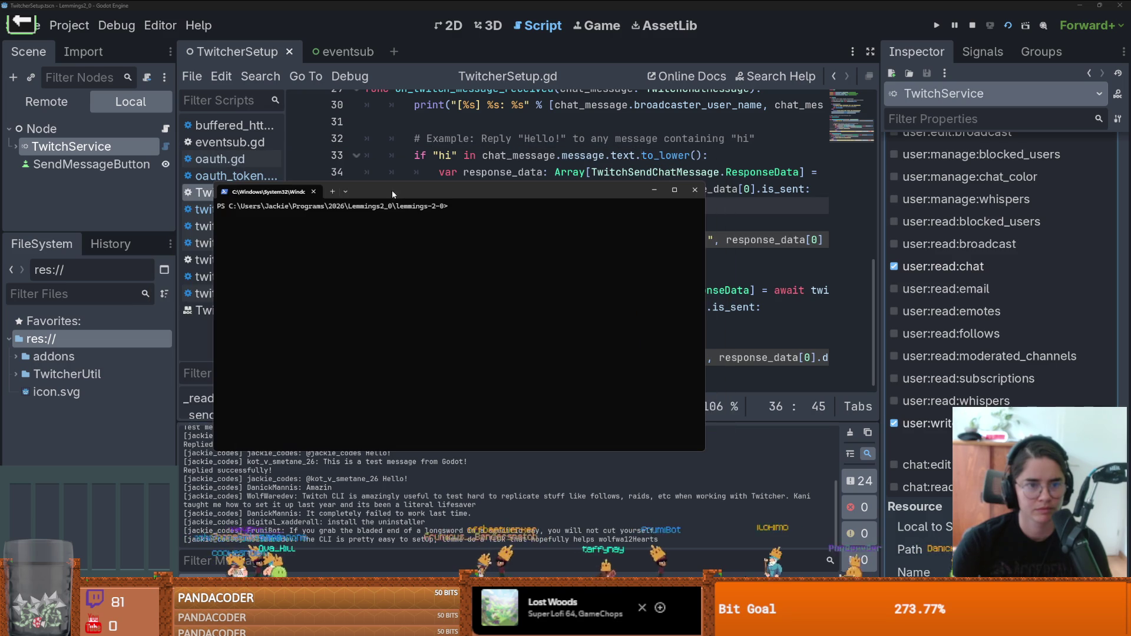
pyautogui.write(' init')
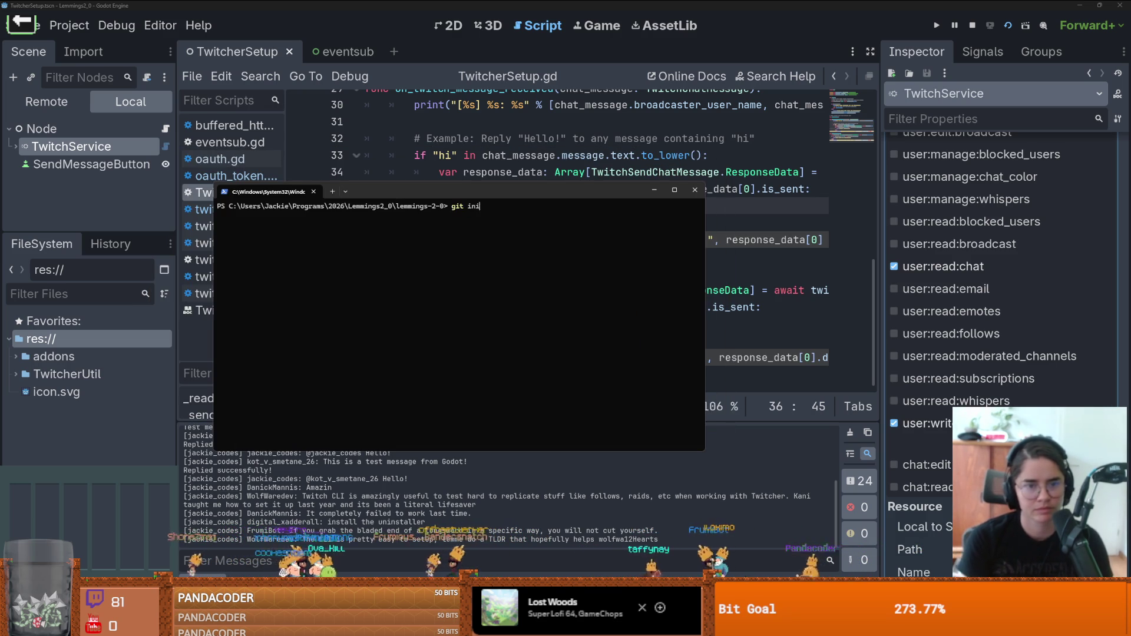
pyautogui.press('Return')
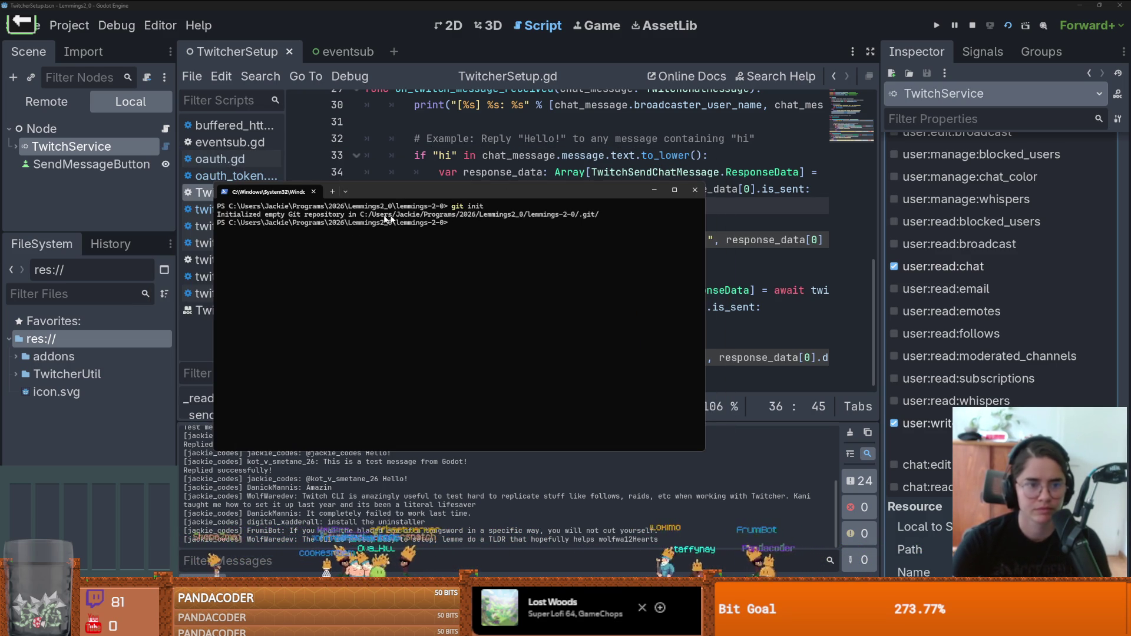
pyautogui.click(702, 193)
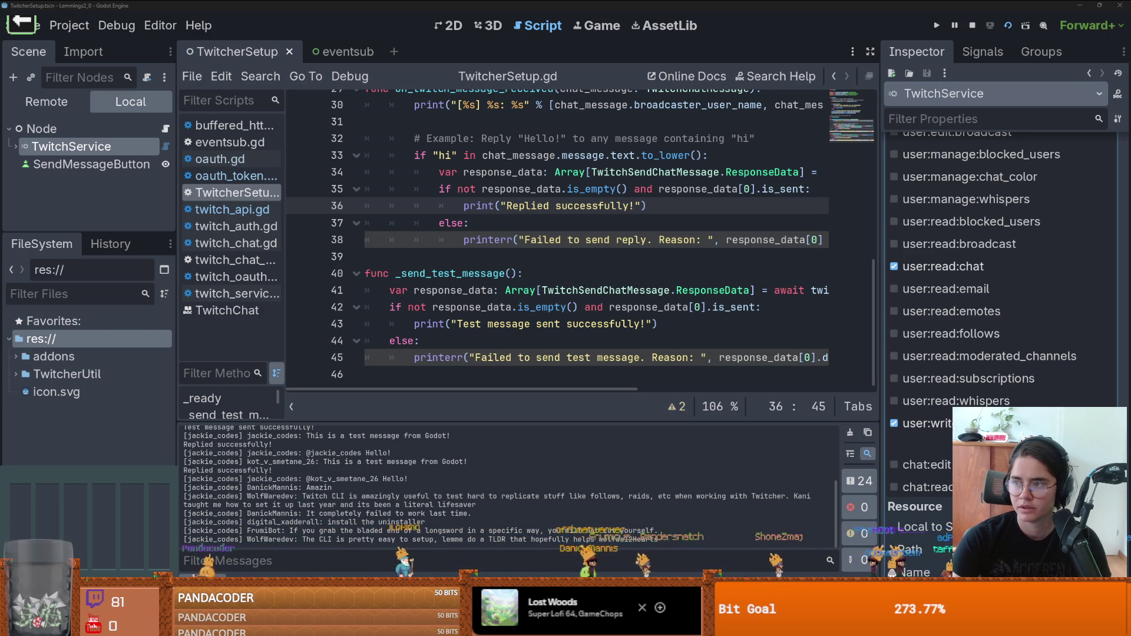
# Step: Switch from the Godot editor to the GitHub Desktop window
pyautogui.hotkey('alt', 'Tab')
# Step: Commit all project files as the initial commit, then return to TwitcherSetup.gd at line 38
pyautogui.hotkey('ctrl', 'Return')
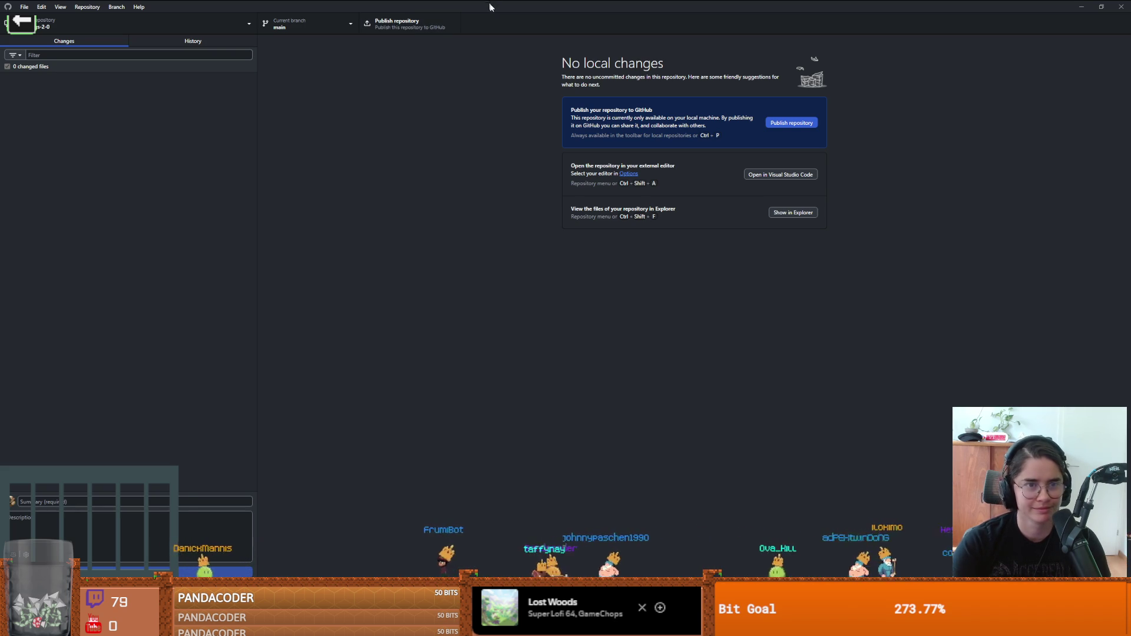
pyautogui.hotkey('alt', 'Tab')
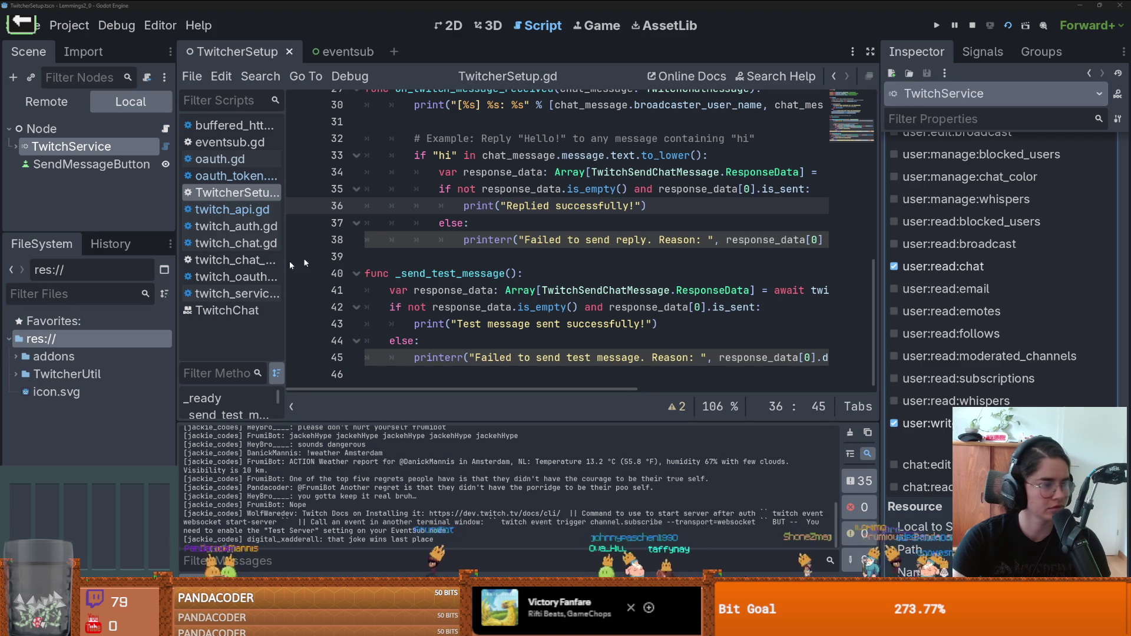
pyautogui.click(569, 241)
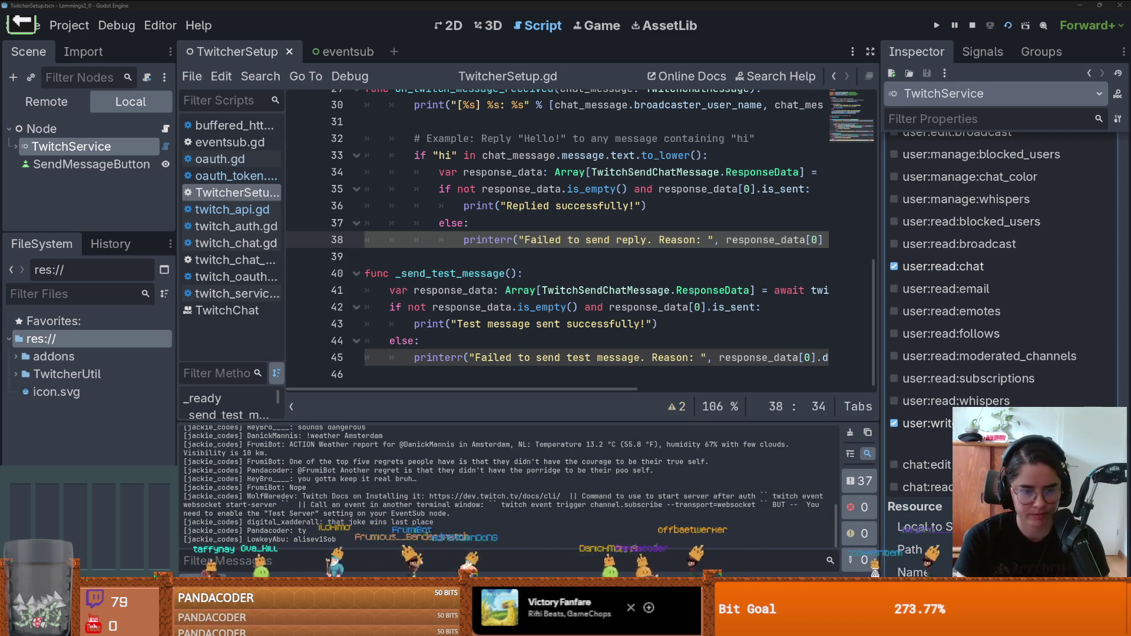
pyautogui.press('super')
# Step: Launch Command Prompt and run 'twitch' to list the CLI's usage and commands
pyautogui.write('cmd')
pyautogui.press('Return')
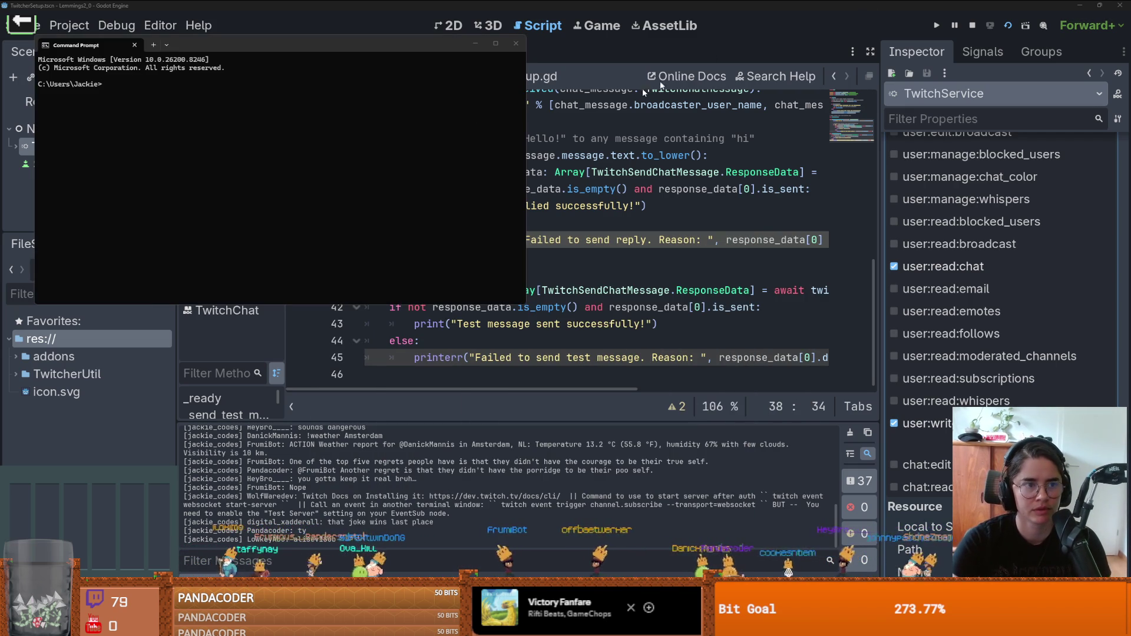
pyautogui.write('twitch')
pyautogui.press('Return')
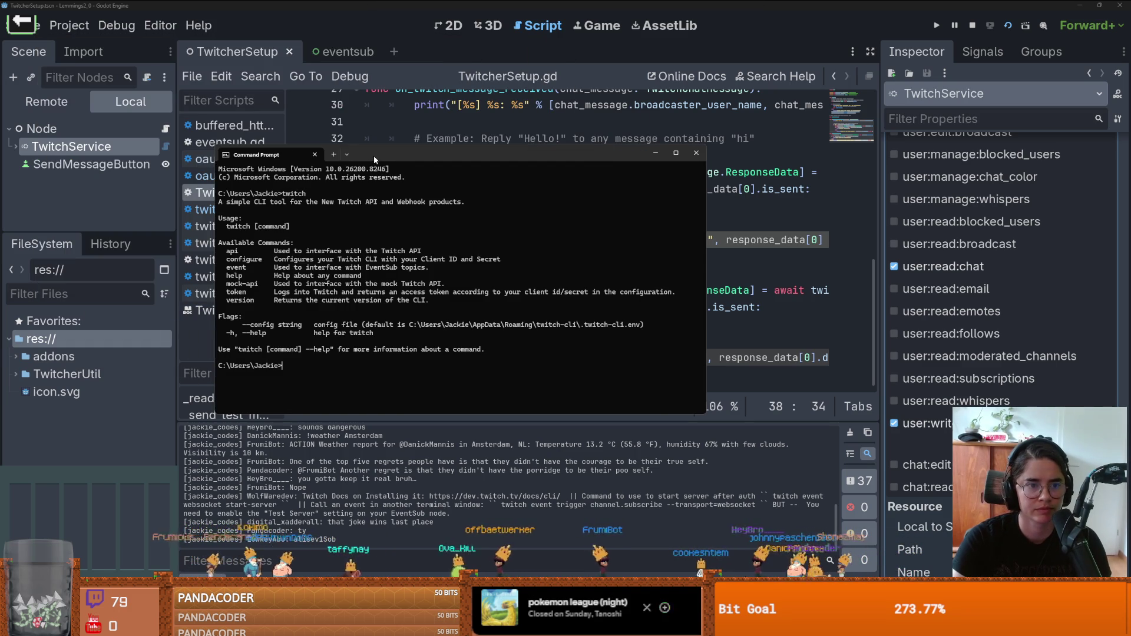
# Step: Reposition the Command Prompt window, then switch back to the Godot editor
pyautogui.moveTo(432, 159); pyautogui.dragTo(435, 185)
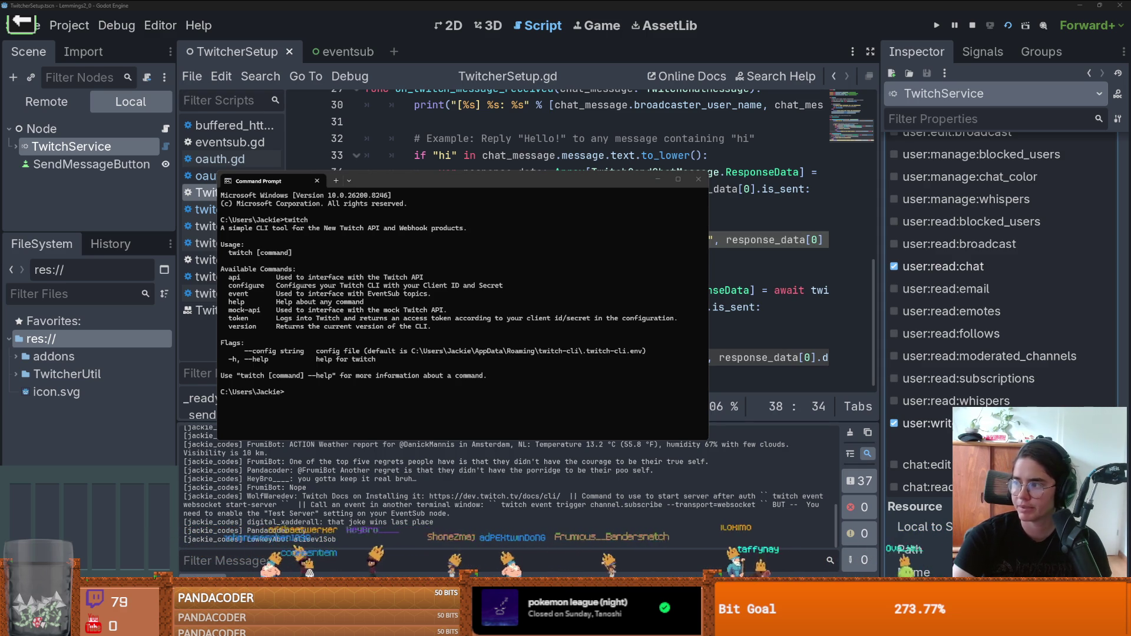
pyautogui.moveTo(423, 184); pyautogui.dragTo(420, 184)
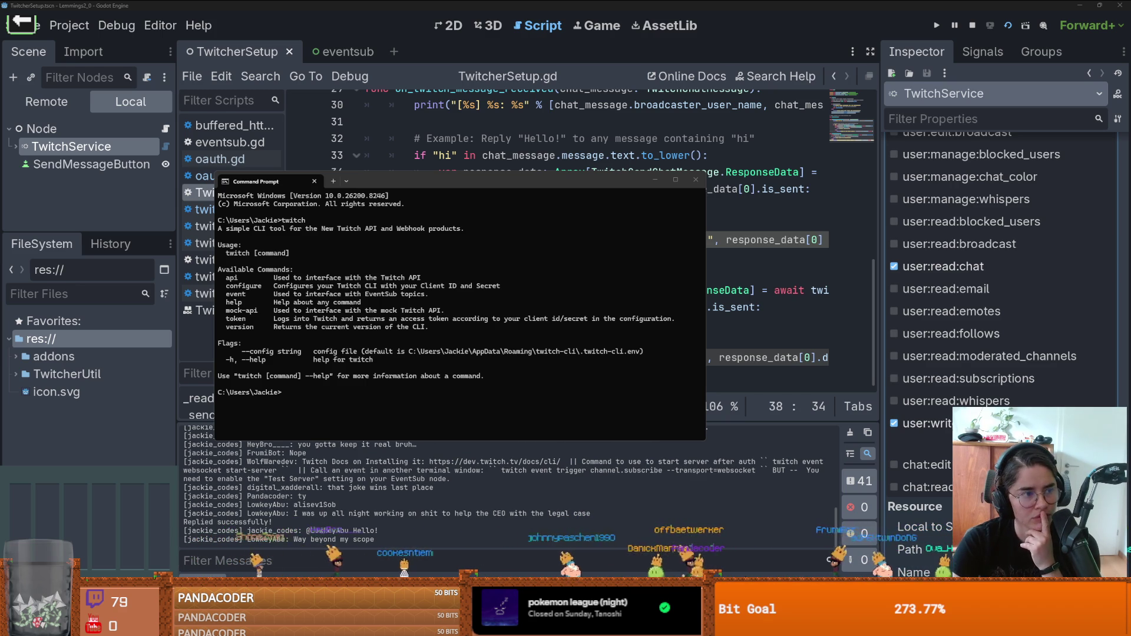
pyautogui.click(645, 234)
pyautogui.hotkey('alt', 'Tab')
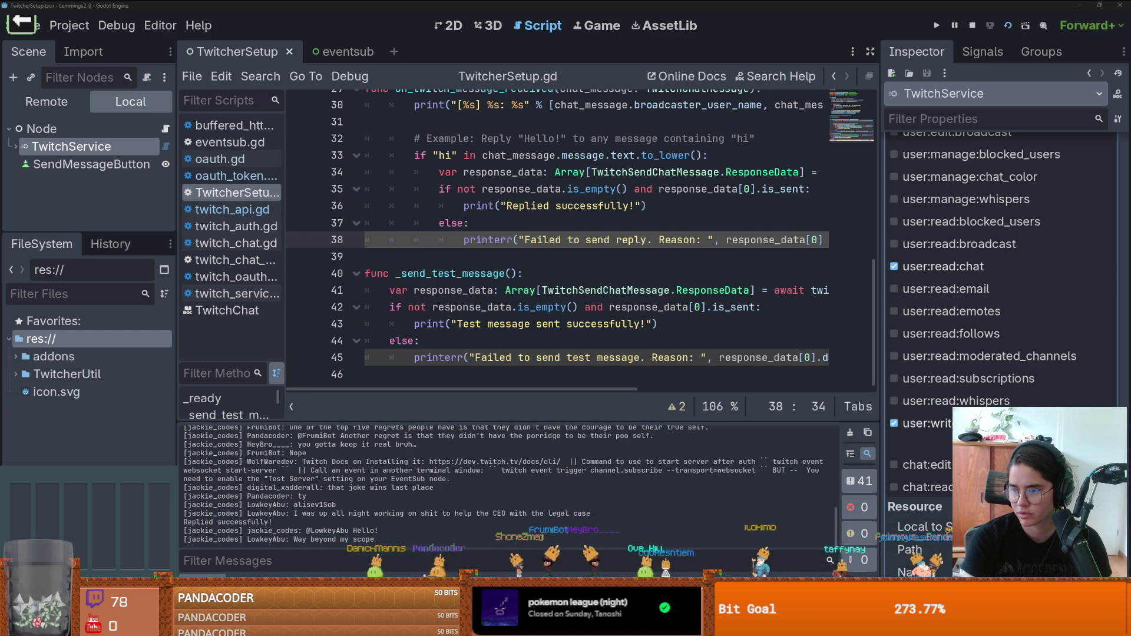
pyautogui.moveTo(716, 288)
pyautogui.mouseDown()
pyautogui.moveTo(683, 311)
pyautogui.moveTo(719, 328)
pyautogui.mouseUp()
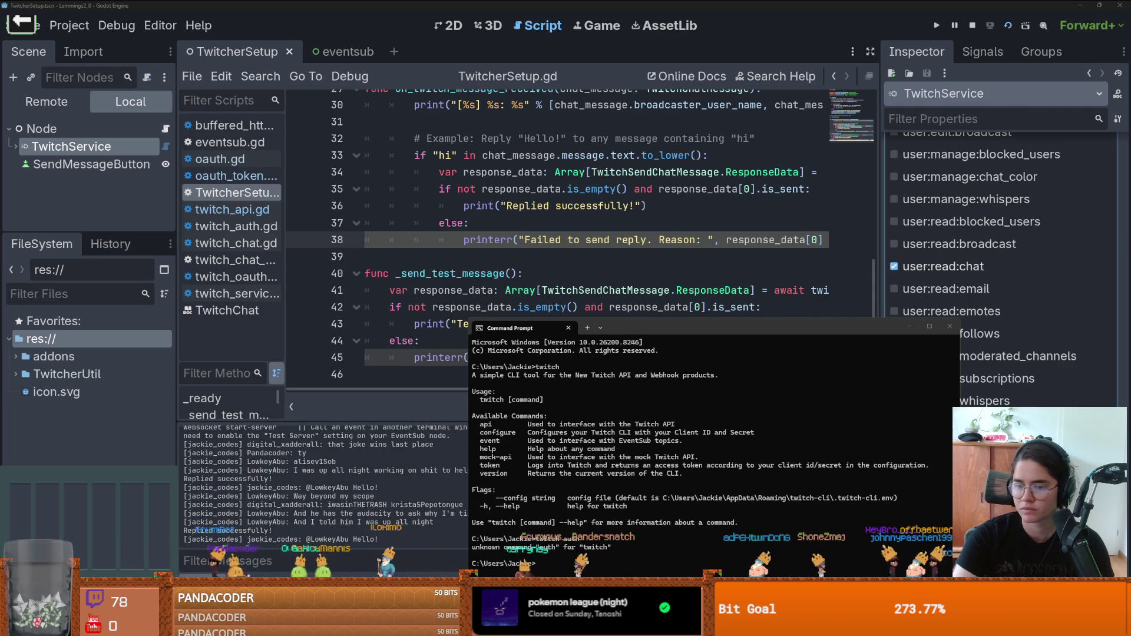
pyautogui.hotkey('alt', 'Tab')
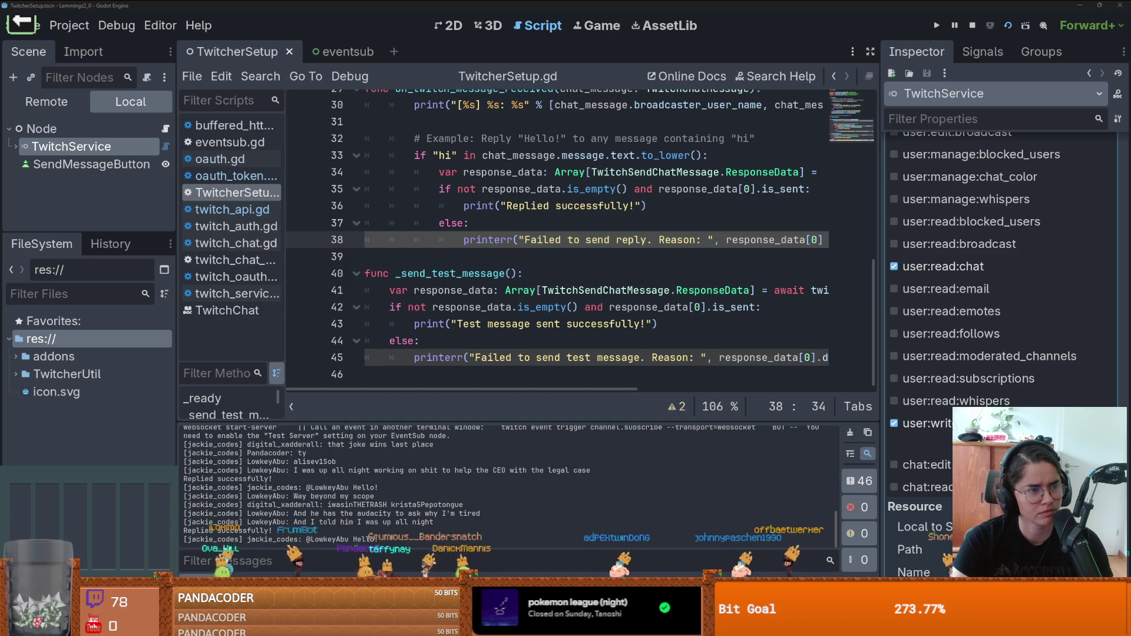
pyautogui.press('Up')
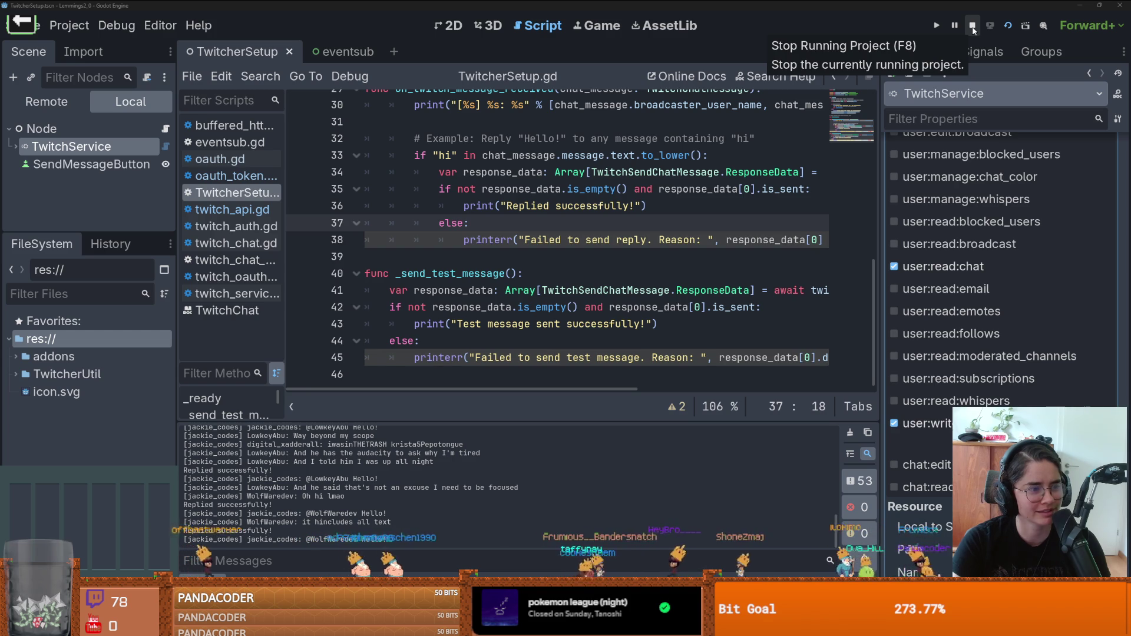
# Step: Stop the running project, then briefly launch a Command Prompt via 'cmd' and close it again
pyautogui.click(972, 26)
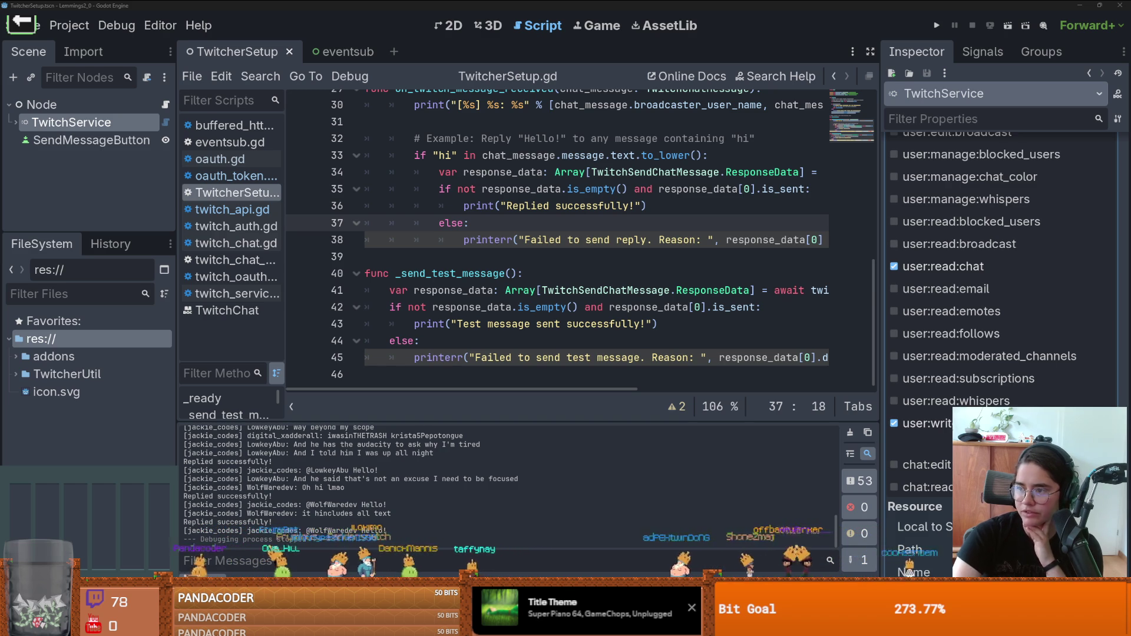
pyautogui.click(514, 240)
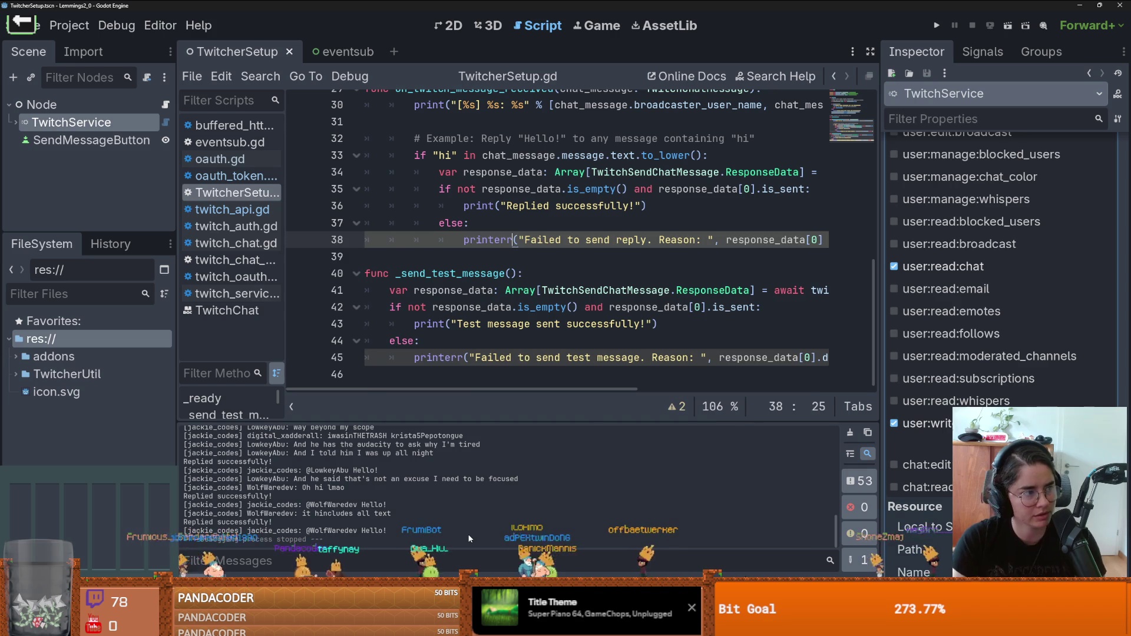
pyautogui.press('super')
pyautogui.write('cmd')
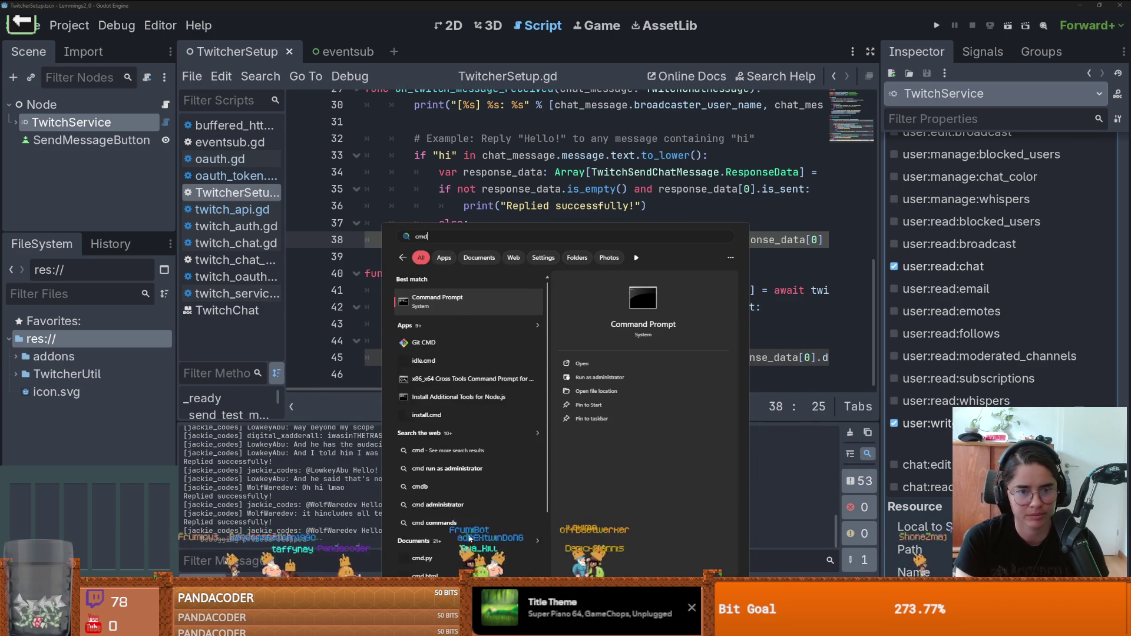
pyautogui.press('Return')
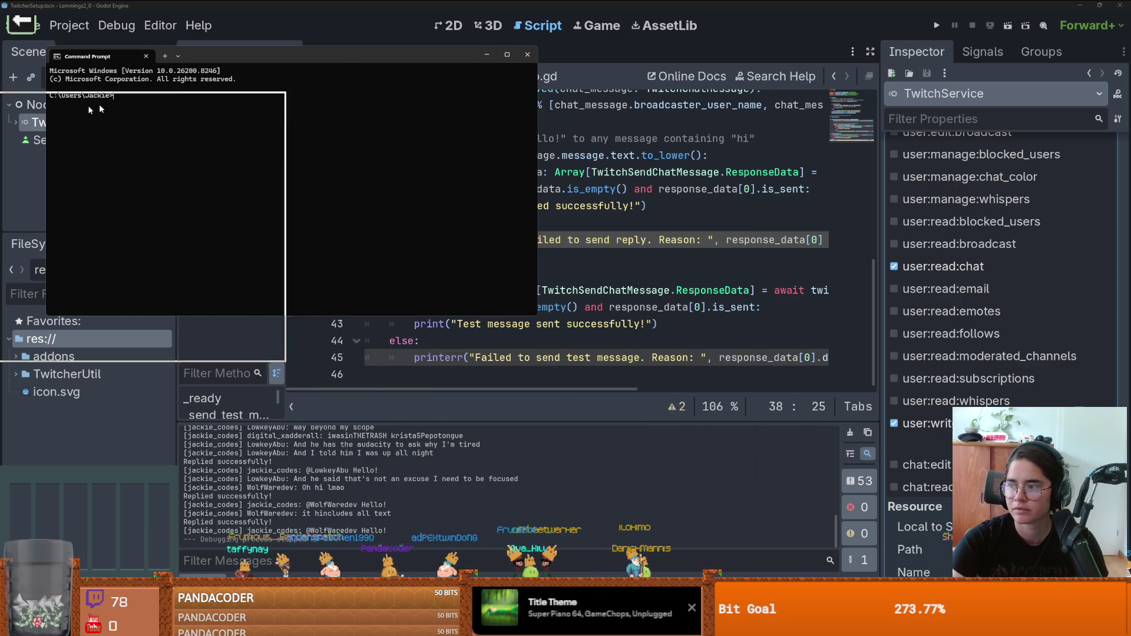
pyautogui.hotkey('alt', 'F4')
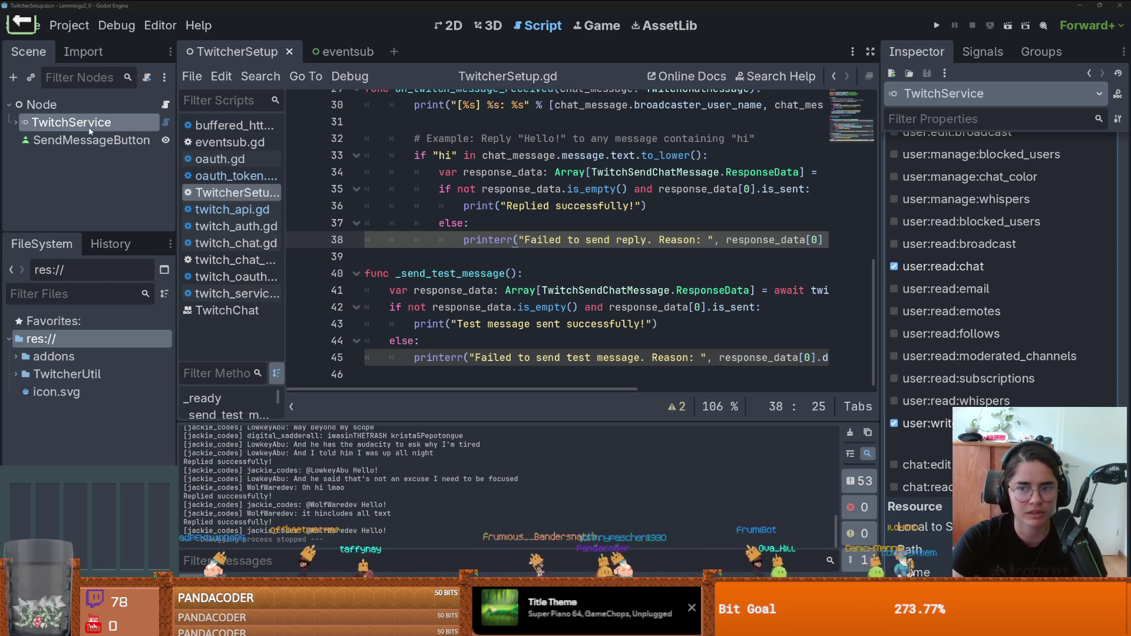
pyautogui.scroll(10, 1037, 246)
# Step: Tick one of the TwitchService user scopes and collapse the Scopes details
pyautogui.scroll(-10, 1037, 247)
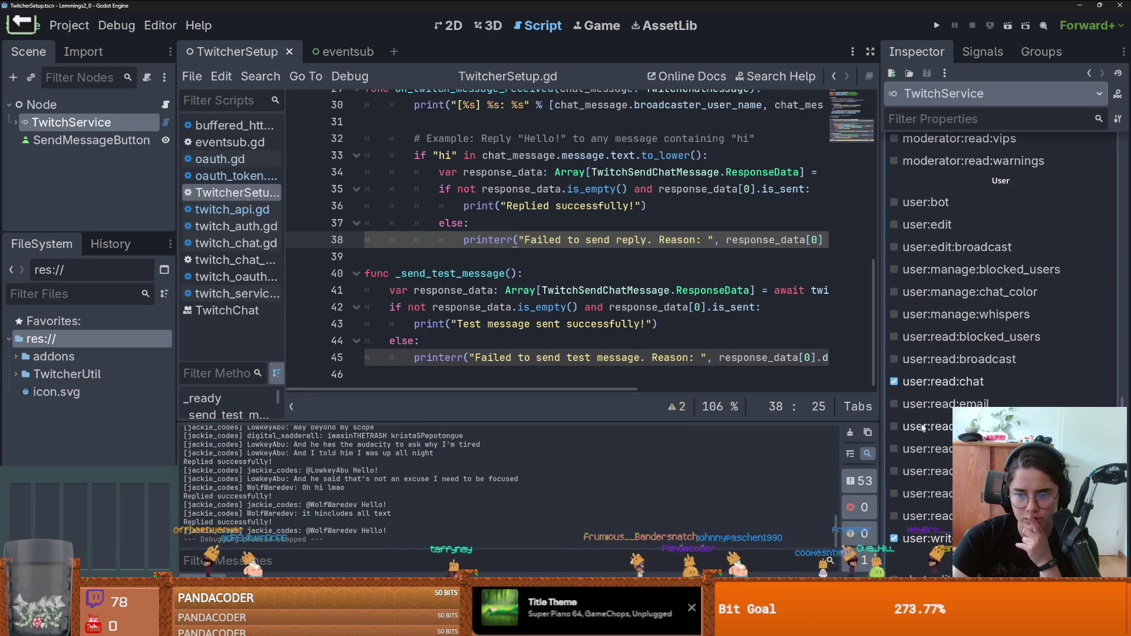
pyautogui.click(927, 461)
pyautogui.scroll(15, 1035, 245)
pyautogui.scroll(3, 1036, 245)
pyautogui.click(1061, 217)
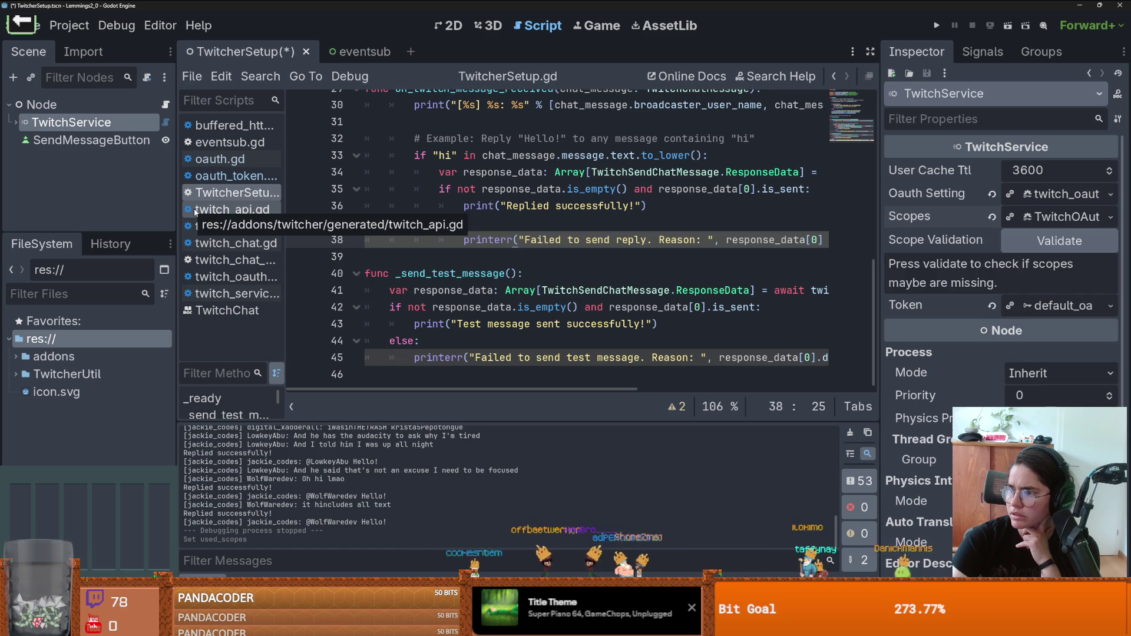
# Step: Expand TwitchService and turn on Use Test Server for the TwitchEventsub node
pyautogui.click(16, 122)
pyautogui.scroll(-1, 106, 202)
pyautogui.click(82, 176)
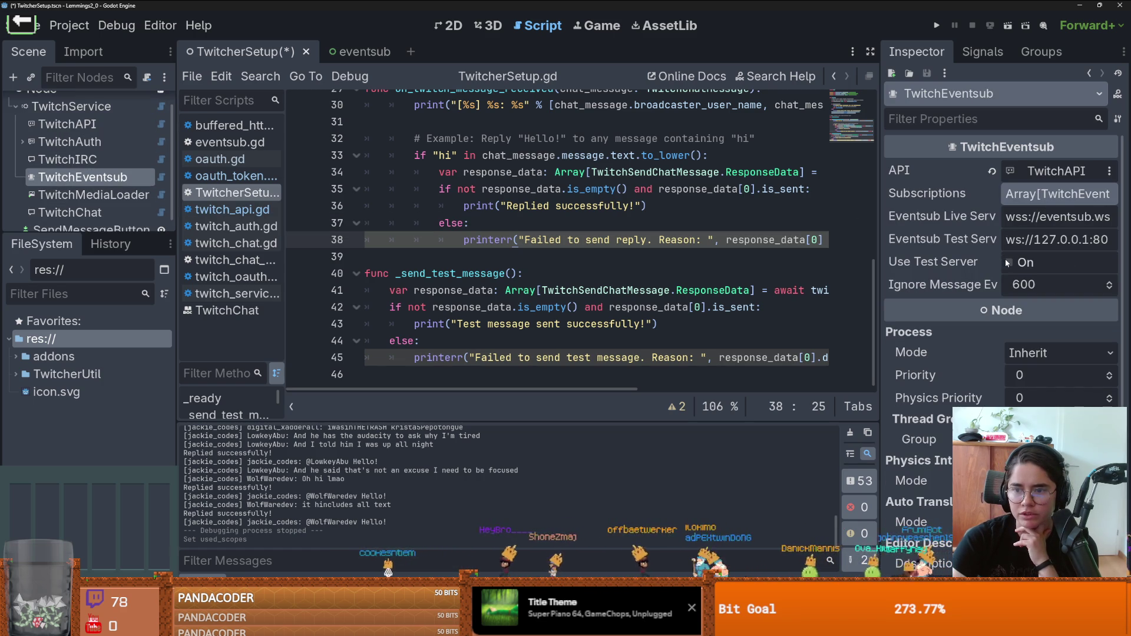
pyautogui.click(1006, 262)
# Step: Delete the colon after else on line 37 and save the scene and script
pyautogui.click(567, 227)
pyautogui.scroll(2, 590, 230)
pyautogui.press('BackSpace')
pyautogui.hotkey('ctrl', 's')
pyautogui.scroll(2, 453, 216)
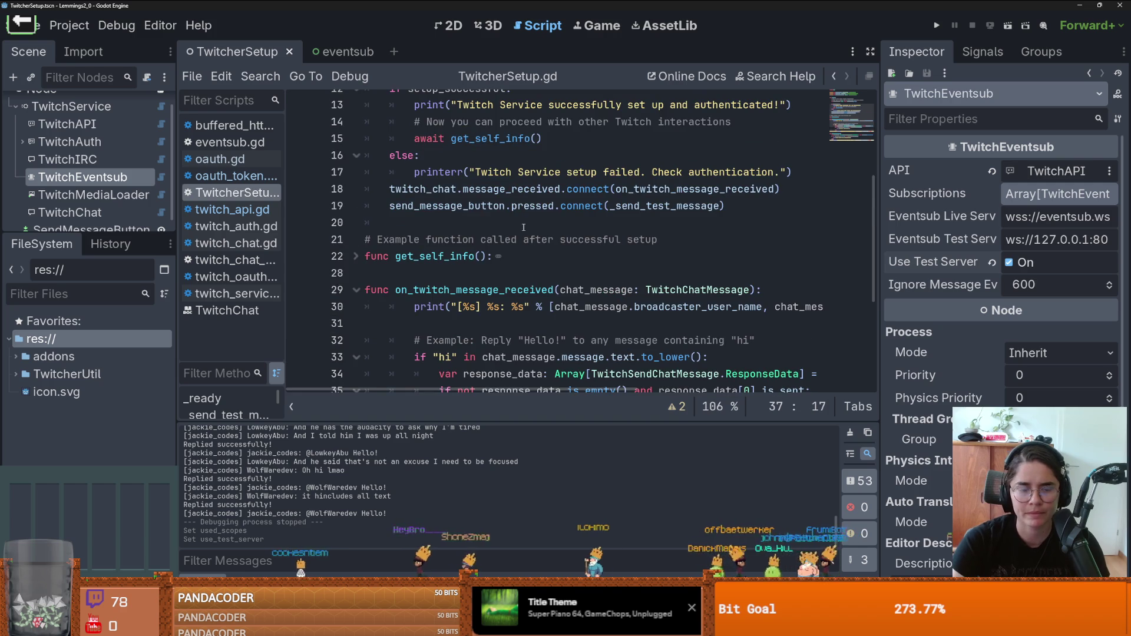
# Step: Open the TwitchEventsub node's documentation and scroll down to its Signals
pyautogui.rightClick(100, 186)
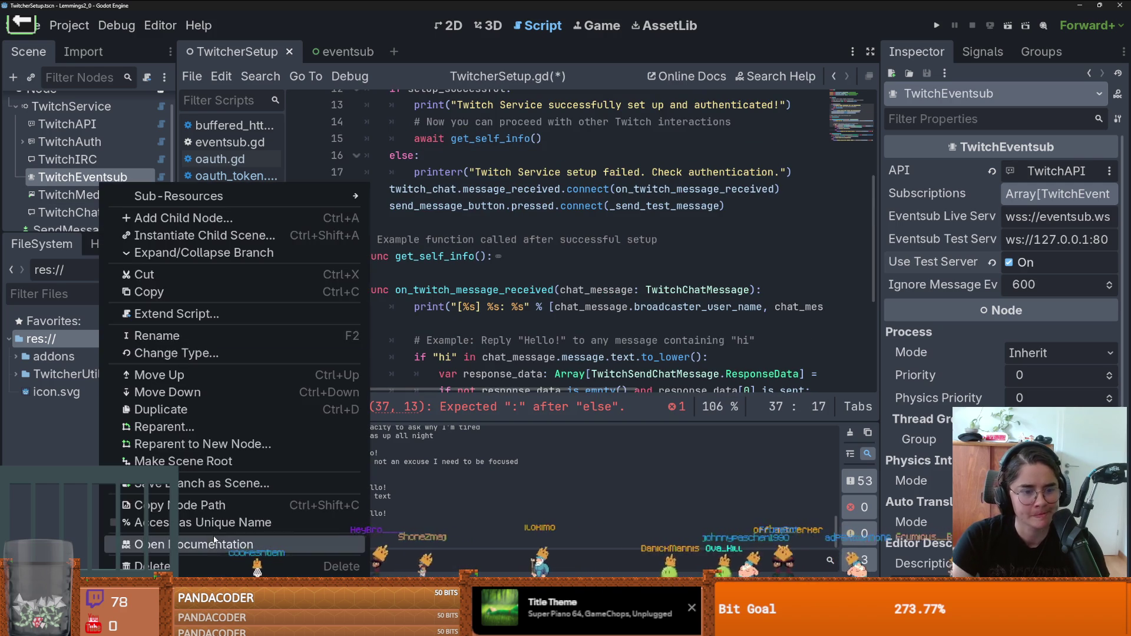
pyautogui.click(194, 544)
pyautogui.scroll(-5, 547, 254)
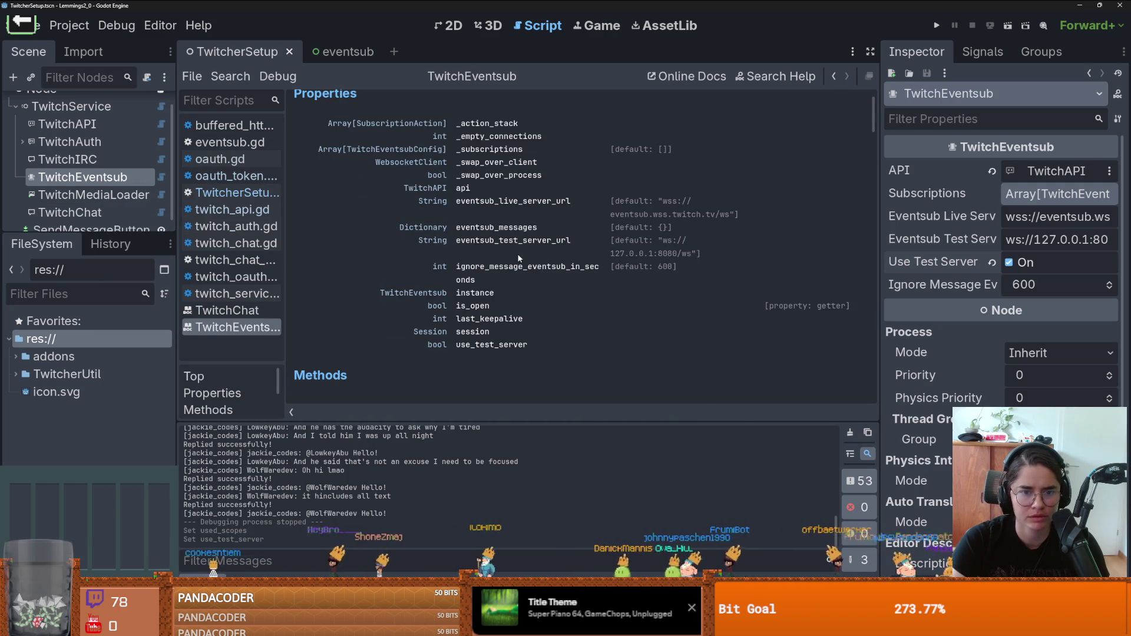
pyautogui.scroll(-5, 518, 258)
pyautogui.scroll(-5, 495, 288)
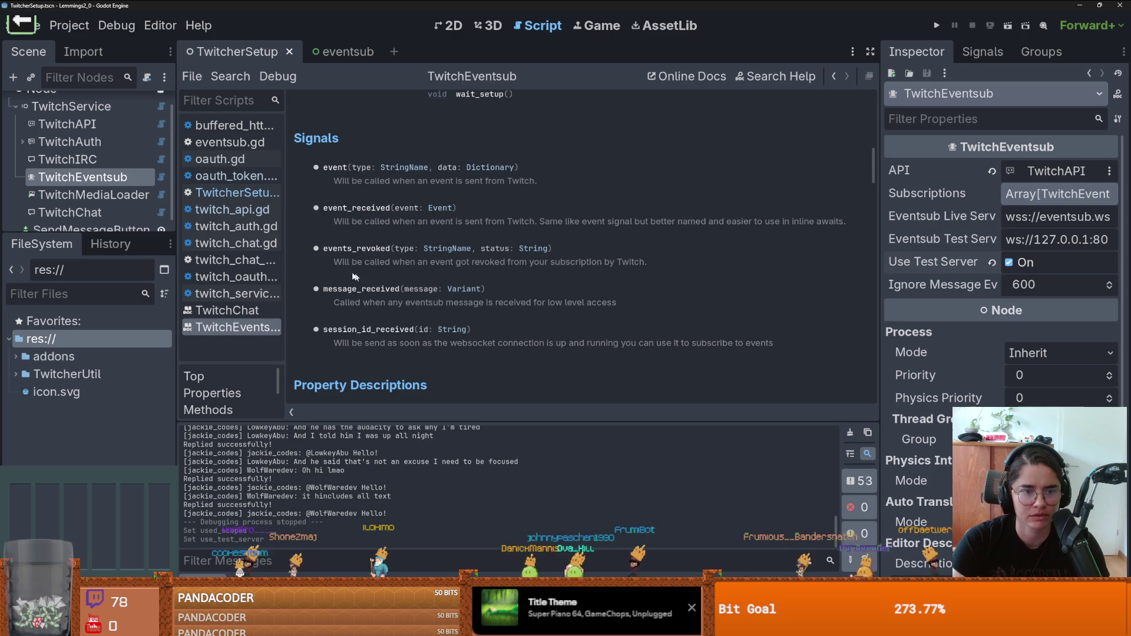
# Step: Open the TwitchEventsub.Event help page, then run the project, hitting the line 37 parser error
pyautogui.click(440, 208)
pyautogui.scroll(-2, 497, 233)
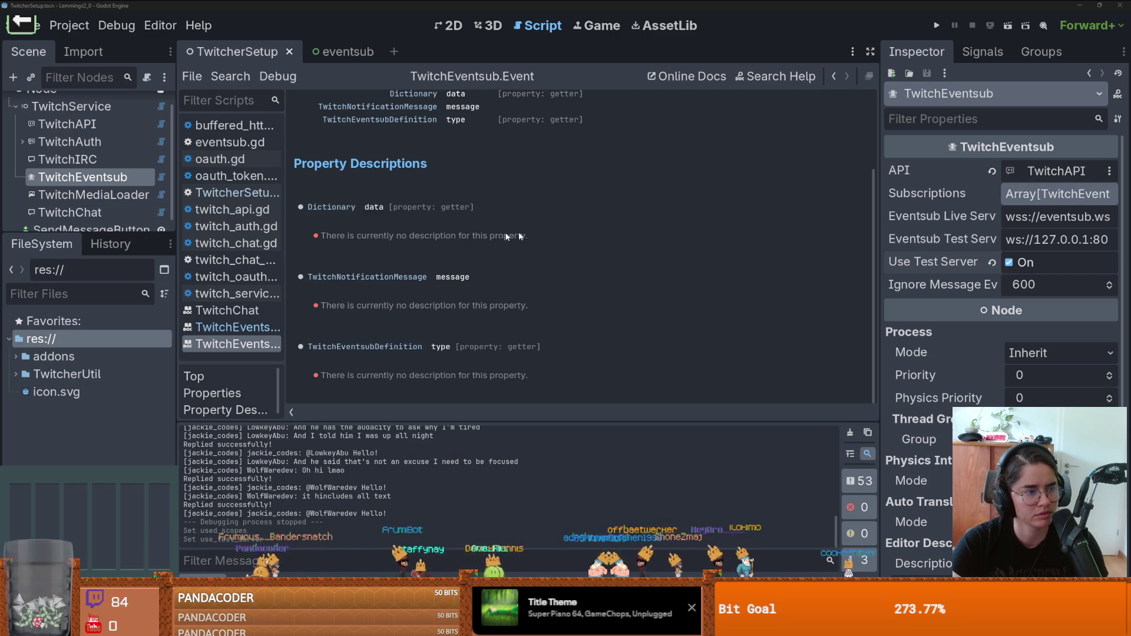
pyautogui.click(1008, 25)
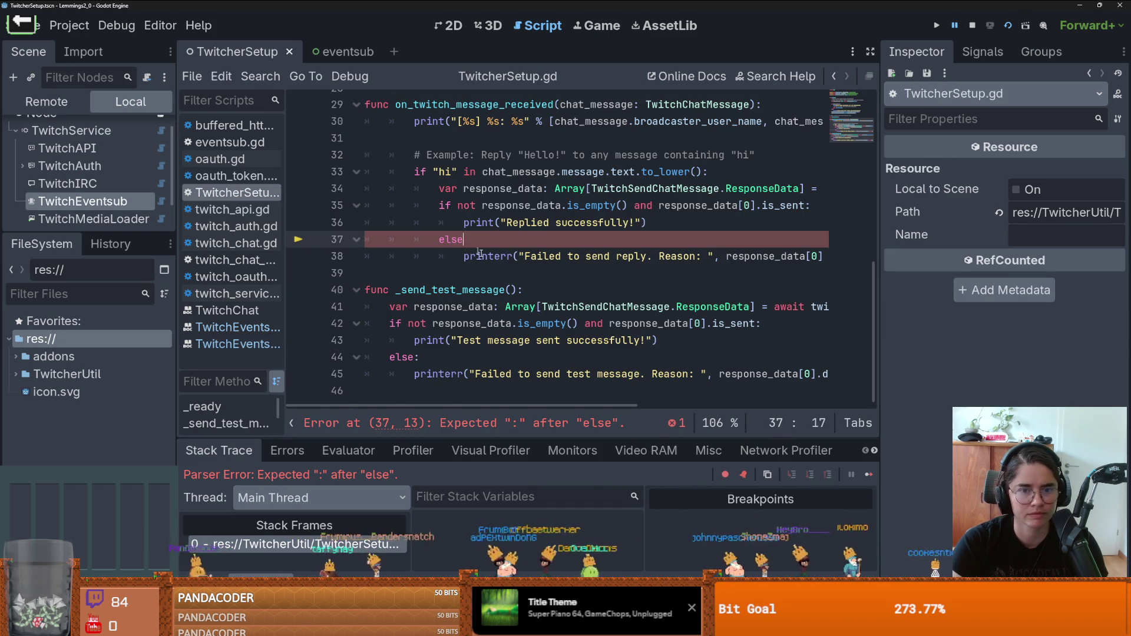
# Step: Add the colon back after else on line 37, save, run with F6, and close the game window
pyautogui.scroll(2, 501, 271)
pyautogui.scroll(-1, 531, 294)
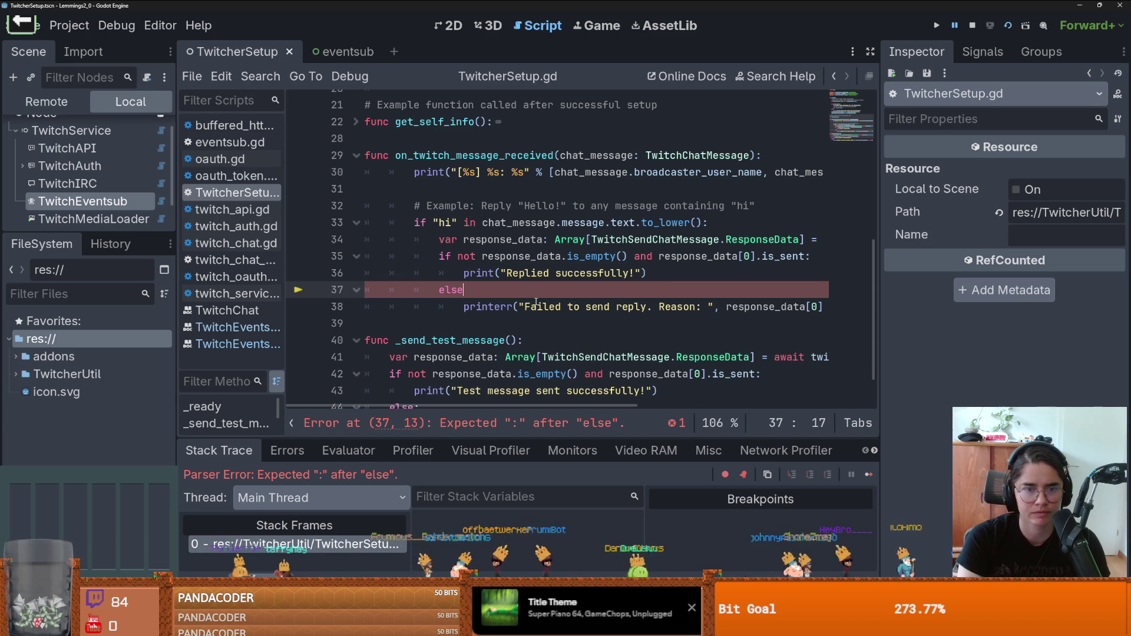
pyautogui.write(':')
pyautogui.hotkey('ctrl', 's')
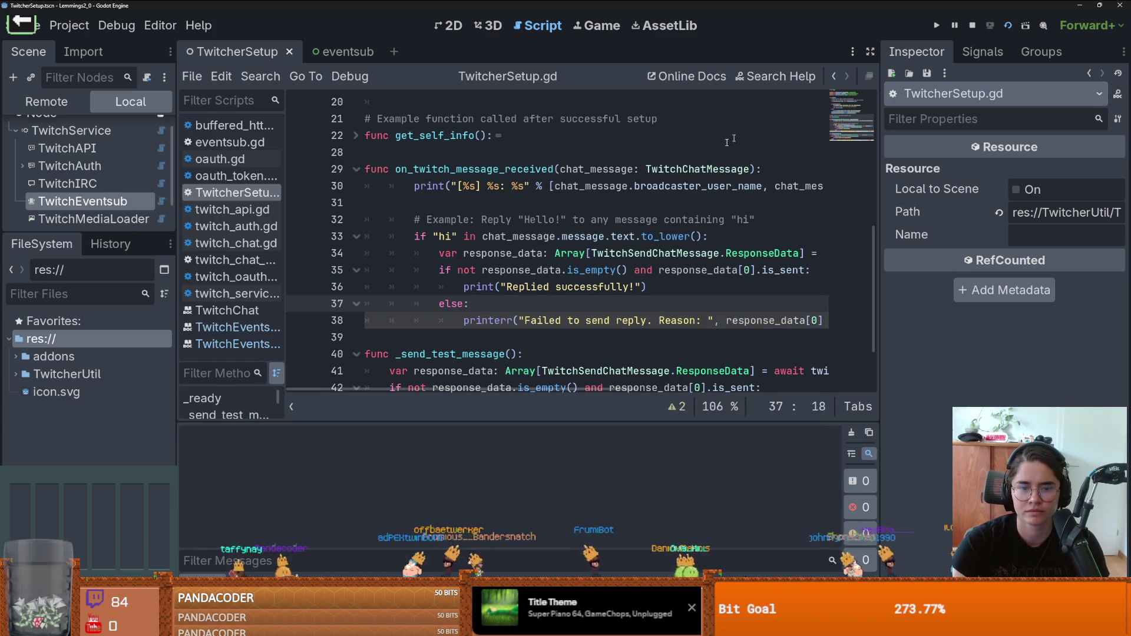
pyautogui.press('F6')
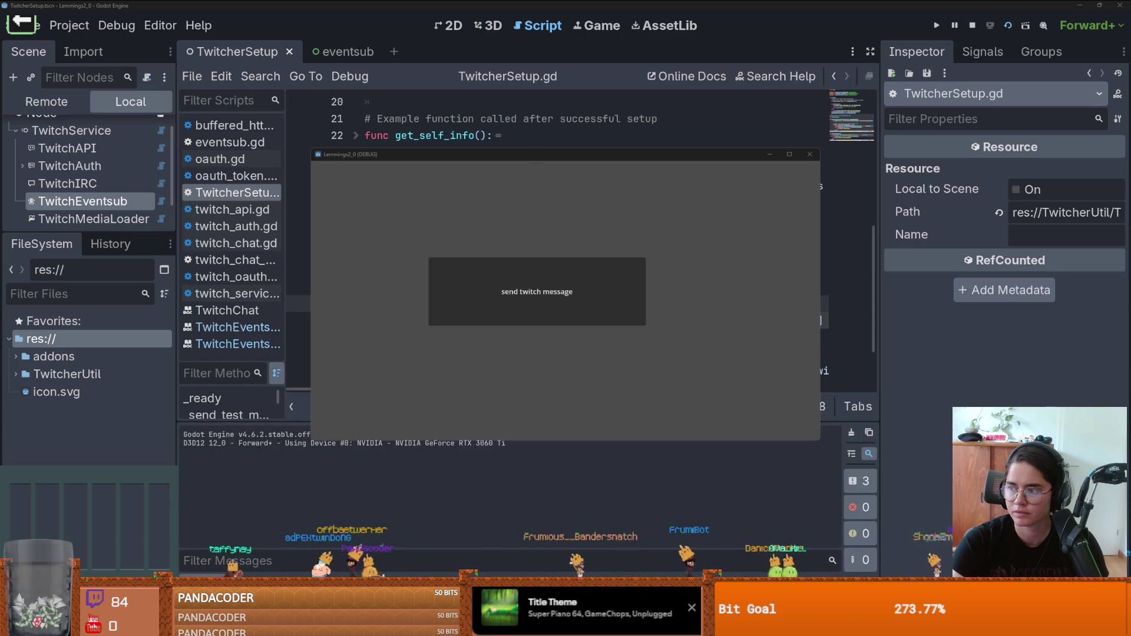
pyautogui.click(809, 153)
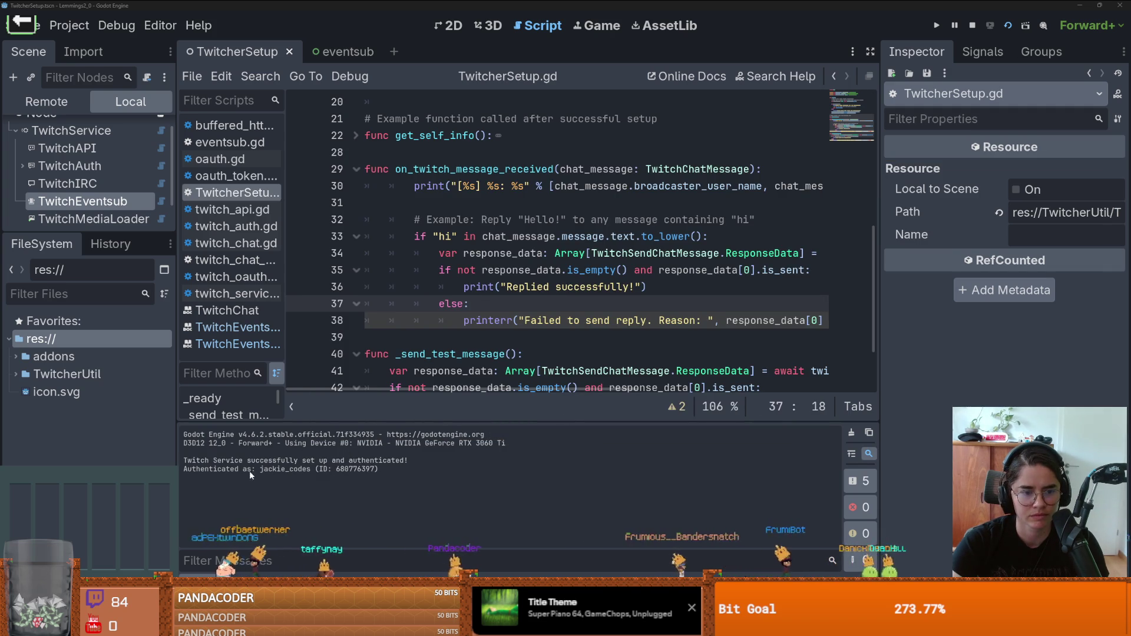
# Step: Enlarge the debugger Errors list, jump to a websocket error's source line, then reselect TwitchEventsub
pyautogui.click(299, 455)
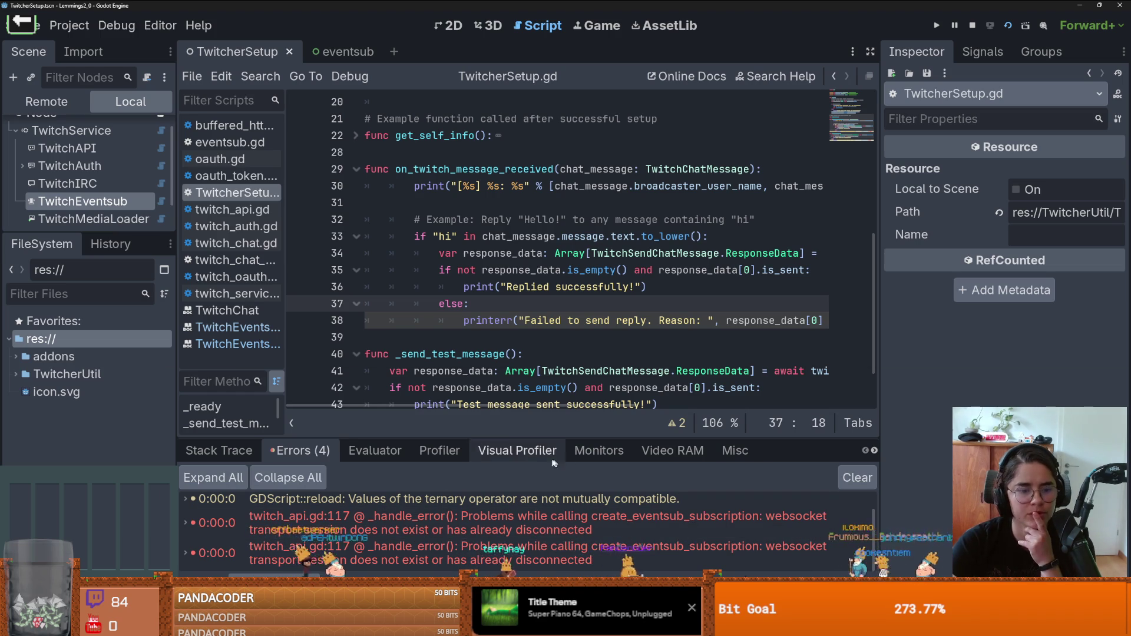
pyautogui.moveTo(554, 437)
pyautogui.mouseDown()
pyautogui.moveTo(460, 310)
pyautogui.moveTo(365, 258)
pyautogui.mouseUp()
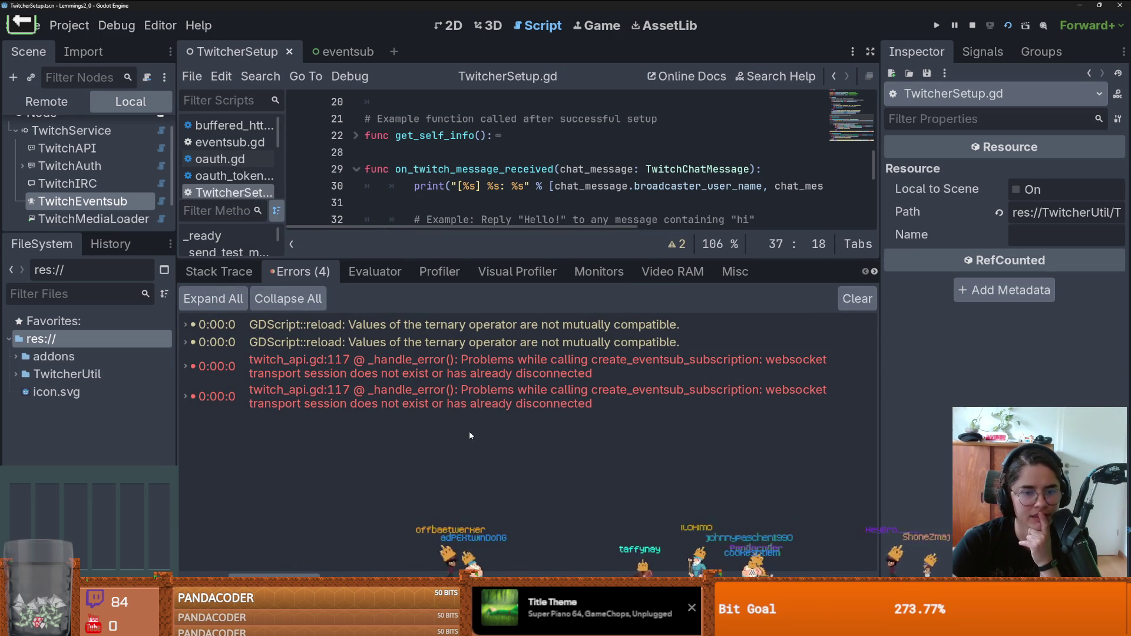
pyautogui.click(482, 367)
pyautogui.moveTo(482, 257); pyautogui.dragTo(483, 446)
pyautogui.click(83, 201)
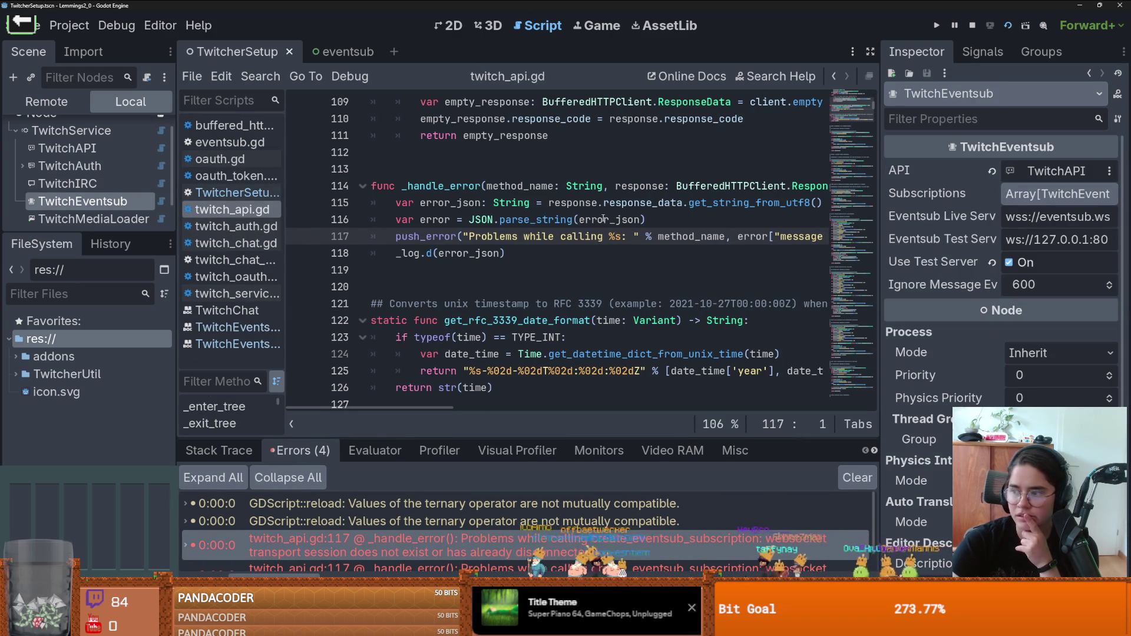
# Step: Inspect TwitchAuth, TwitchAPI and TwitchService, and validate the scopes are OK for EventSub
pyautogui.click(96, 166)
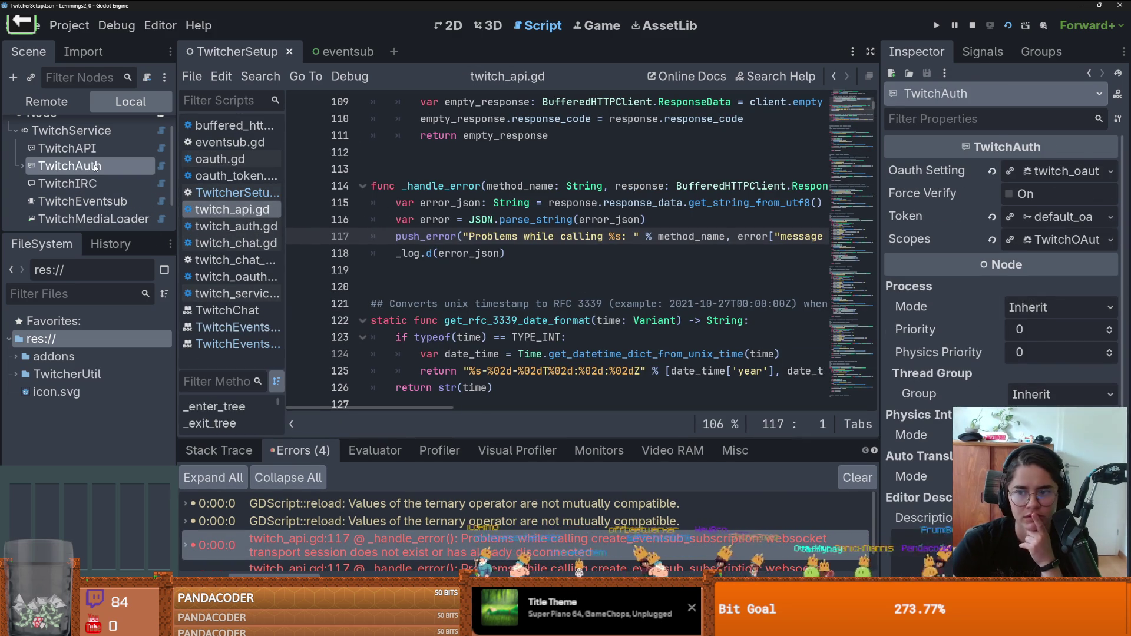
pyautogui.click(94, 149)
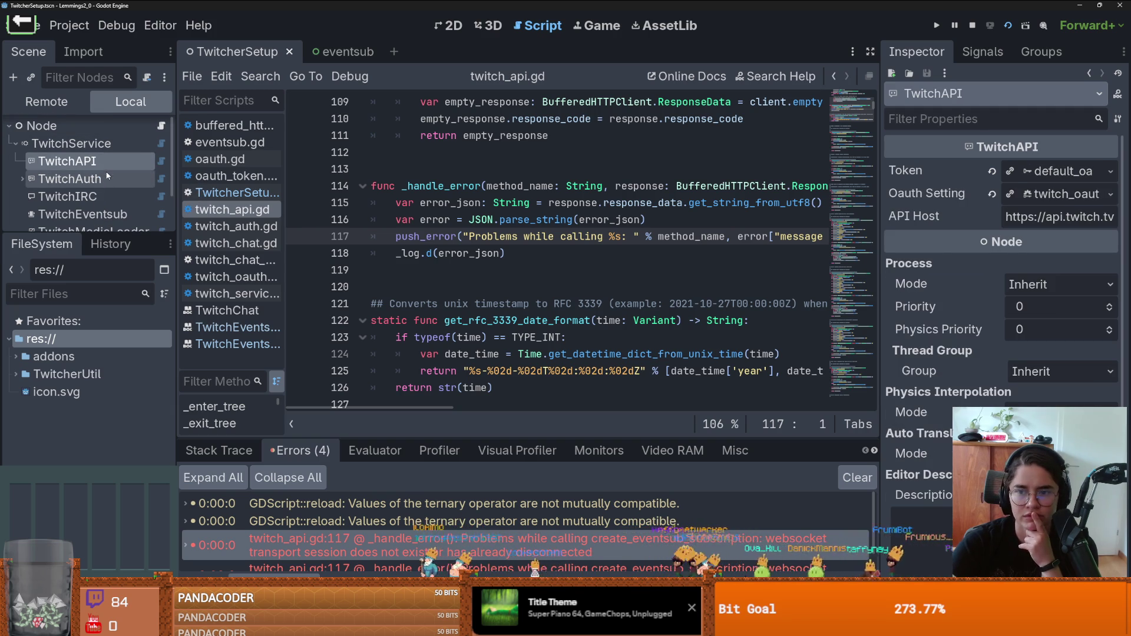
pyautogui.click(95, 147)
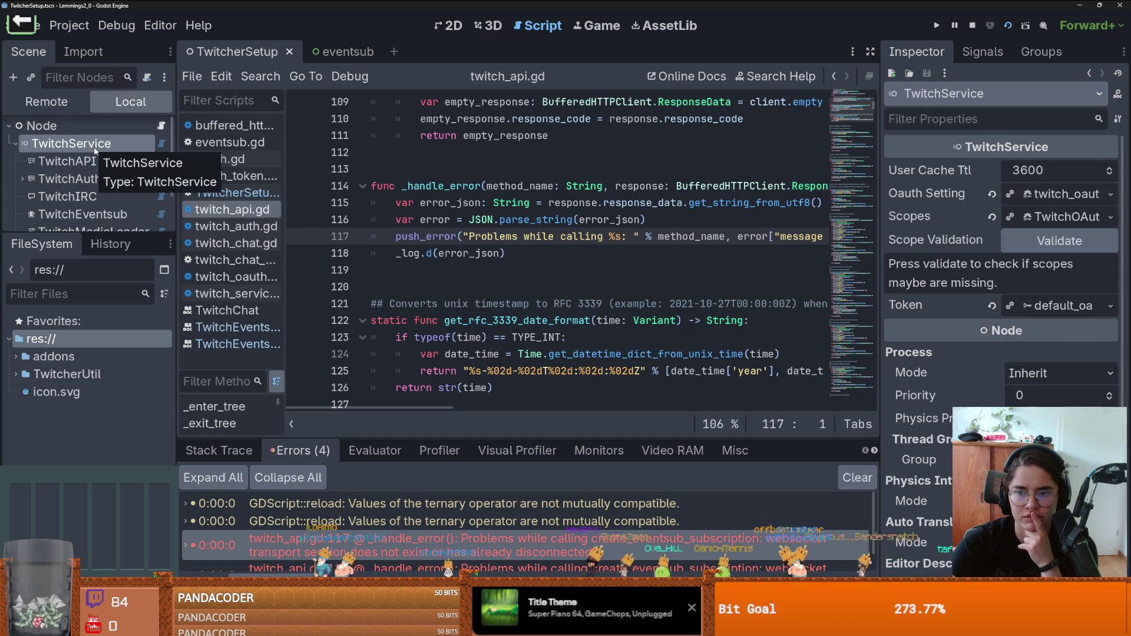
pyautogui.click(1058, 242)
# Step: Run the game with F5 and enlarge the error panel to read the subscription errors
pyautogui.press('F5')
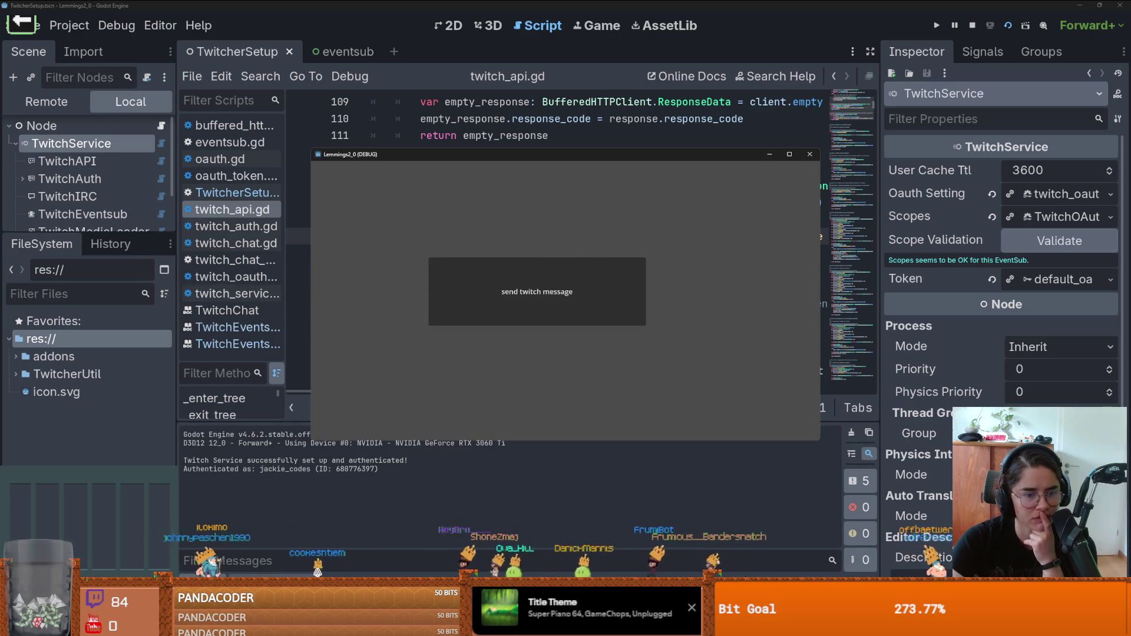
pyautogui.moveTo(463, 439); pyautogui.dragTo(448, 226)
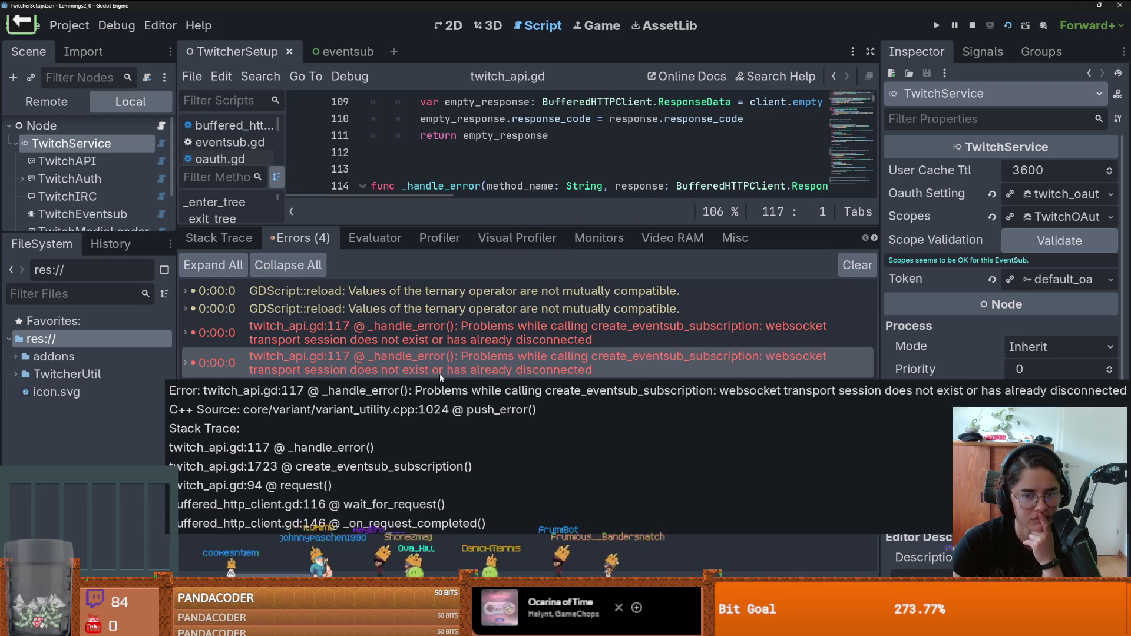
pyautogui.moveTo(384, 226); pyautogui.dragTo(383, 439)
pyautogui.moveTo(75, 236); pyautogui.dragTo(75, 349)
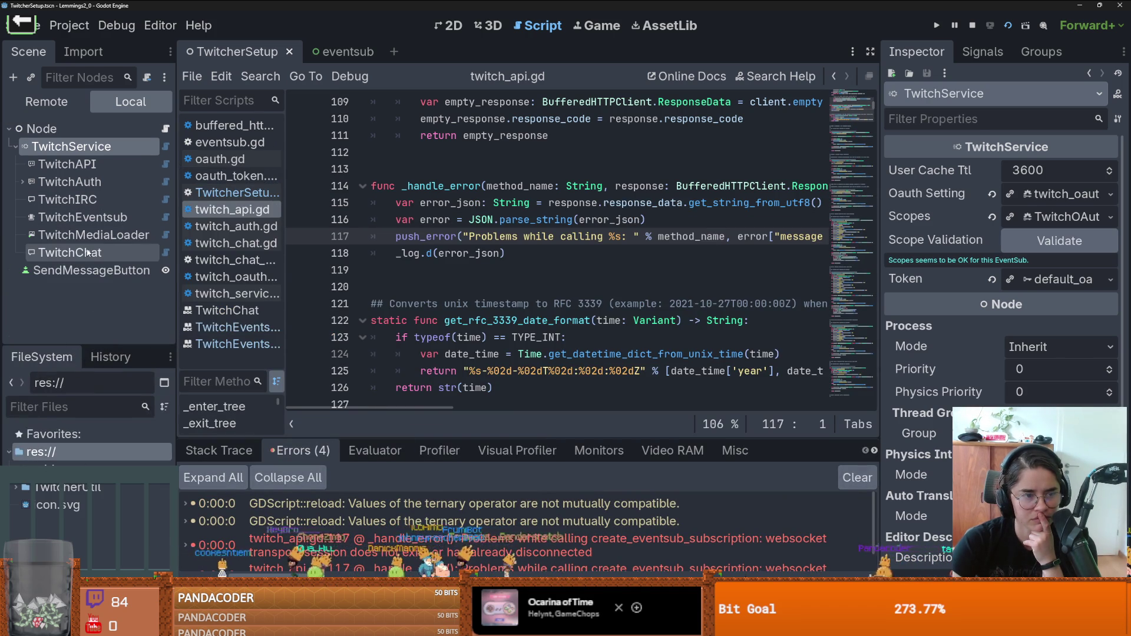
# Step: On TwitchChat, switch Broadcaster User to ID display and revert it to clear the value
pyautogui.click(91, 252)
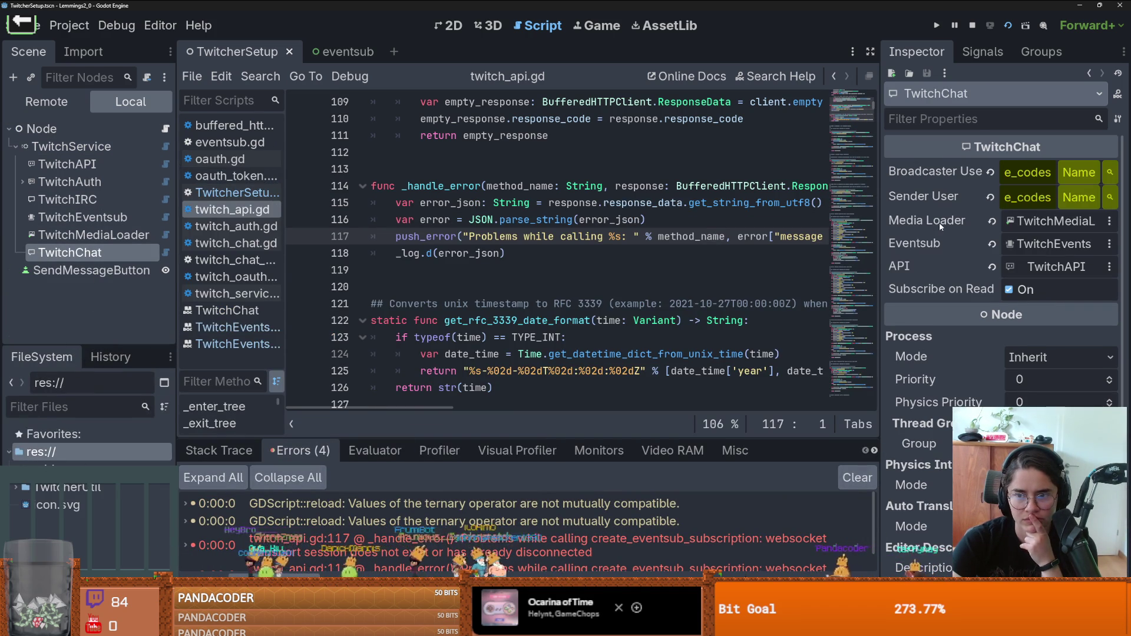
pyautogui.moveTo(879, 201); pyautogui.dragTo(643, 189)
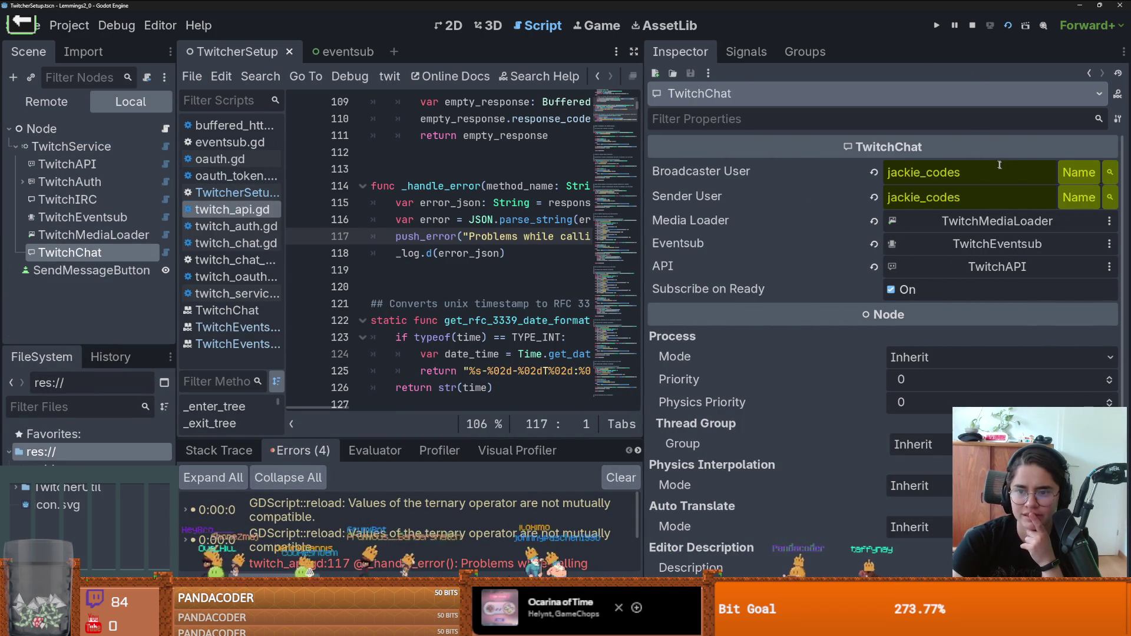
pyautogui.click(1077, 177)
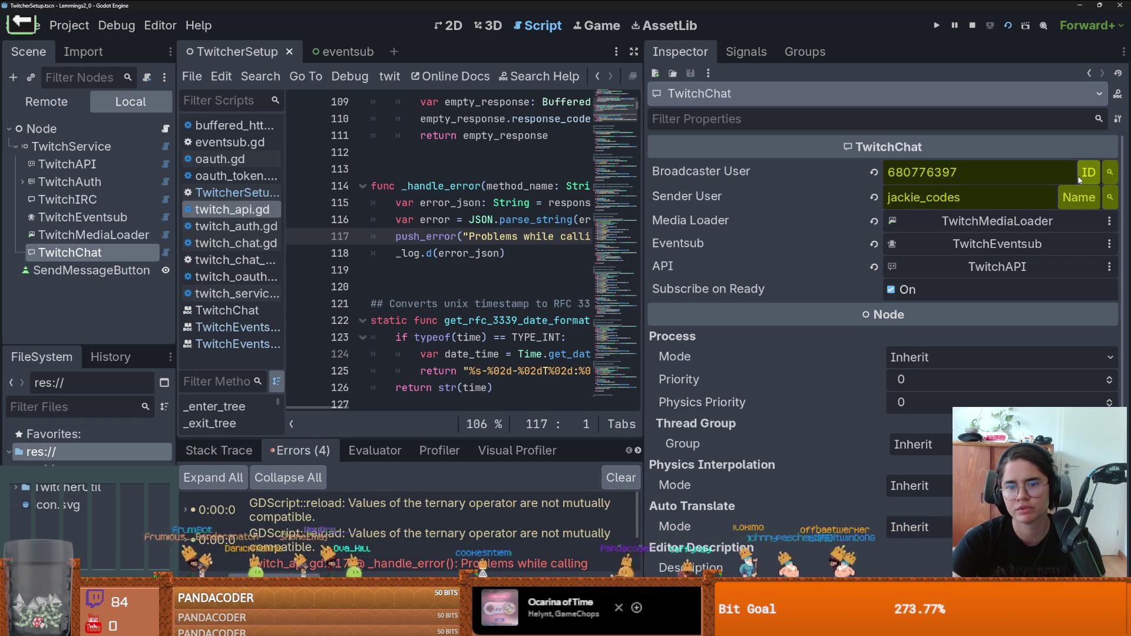
pyautogui.click(875, 174)
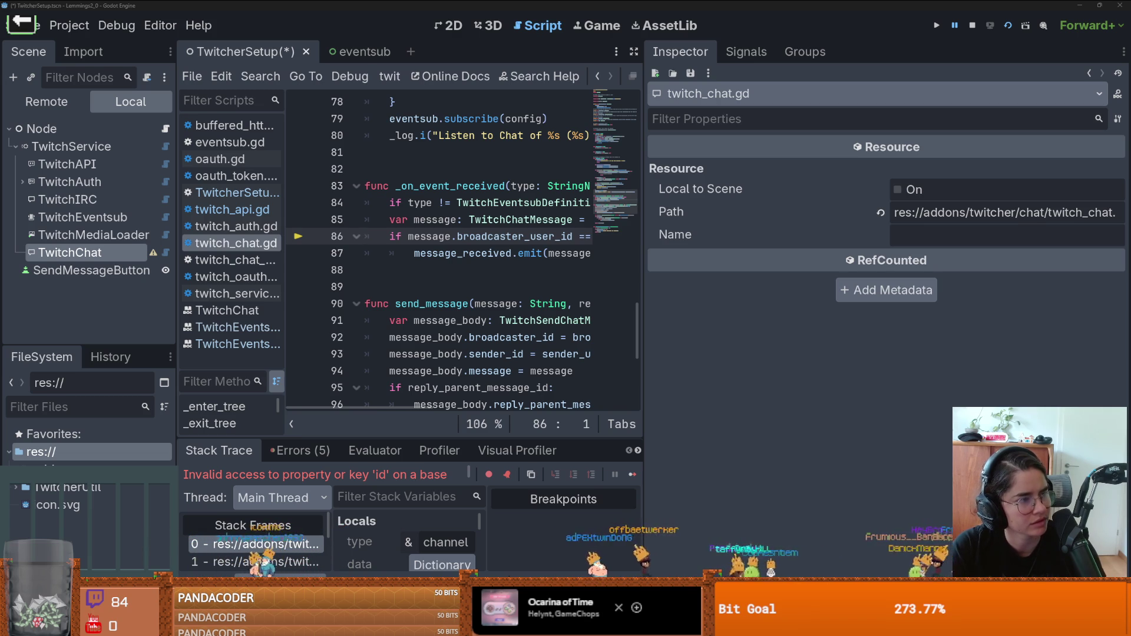
# Step: Stop and relaunch the game, briefly open and close a Command Prompt, then return to TwitchChat's settings
pyautogui.click(972, 25)
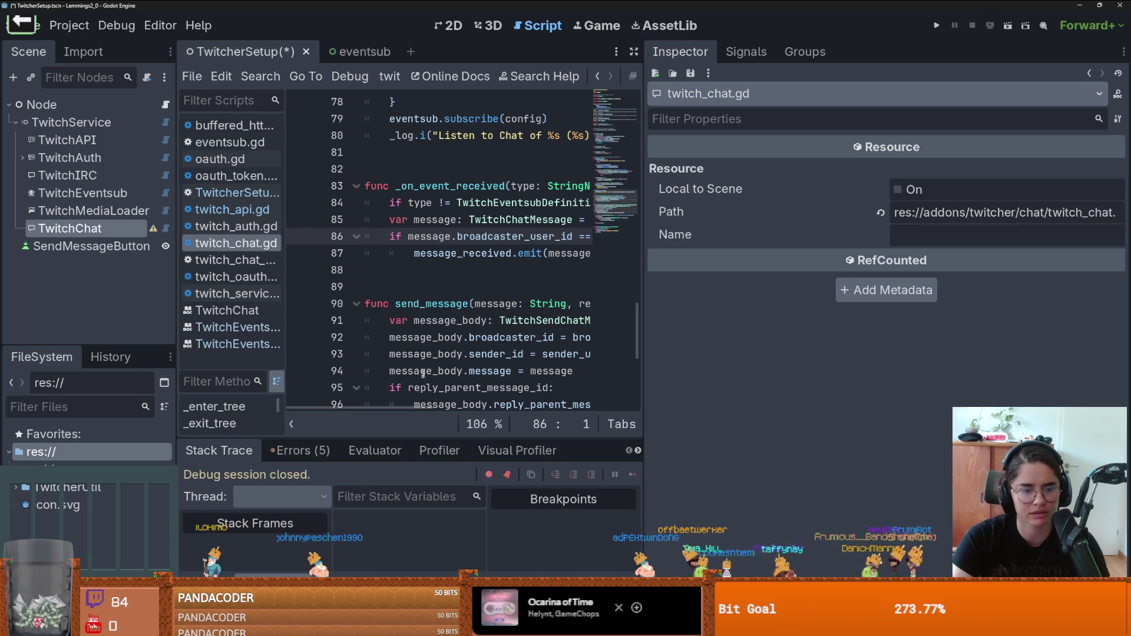
pyautogui.press('F5')
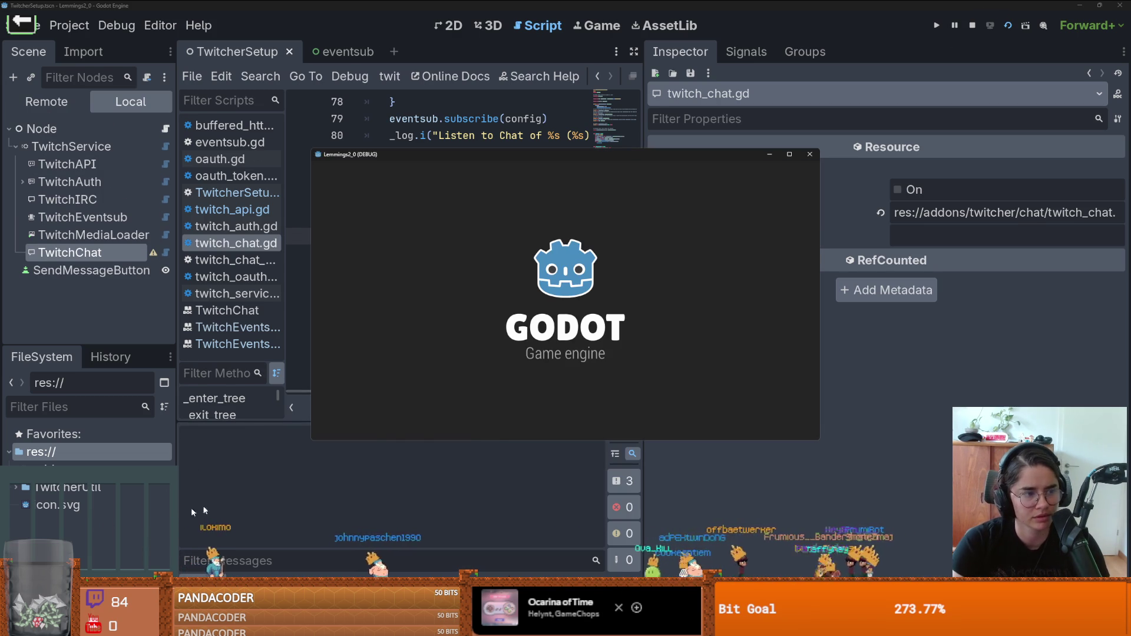
pyautogui.press('super')
pyautogui.write('cmd')
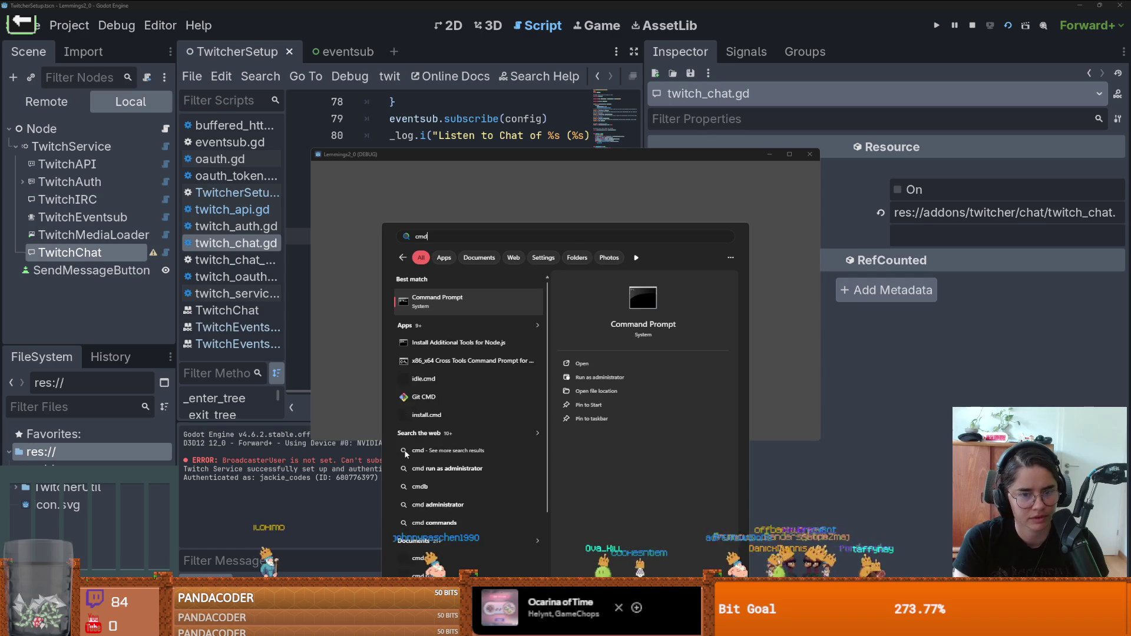
pyautogui.press('Return')
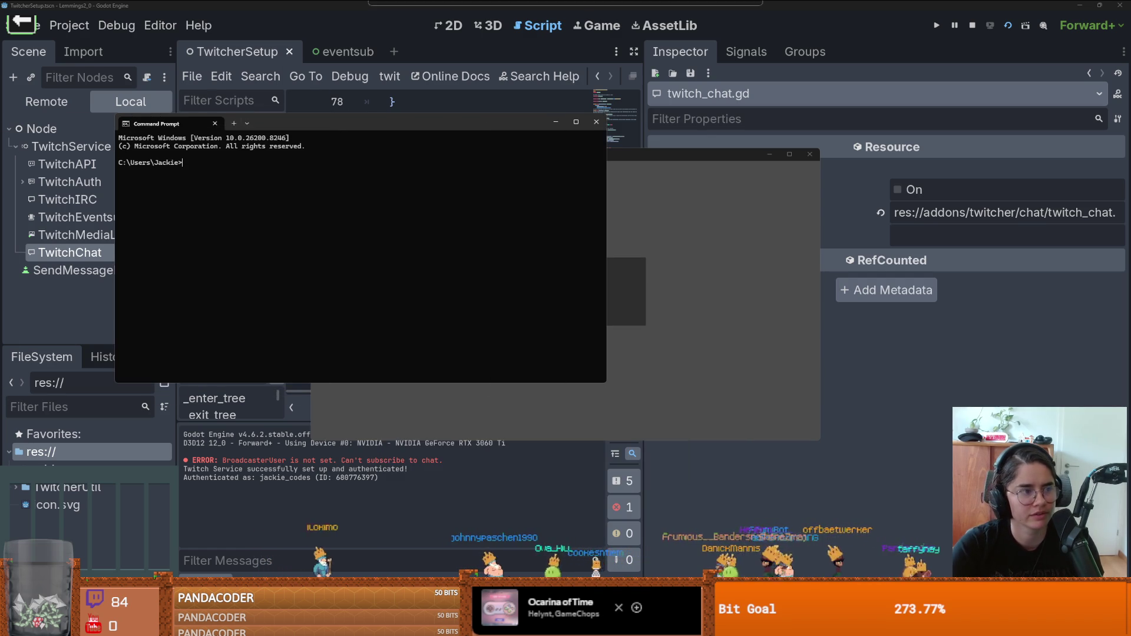
pyautogui.hotkey('alt', 'F4')
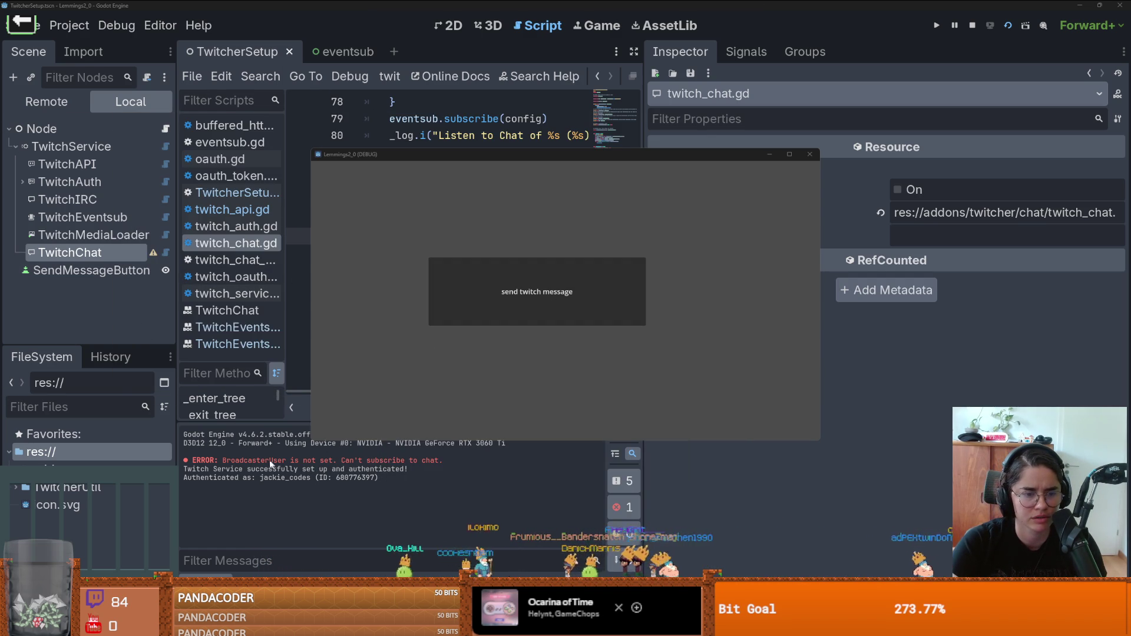
pyautogui.click(973, 177)
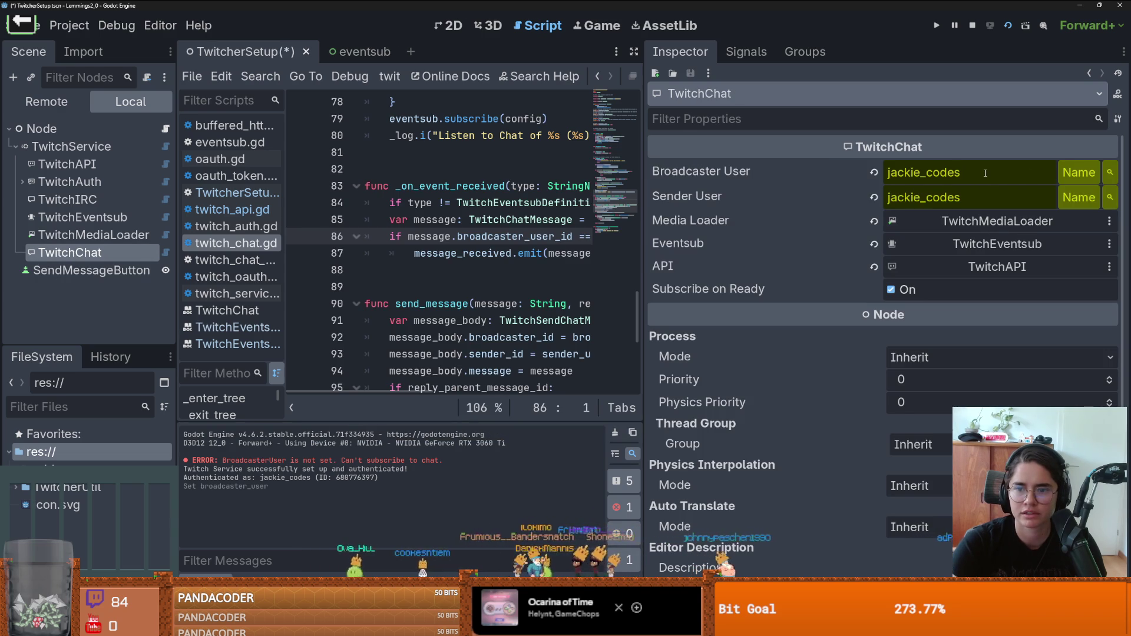
# Step: Enter the channel's username into both Broadcaster User and Sender User, then stop and rerun the game
pyautogui.click(1098, 173)
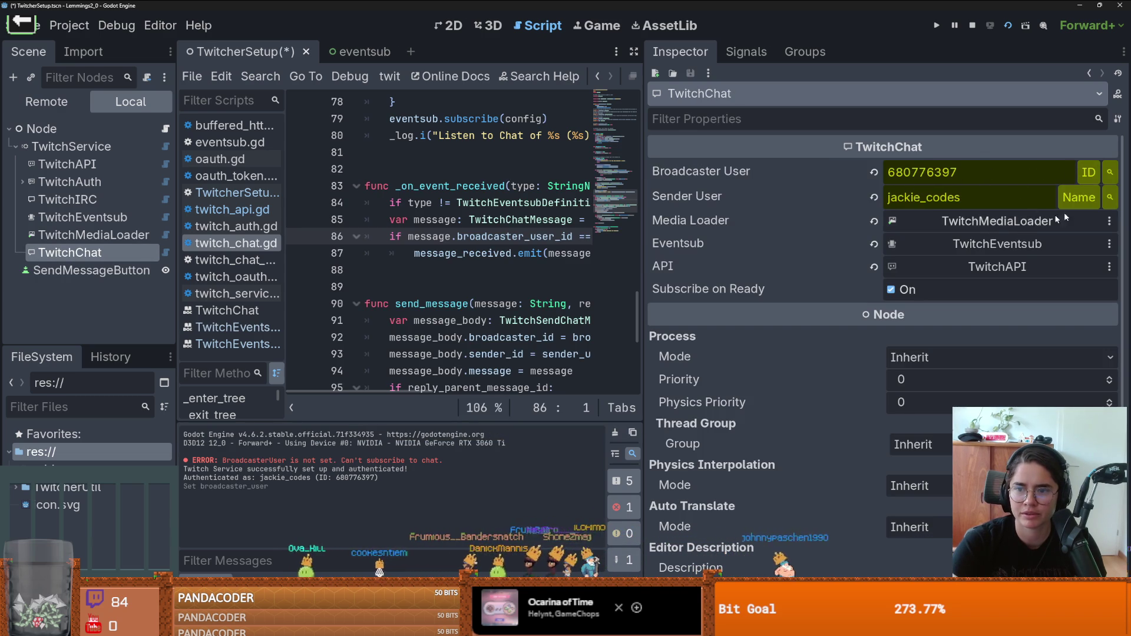
pyautogui.click(1081, 197)
pyautogui.hotkey('ctrl', 'z')
pyautogui.hotkey('ctrl', 'z')
pyautogui.hotkey('ctrl', 'z')
pyautogui.hotkey('ctrl', 'z')
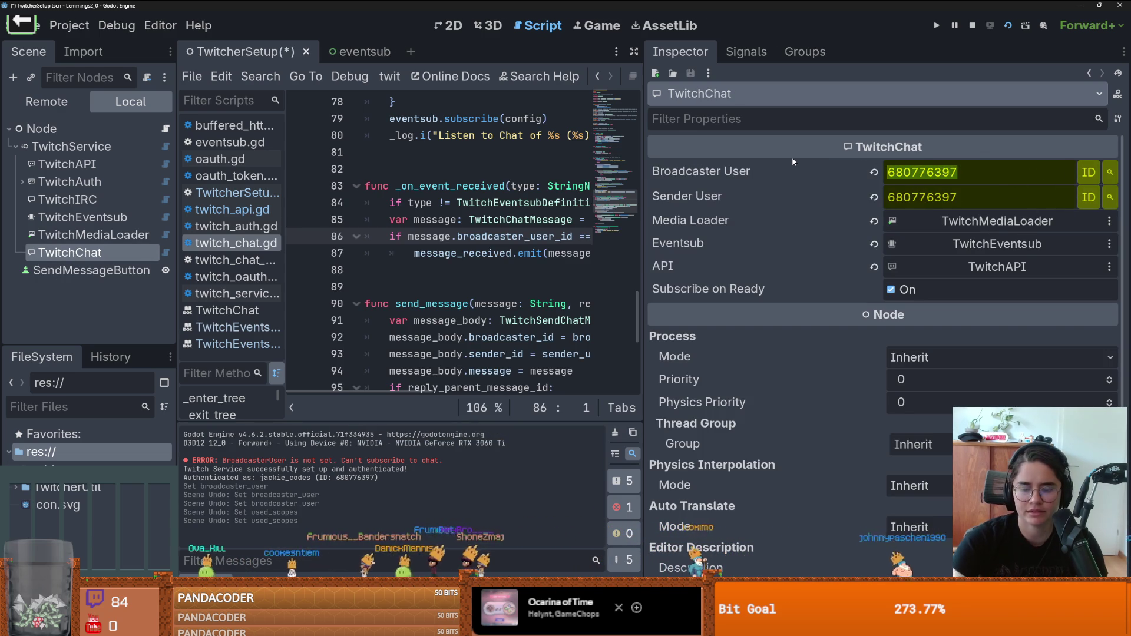
pyautogui.hotkey('ctrl', 'a')
pyautogui.write('jackie_codes')
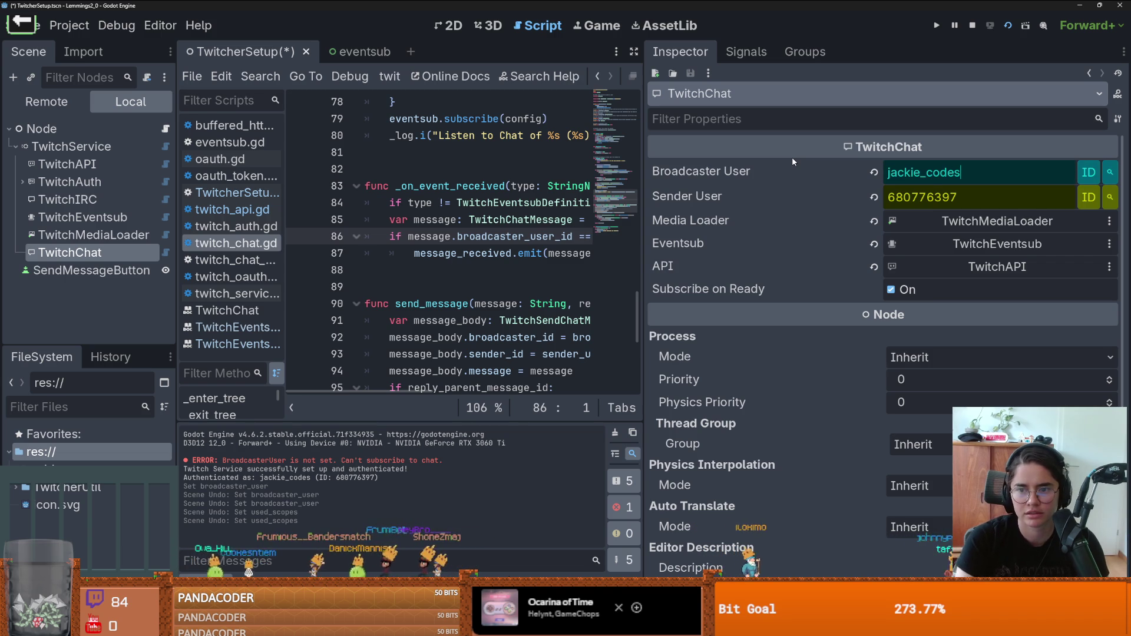
pyautogui.press('Tab')
pyautogui.write('jac')
pyautogui.press('BackSpace')
pyautogui.press('BackSpace')
pyautogui.press('BackSpace')
pyautogui.write('jackie_codes')
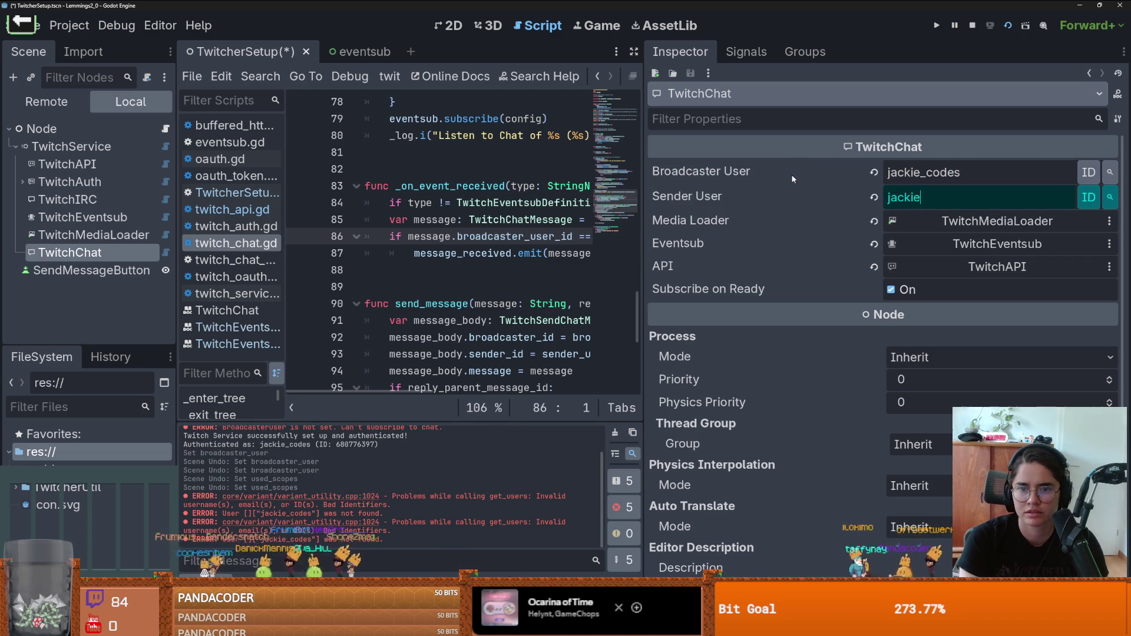
pyautogui.press('Return')
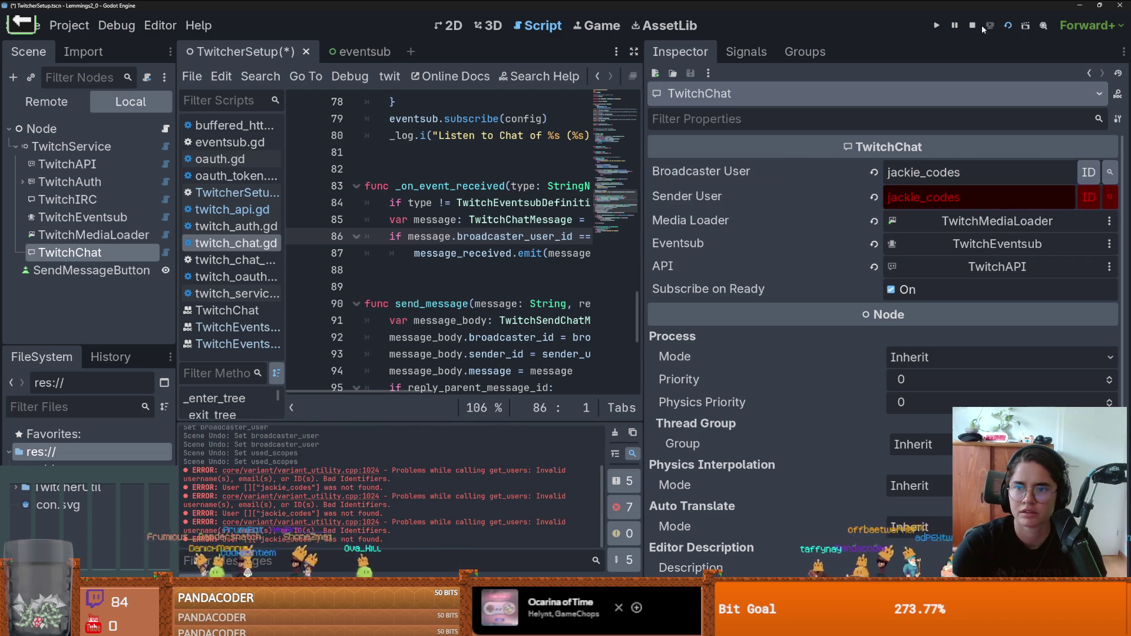
pyautogui.click(972, 26)
pyautogui.press('F6')
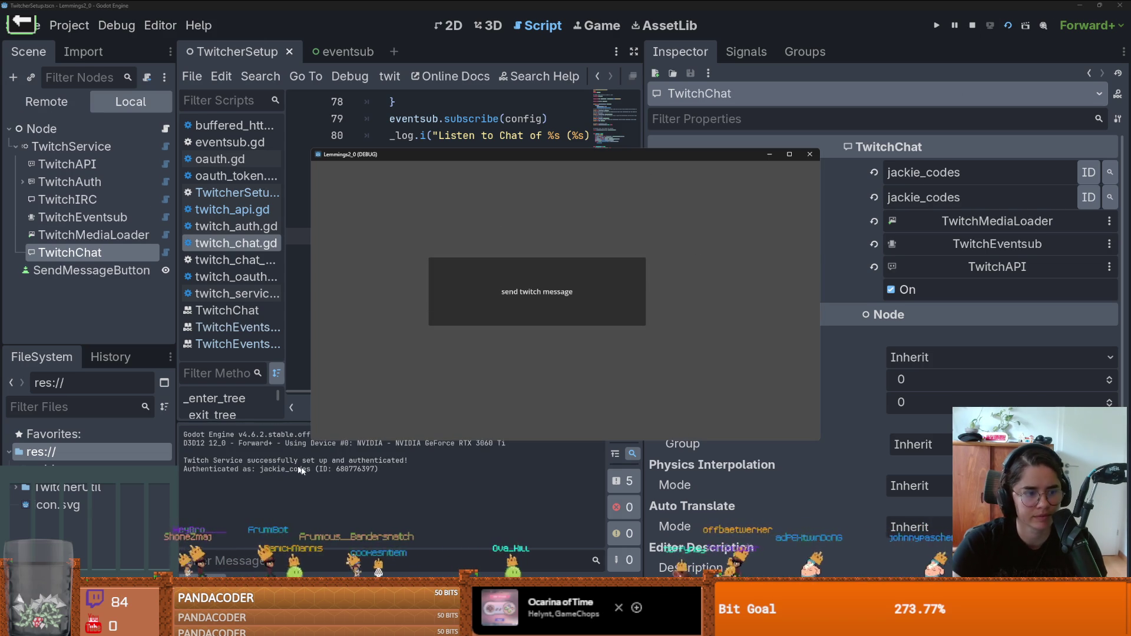
# Step: Bring the editor in front of the game and widen the twitch_chat.gd code view
pyautogui.click(334, 492)
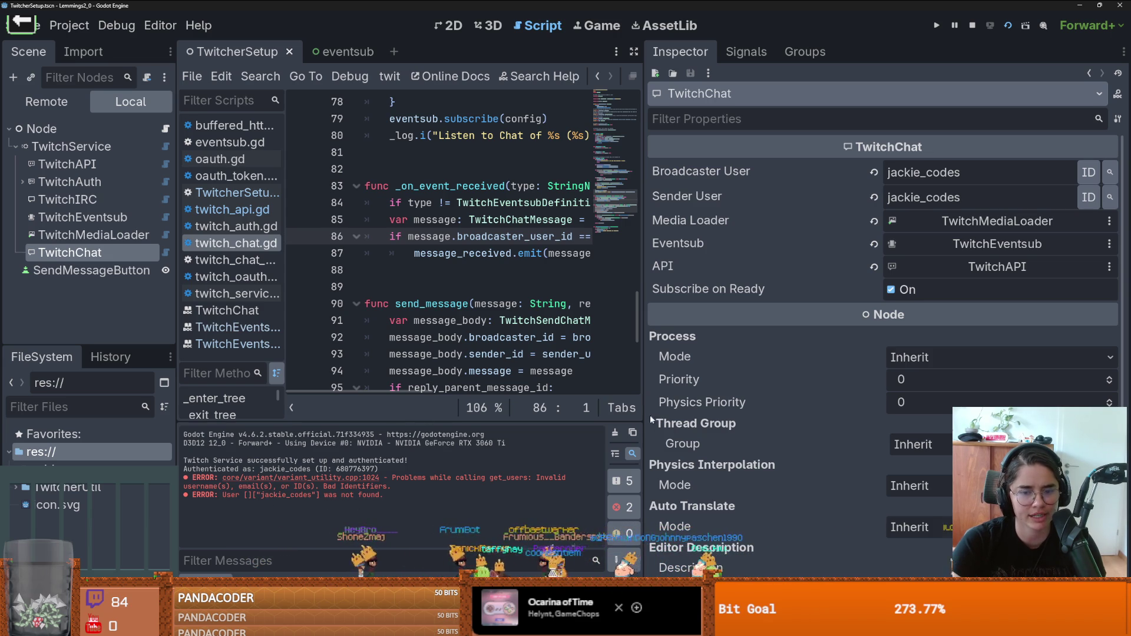
pyautogui.moveTo(646, 413); pyautogui.dragTo(781, 413)
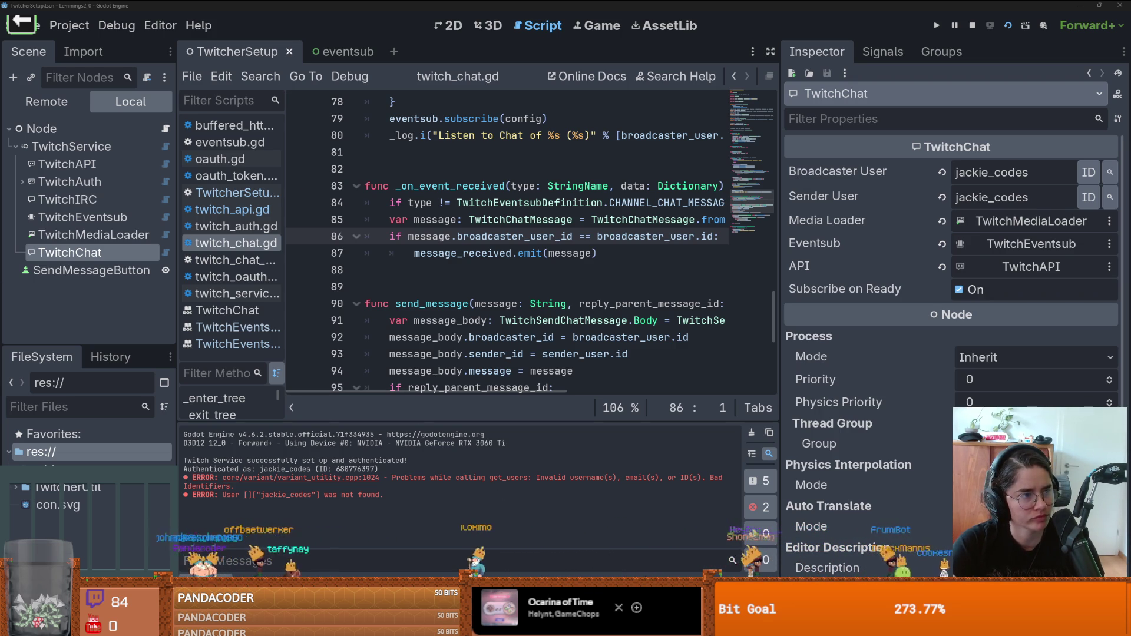
# Step: Move into the send_message function code, then launch the project to test sending messages
pyautogui.click(480, 303)
pyautogui.scroll(-5, 478, 317)
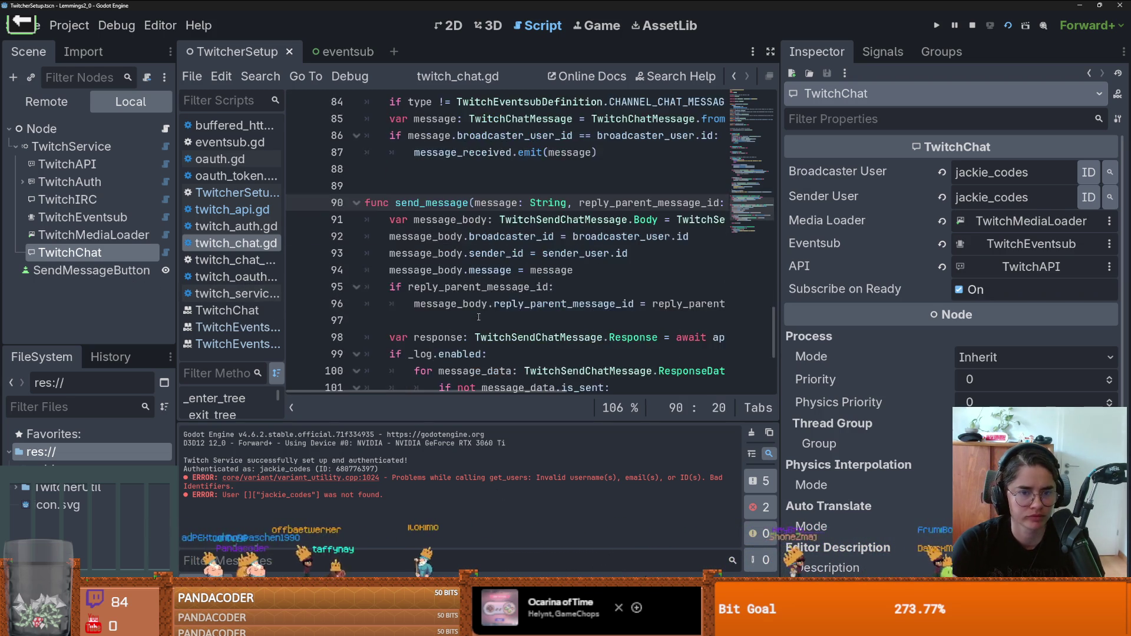
pyautogui.scroll(-1, 478, 317)
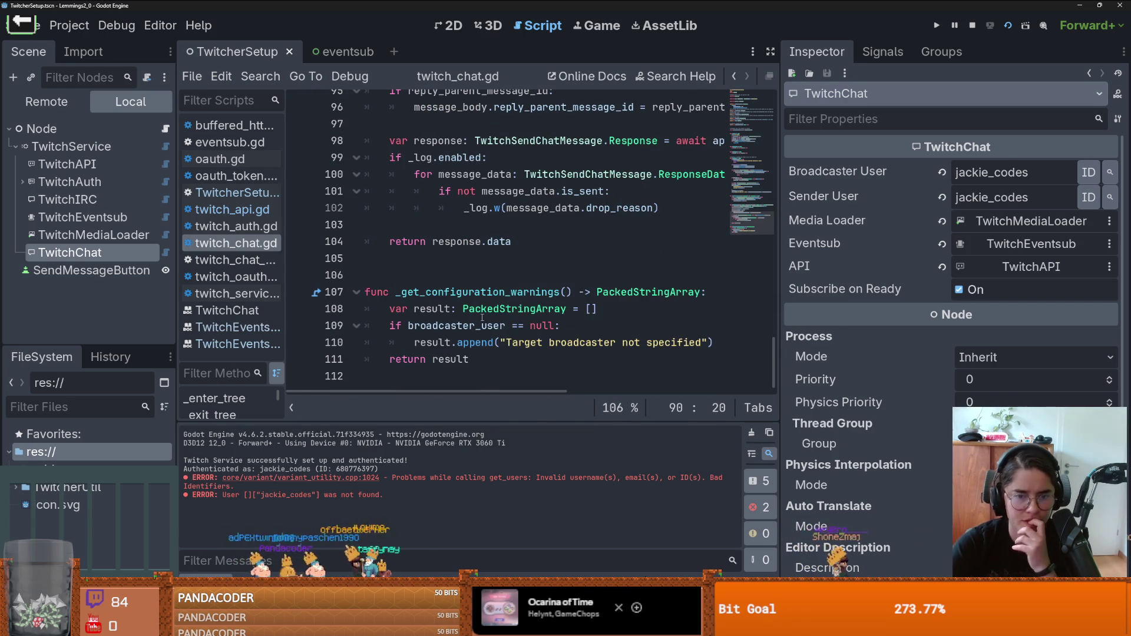
pyautogui.moveTo(482, 317)
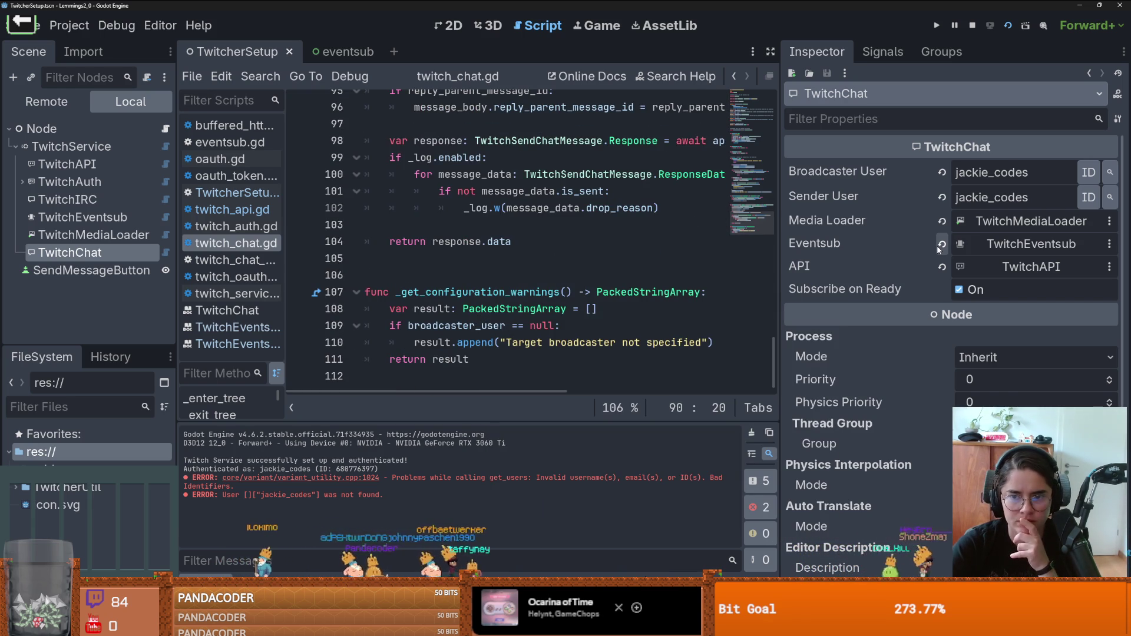
pyautogui.moveTo(939, 250)
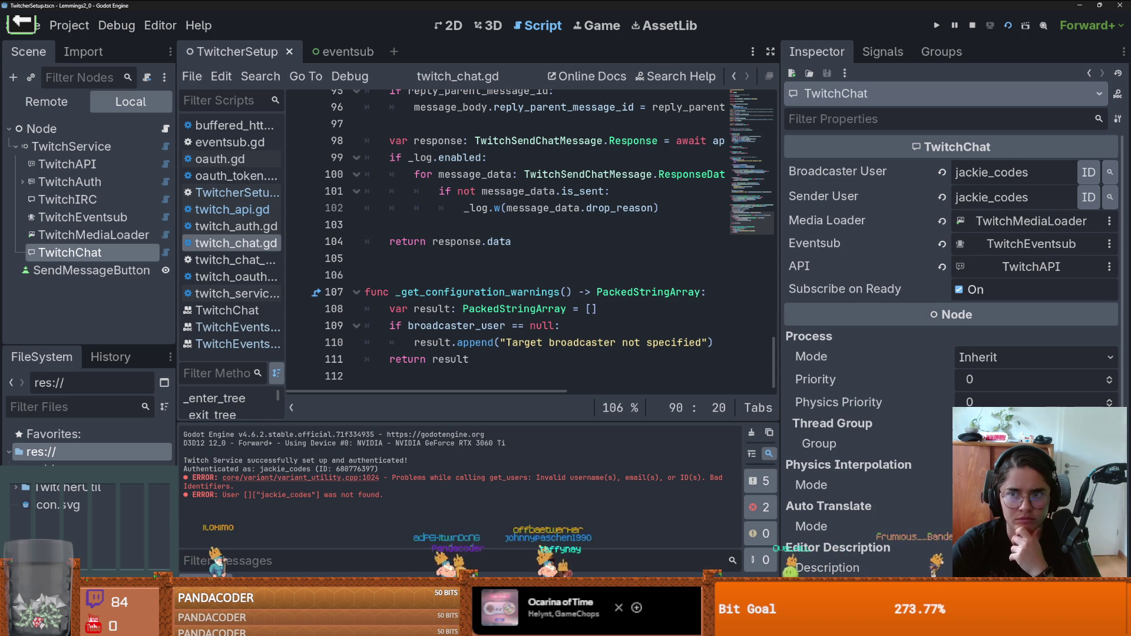
pyautogui.click(1042, 26)
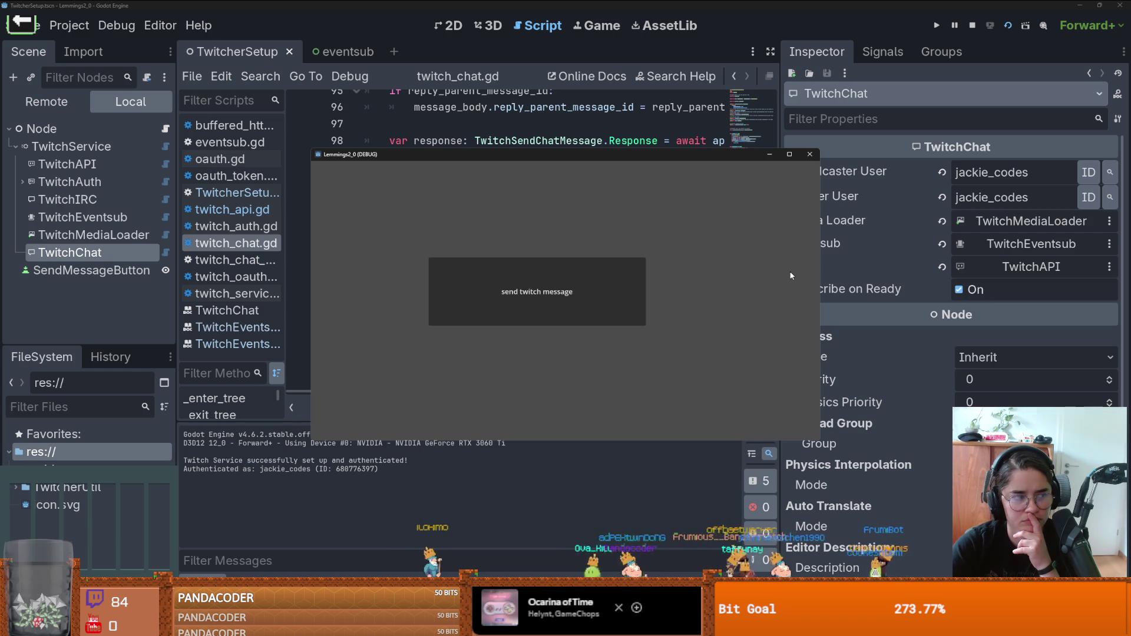
# Step: Refocus the editor, open and close a Command Prompt, then open the root node's TwitcherSetup.gd script
pyautogui.click(287, 543)
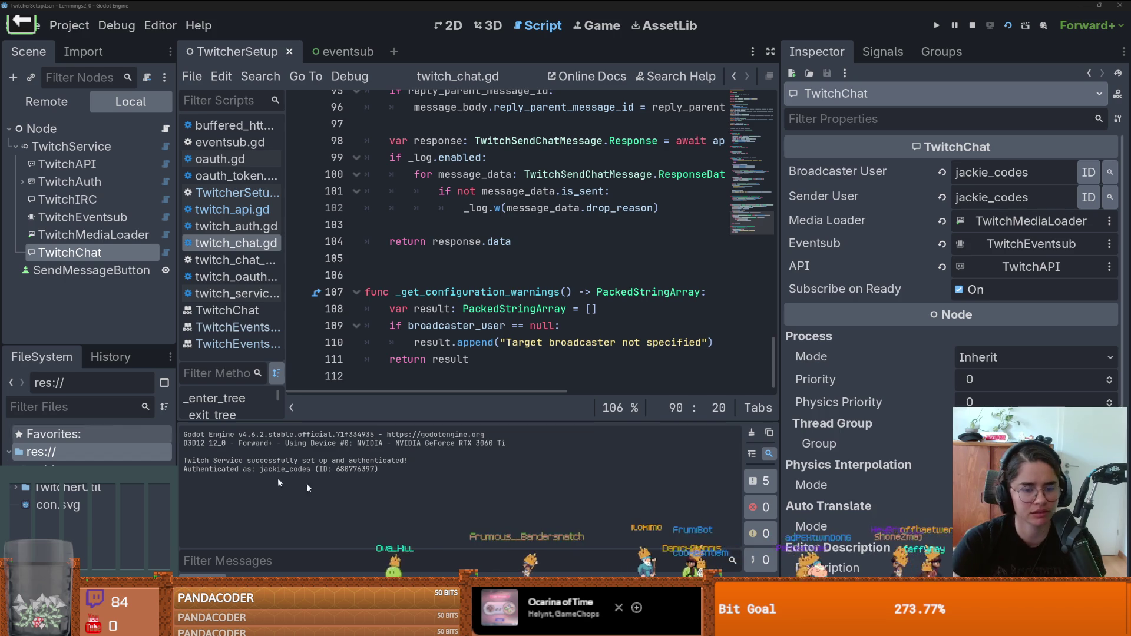
pyautogui.press('super')
pyautogui.write('cmd')
pyautogui.press('Return')
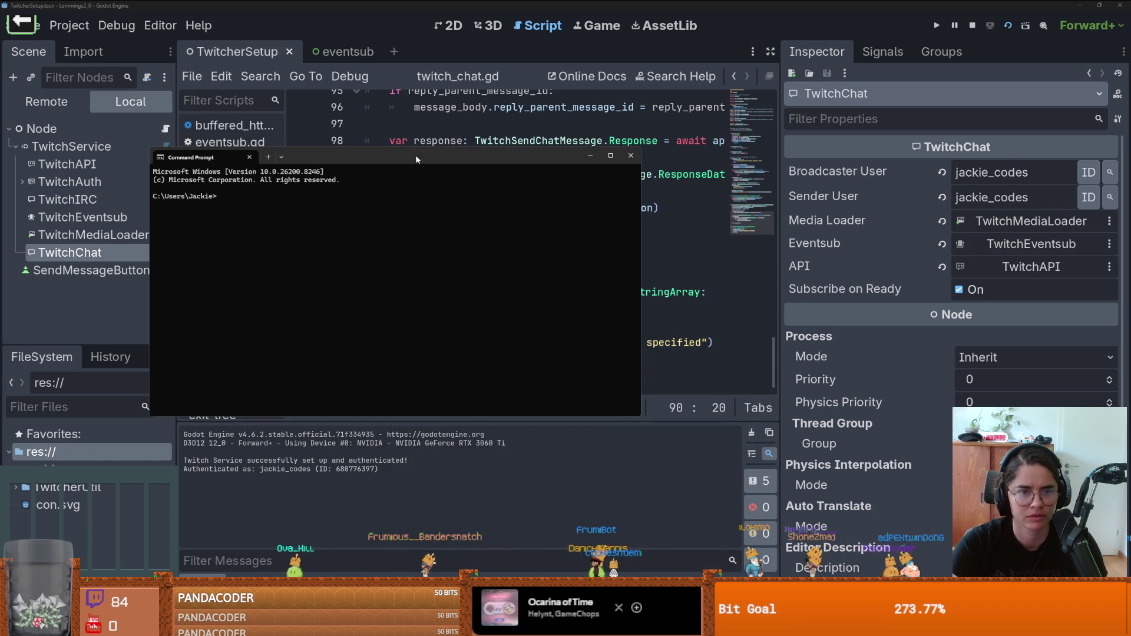
pyautogui.hotkey('alt', 'F4')
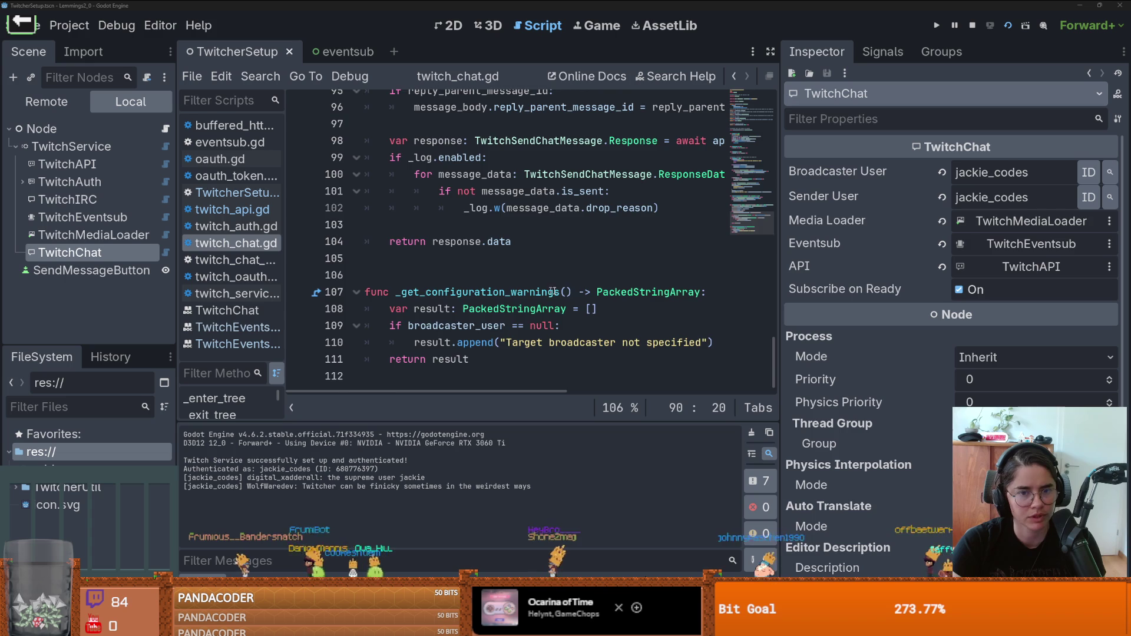
pyautogui.scroll(2, 518, 288)
pyautogui.click(166, 128)
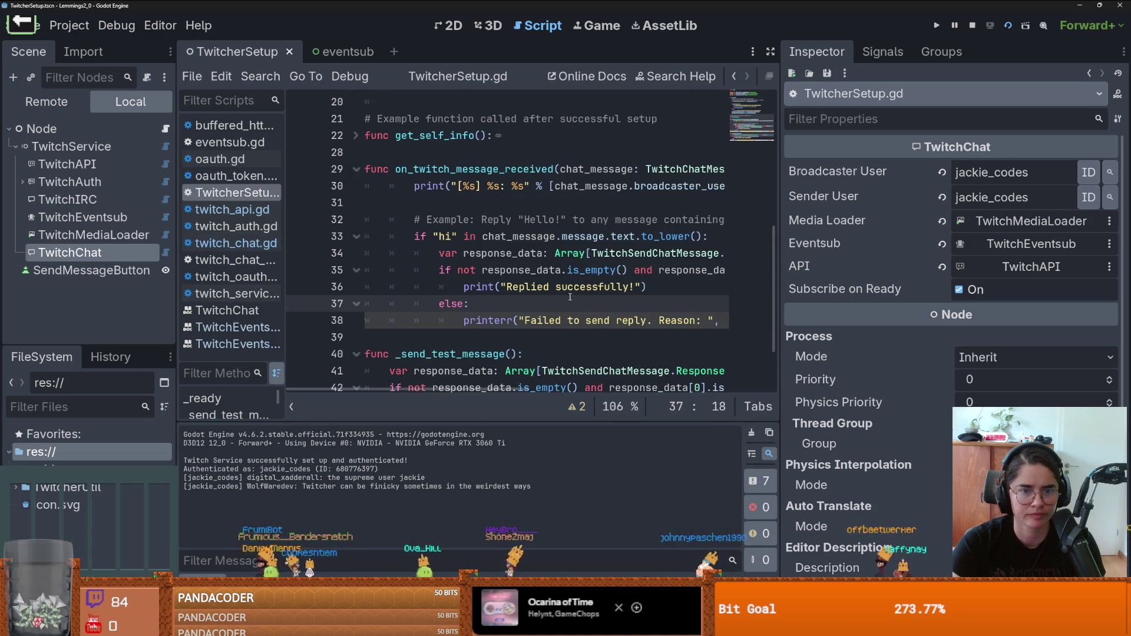
# Step: Expand TwitchService's Scopes list down to user:read:chat, then go back to TwitcherSetup.gd
pyautogui.moveTo(778, 300); pyautogui.dragTo(1005, 300)
pyautogui.scroll(7, 580, 296)
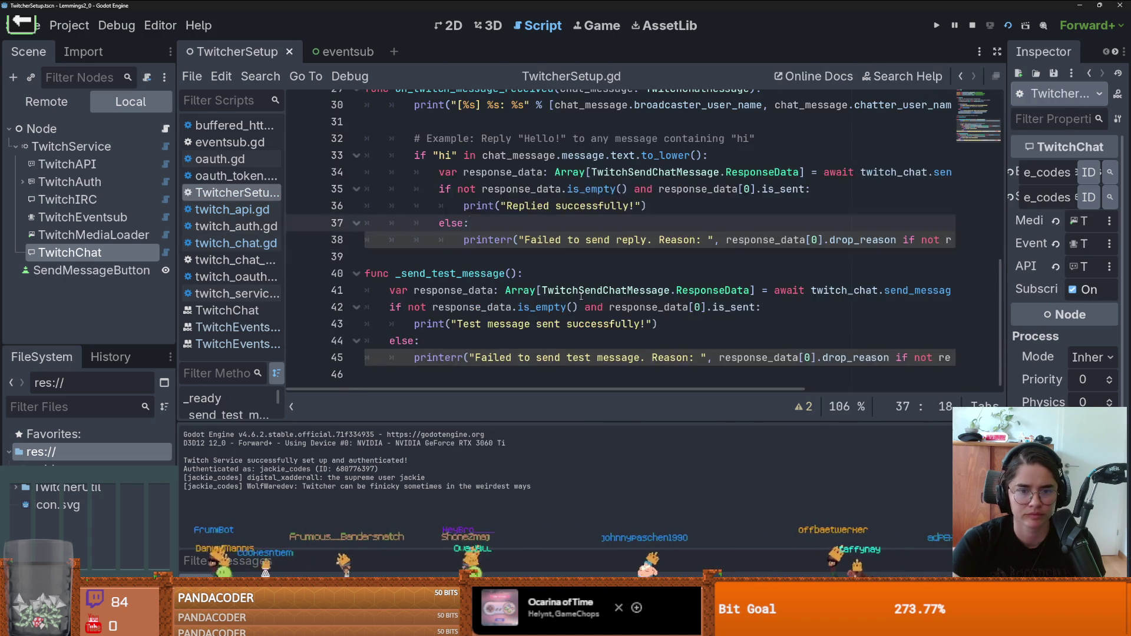
pyautogui.click(91, 269)
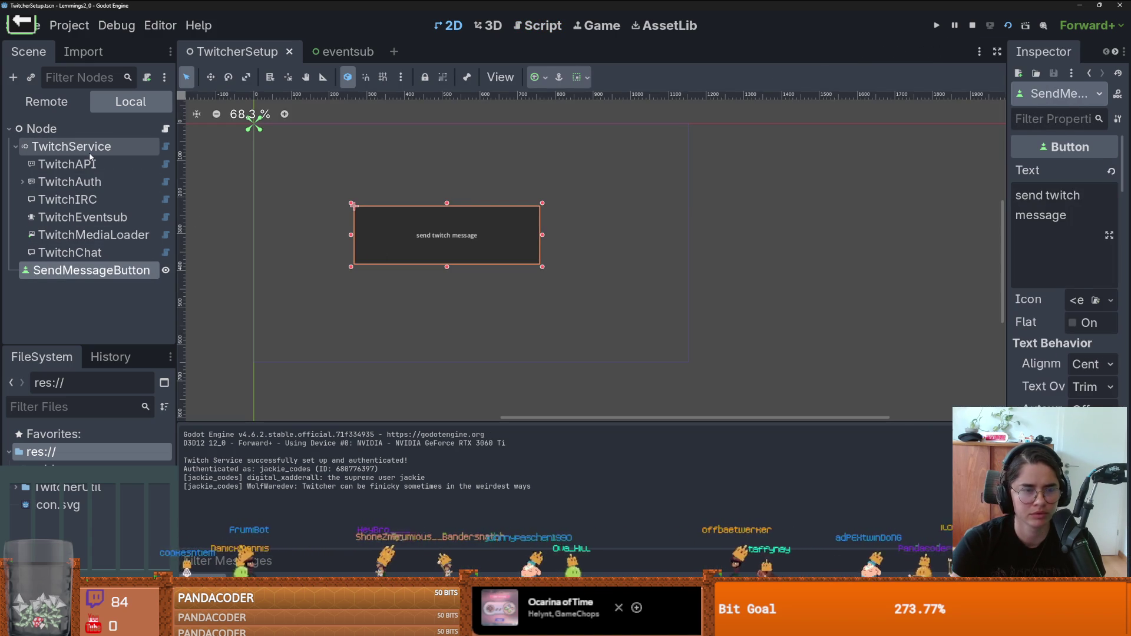
pyautogui.click(70, 146)
pyautogui.moveTo(1008, 241); pyautogui.dragTo(708, 241)
pyautogui.click(1032, 215)
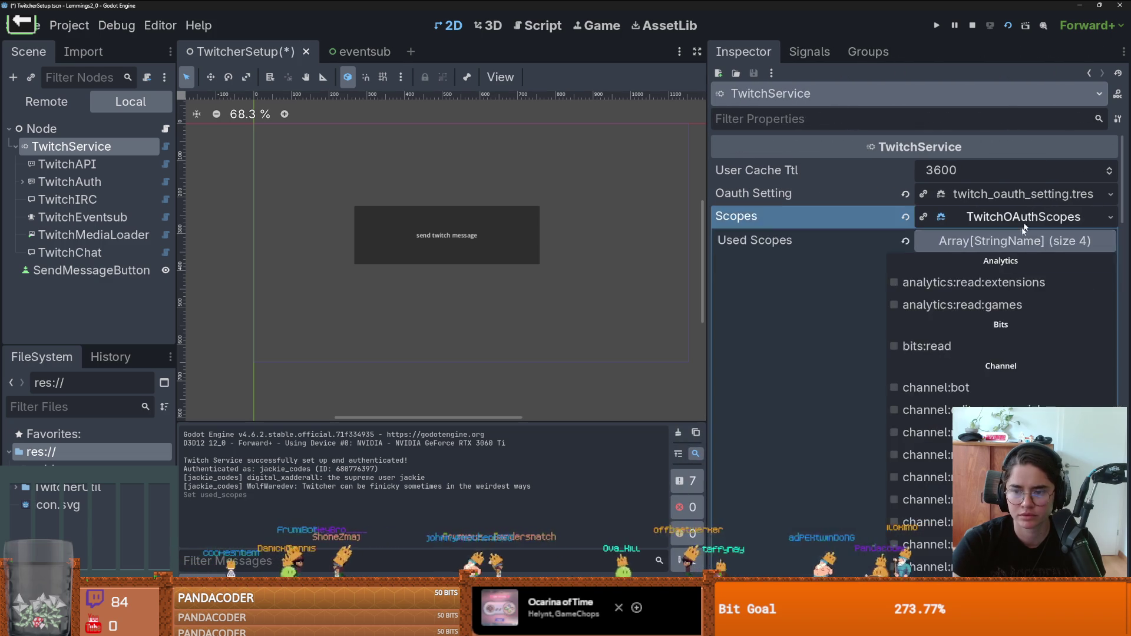
pyautogui.scroll(-15, 1001, 353)
pyautogui.scroll(-2, 1001, 330)
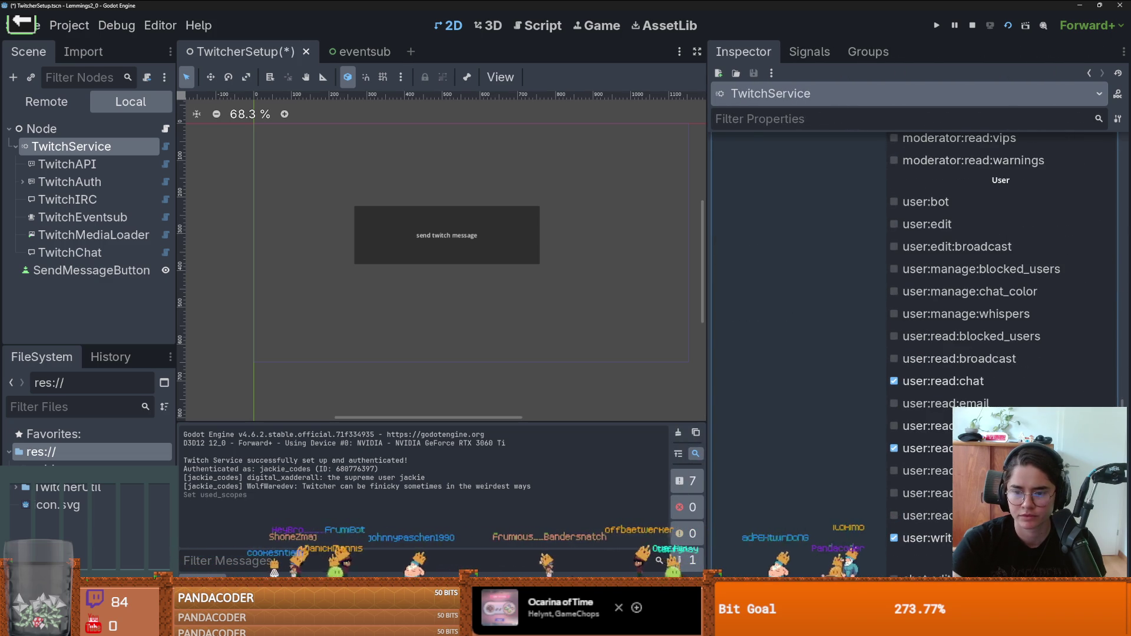
pyautogui.click(165, 129)
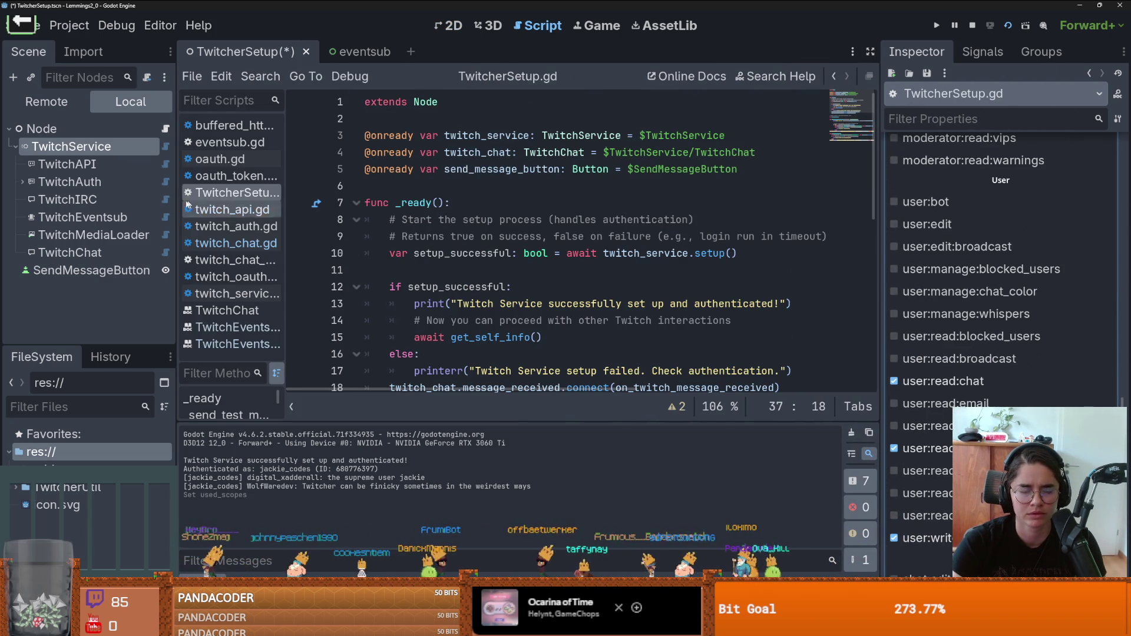
# Step: Open the TwitchEventsub class documentation and scroll down to its event_received signal
pyautogui.click(82, 217)
pyautogui.rightClick(150, 217)
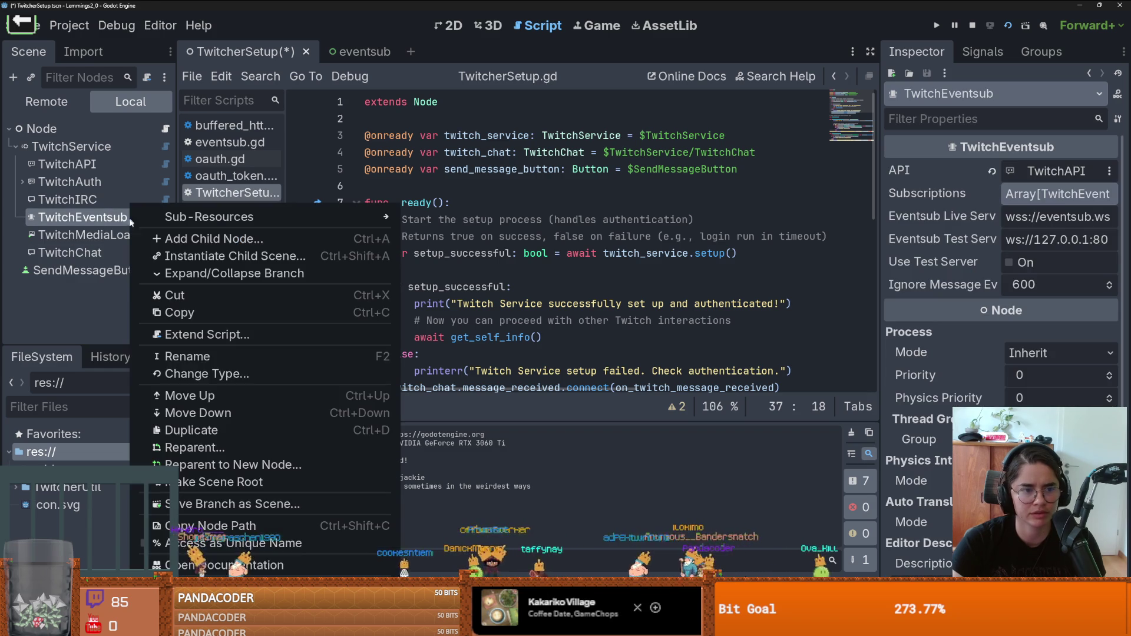
pyautogui.click(224, 538)
pyautogui.scroll(-2, 562, 235)
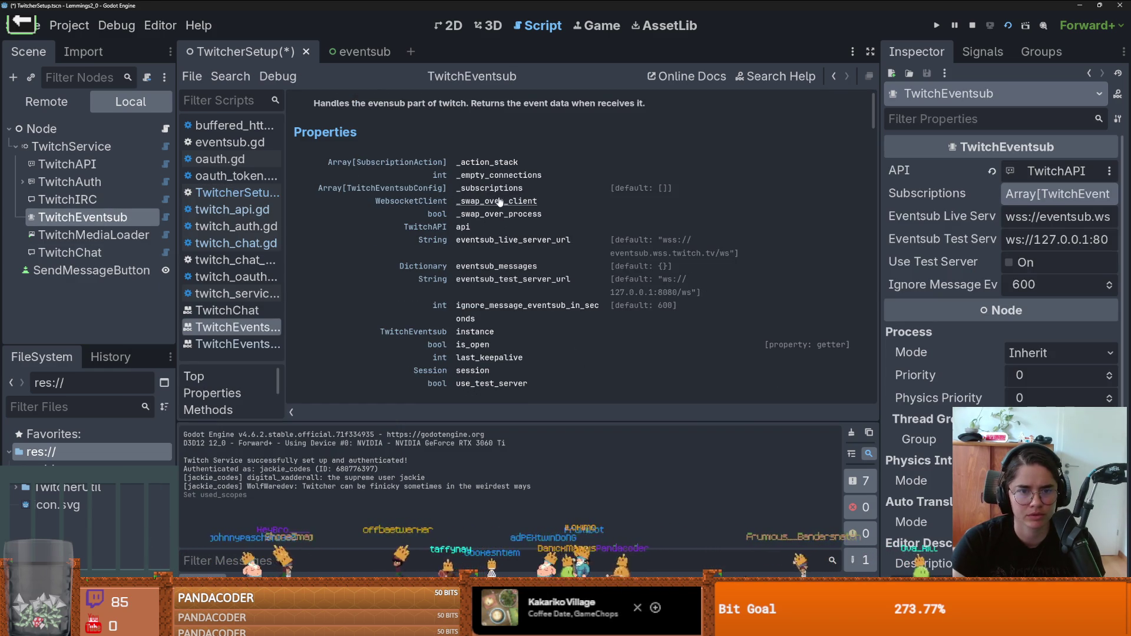
pyautogui.scroll(-4, 500, 200)
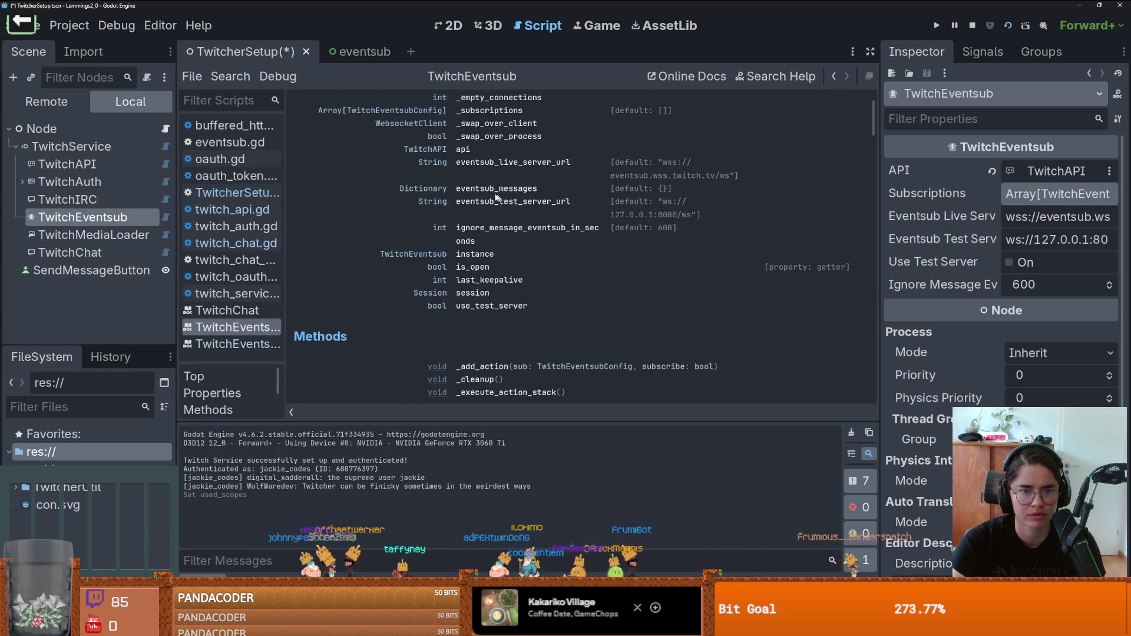
pyautogui.scroll(-6, 528, 267)
pyautogui.scroll(-10, 529, 271)
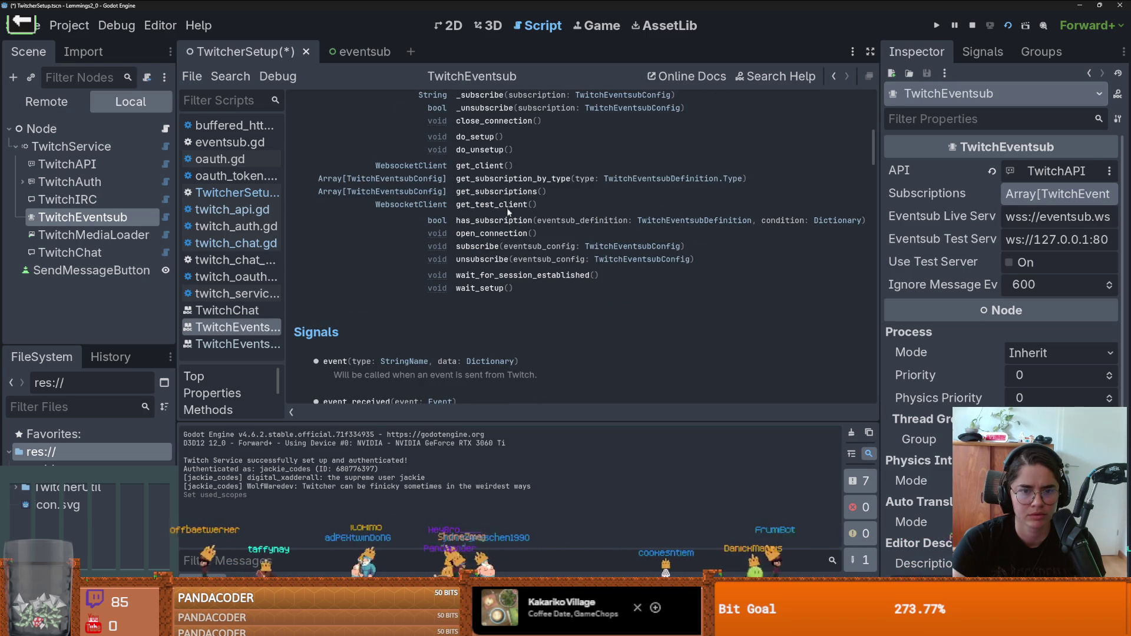
pyautogui.scroll(-6, 519, 252)
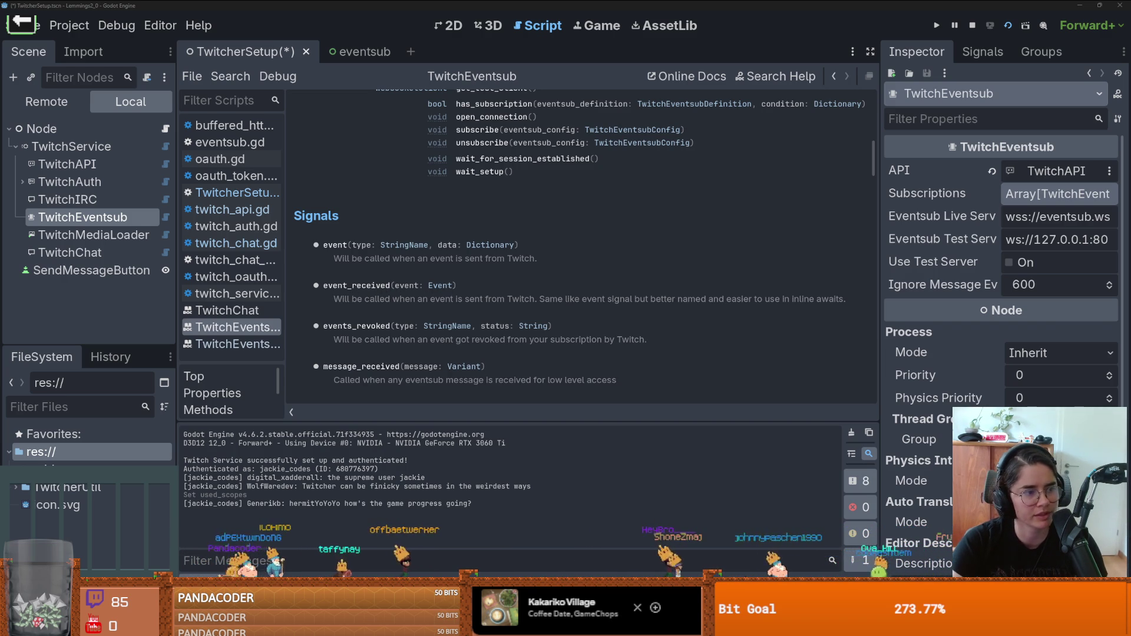
pyautogui.click(233, 193)
pyautogui.moveTo(83, 216); pyautogui.dragTo(515, 195)
pyautogui.doubleClick(515, 195)
pyautogui.scroll(-3, 520, 254)
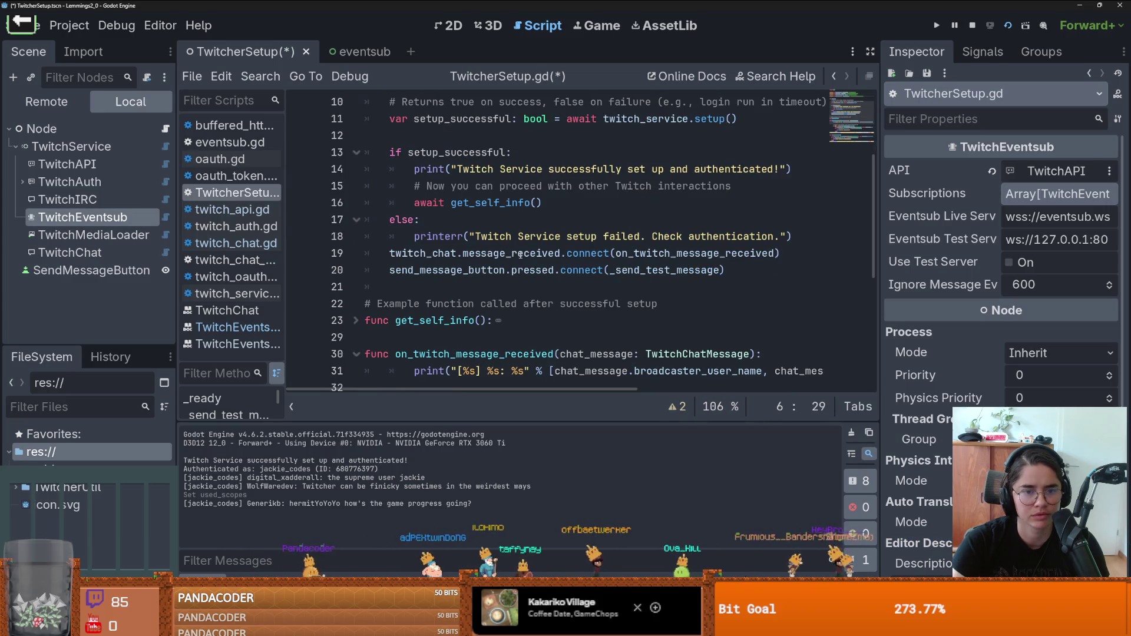
# Step: Connect twitch_eventsub.event_received to on_event on a new line below the button connection
pyautogui.click(731, 275)
pyautogui.press('Return')
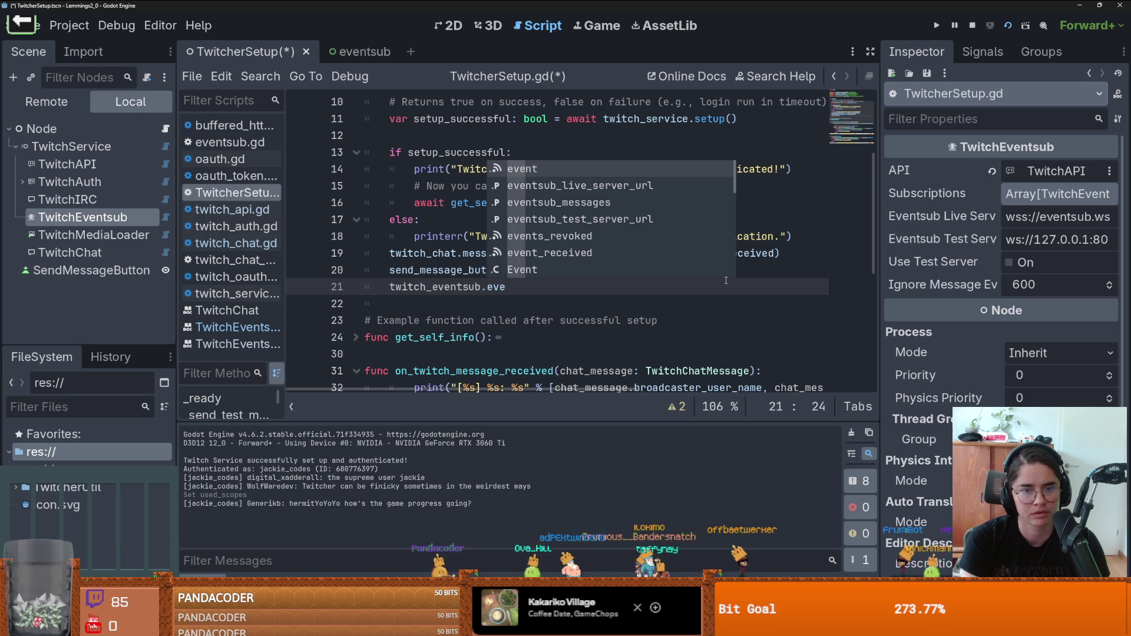
pyautogui.write('nt')
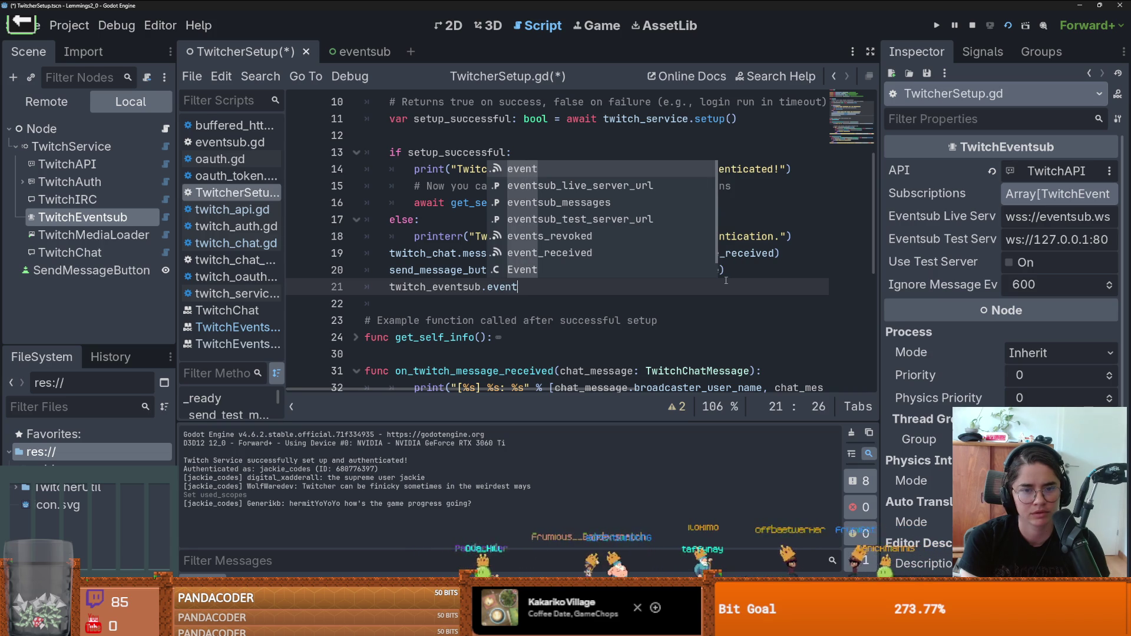
pyautogui.press('Down')
pyautogui.press('Down')
pyautogui.press('Down')
pyautogui.press('Return')
pyautogui.write('.')
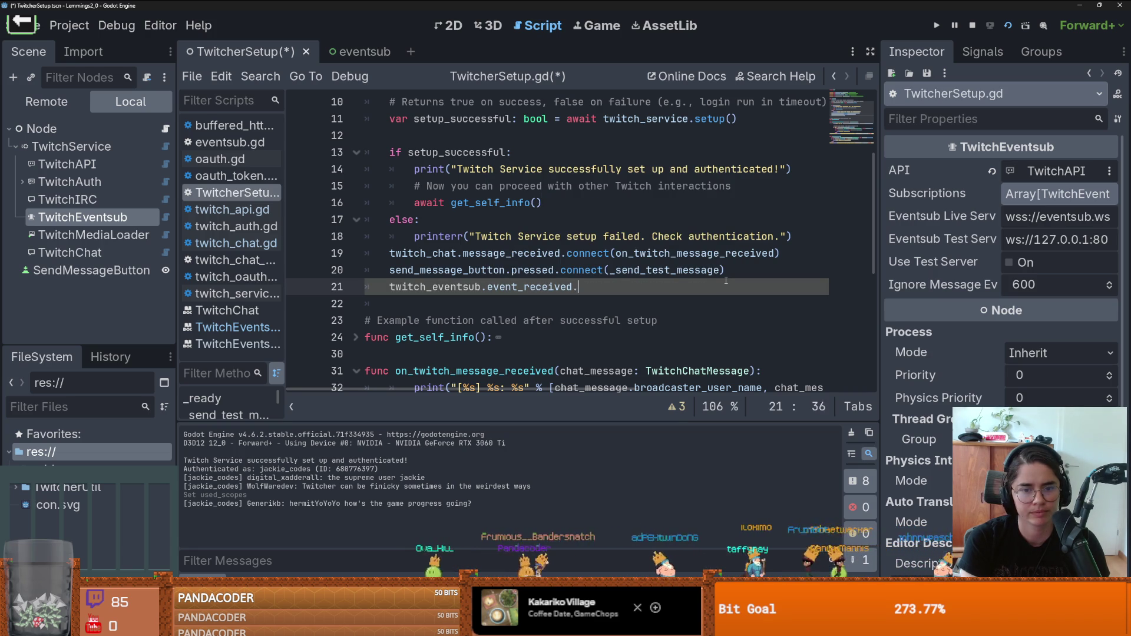
pyautogui.write('connect(on_')
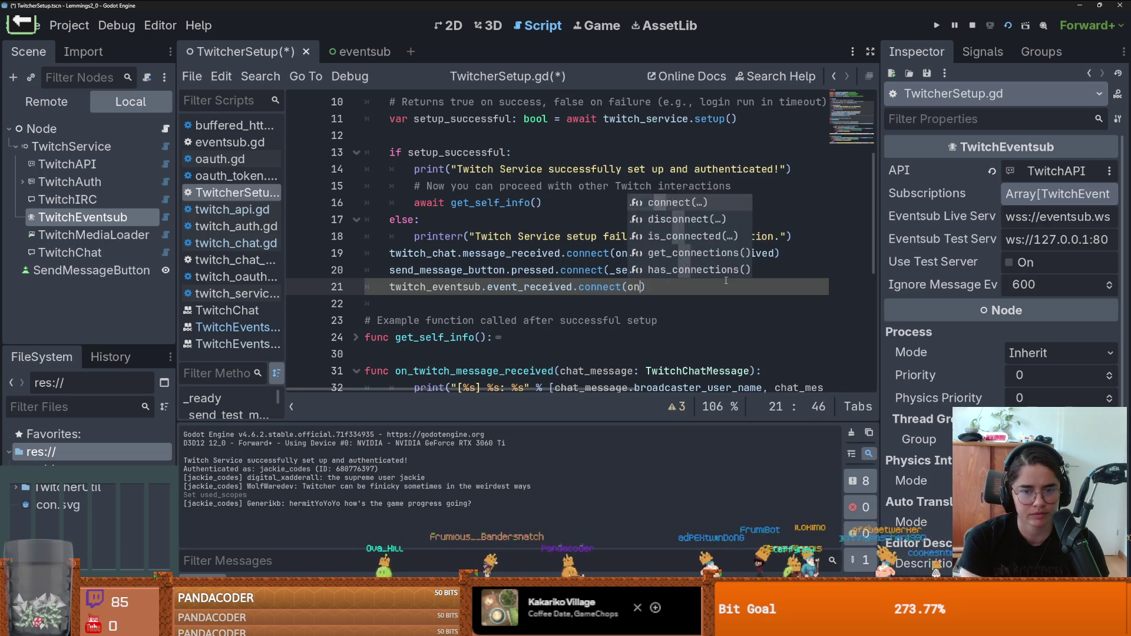
pyautogui.write('event_sub_event_received')
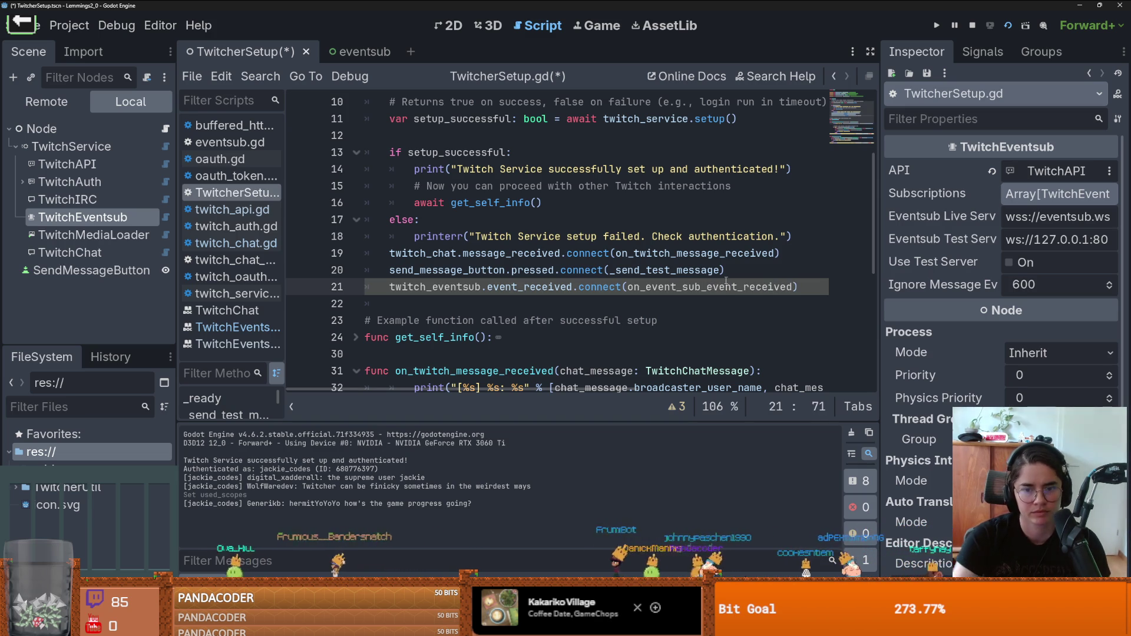
# Step: Start writing the event handler on a new line at the end of the script
pyautogui.scroll(-8, 430, 300)
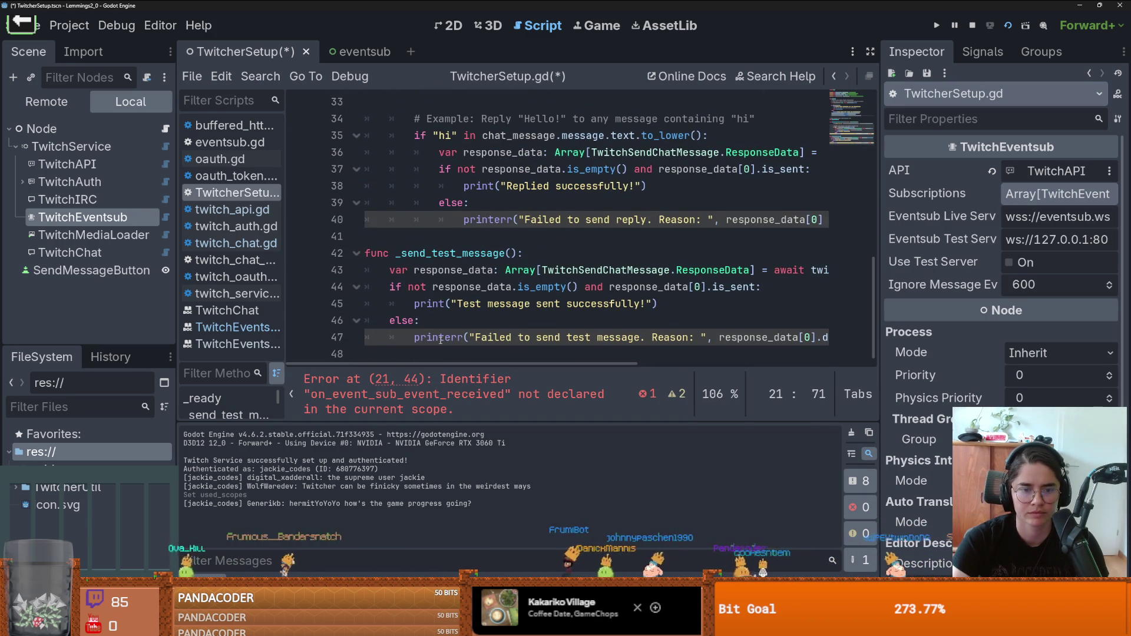
pyautogui.click(413, 353)
pyautogui.press('Return')
pyautogui.press('Return')
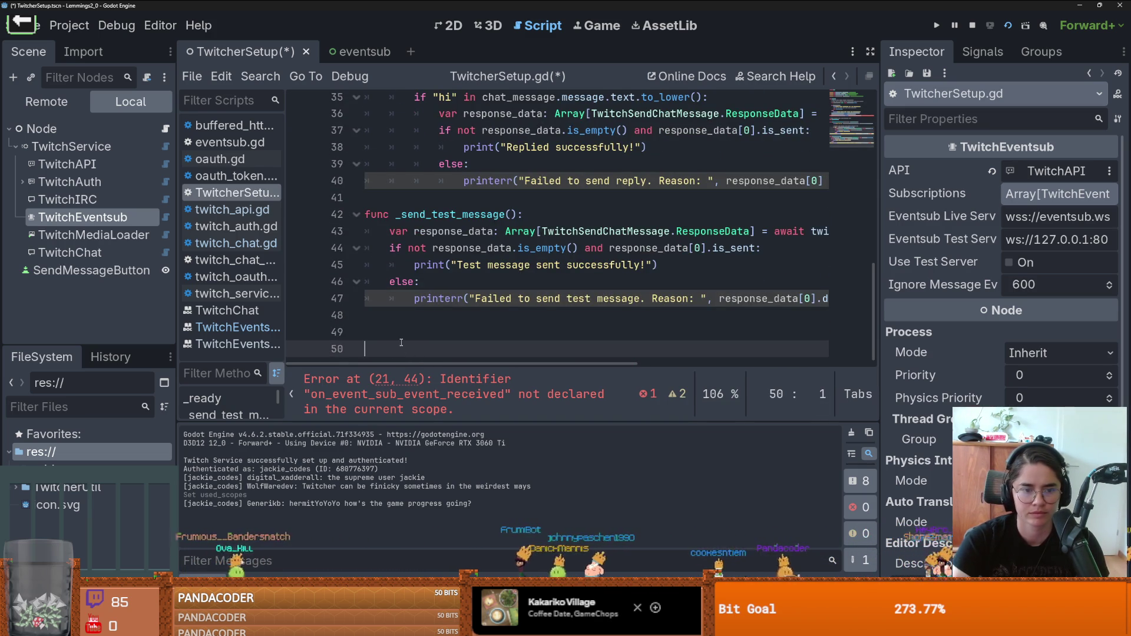
pyautogui.click(399, 335)
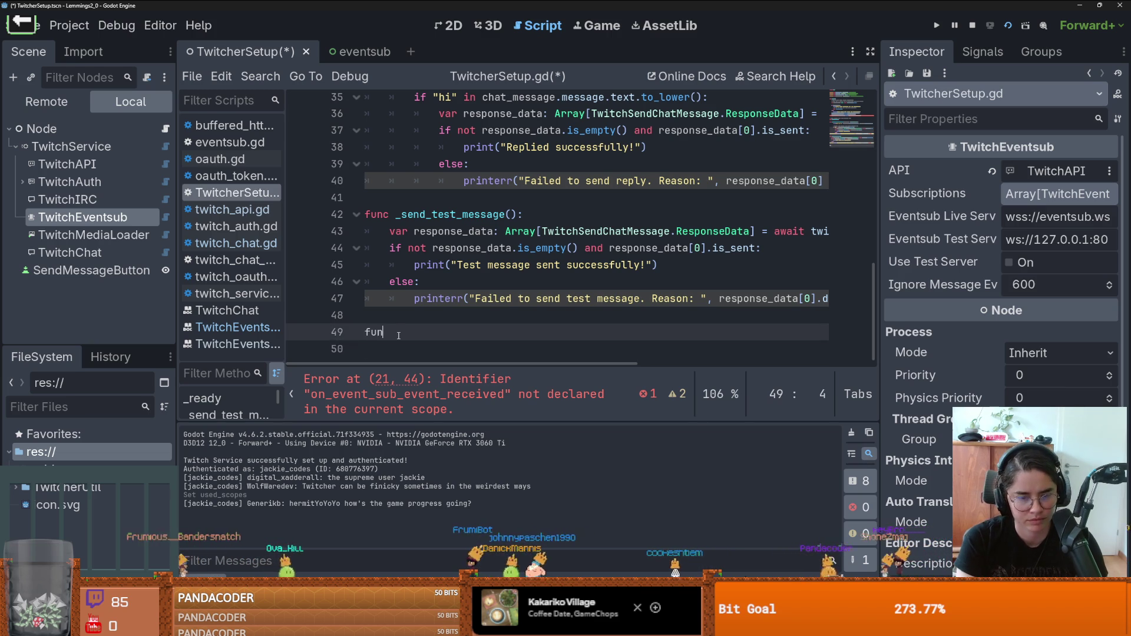
pyautogui.write('c on_event_sub_event_received(event:')
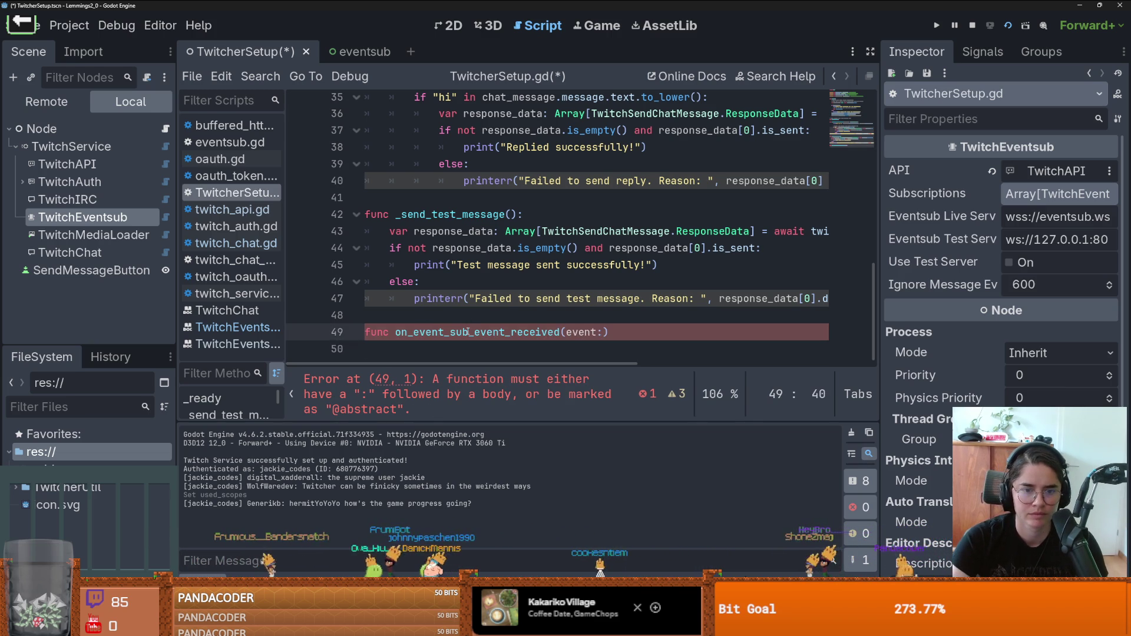
# Step: Look up the Event type on the event_received signal definition and save
pyautogui.scroll(10, 470, 333)
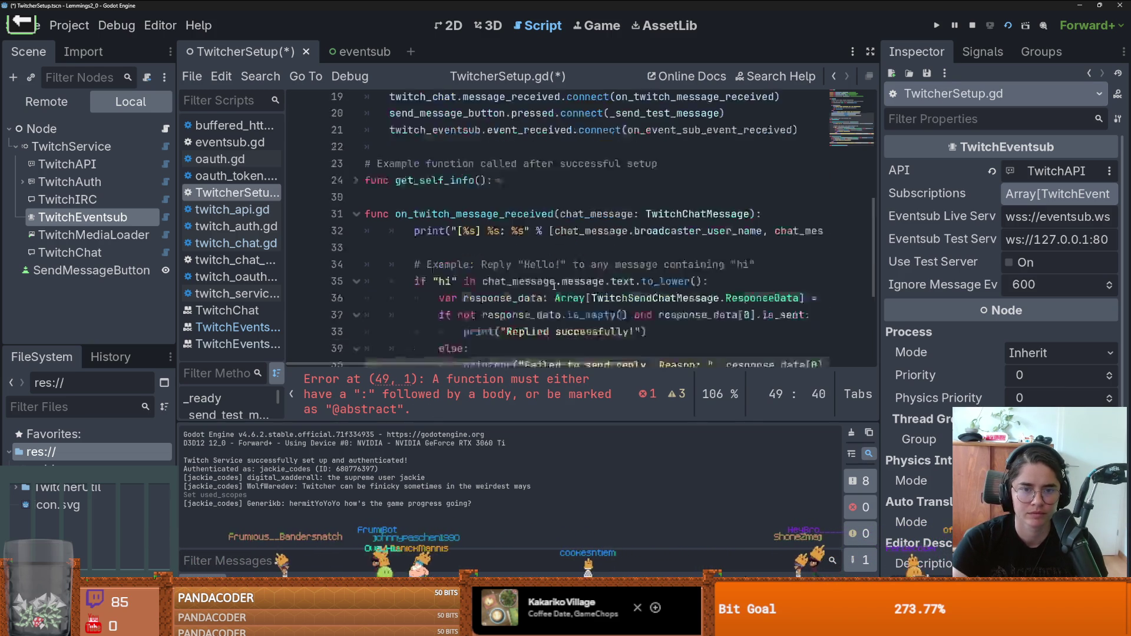
pyautogui.scroll(-3, 532, 277)
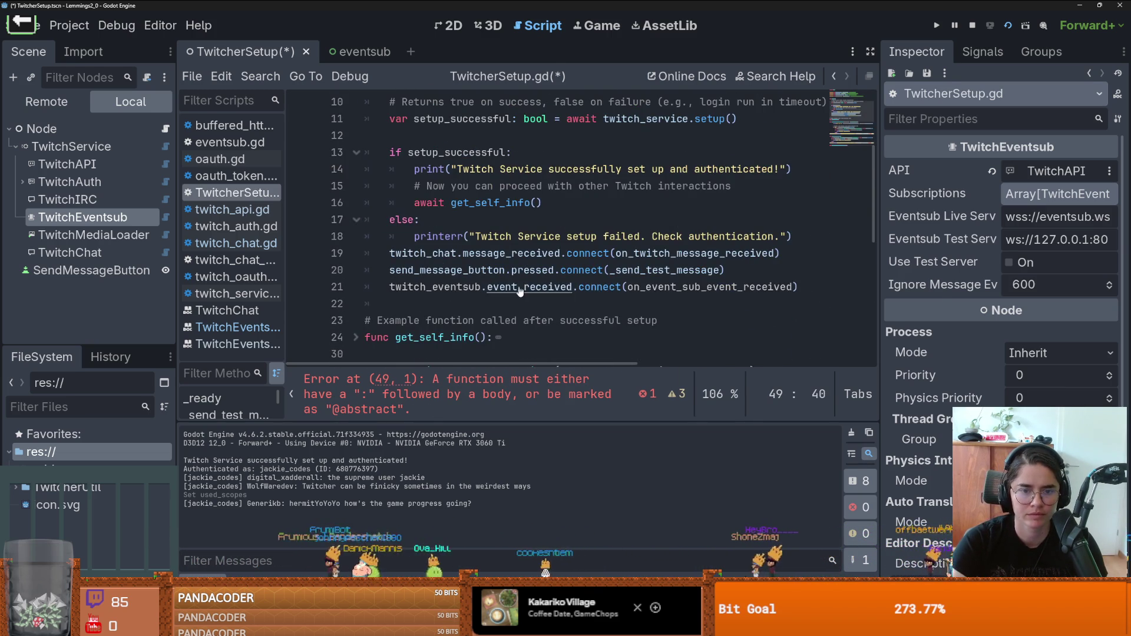
pyautogui.keyDown('ctrl'); pyautogui.click(520, 289); pyautogui.keyUp('ctrl')
pyautogui.moveTo(575, 102); pyautogui.dragTo(517, 105)
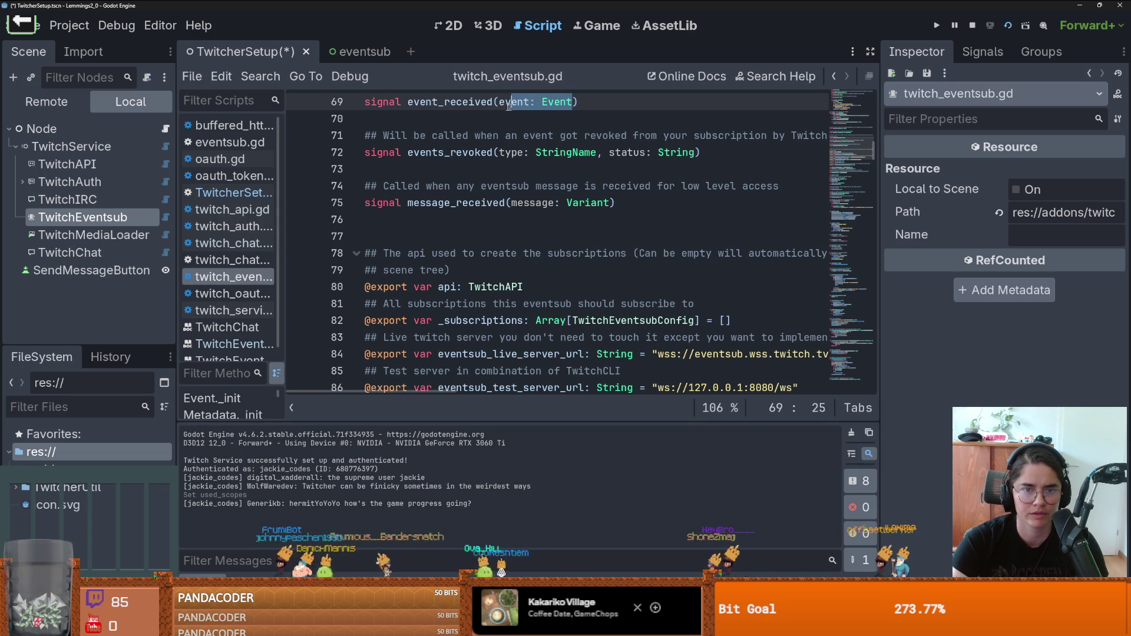
pyautogui.hotkey('ctrl', 's')
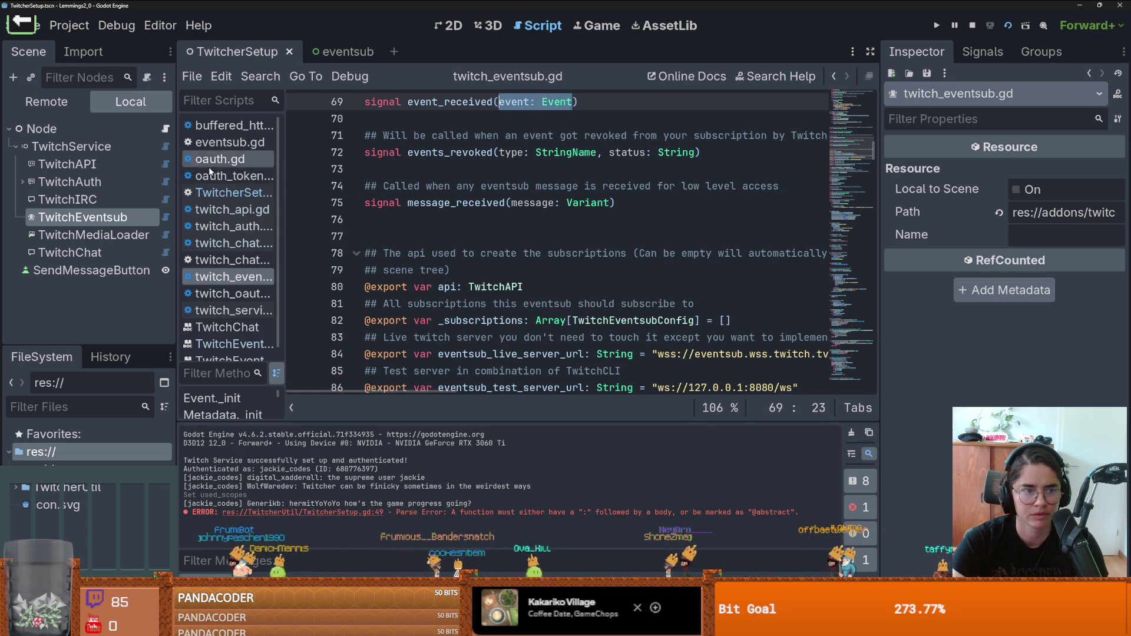
# Step: Finish the handler signature with a colon, start its body line, and save TwitcherSetup.gd
pyautogui.click(231, 193)
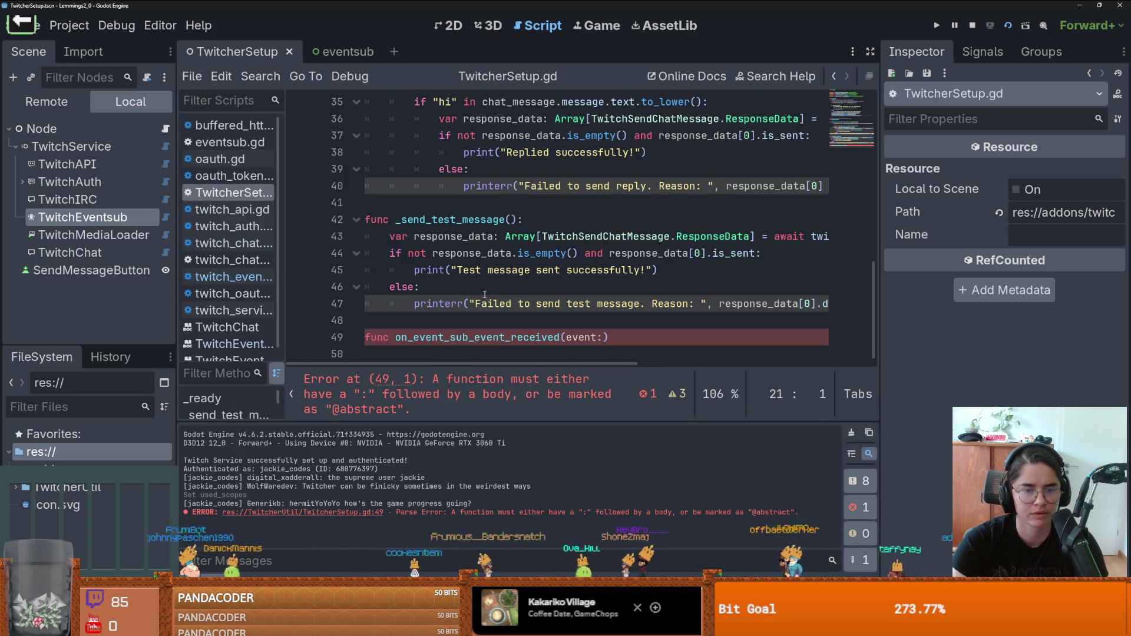
pyautogui.click(604, 337)
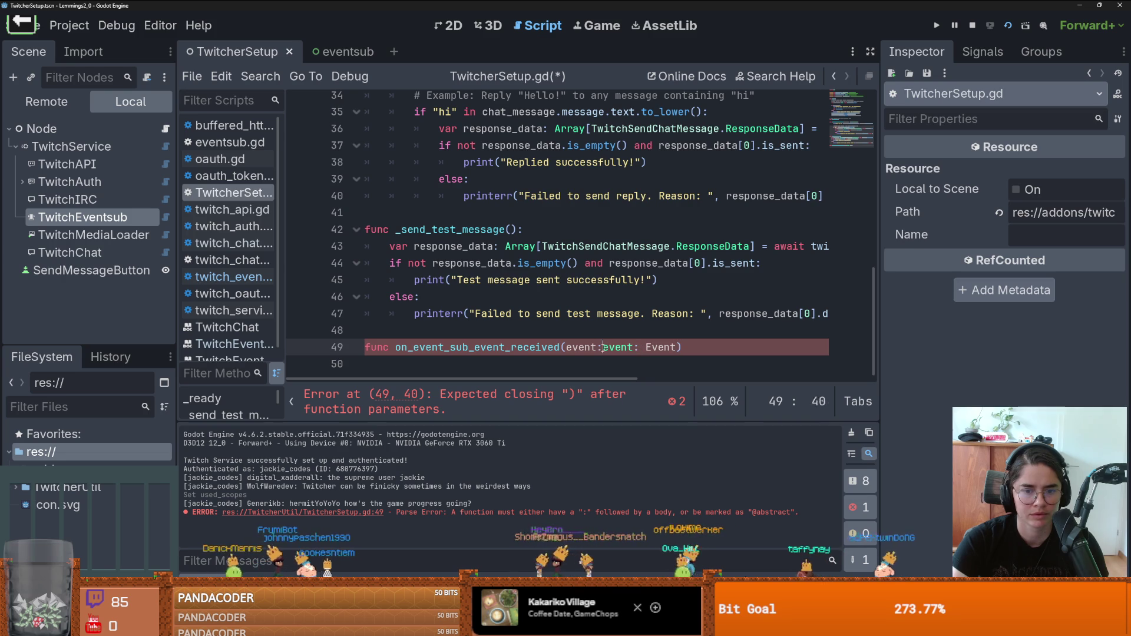
pyautogui.write(':')
pyautogui.press('Return')
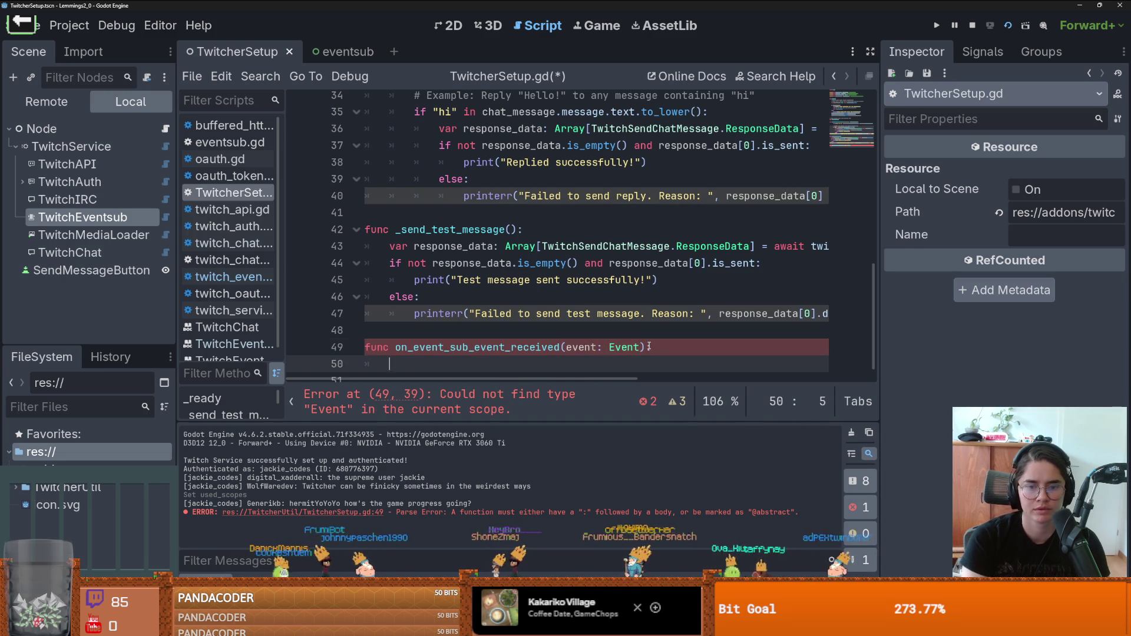
pyautogui.write('pass')
pyautogui.hotkey('ctrl', 's')
# Step: Recheck the event_received definition in twitch_eventsub.gd, then return to the handler's Event annotation
pyautogui.click(626, 346)
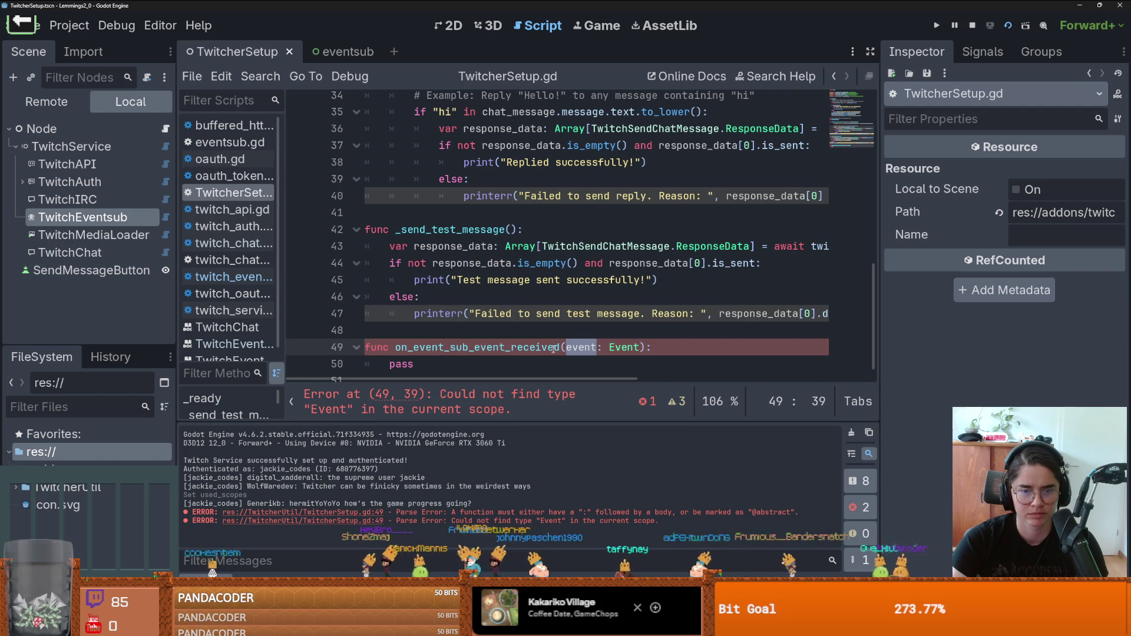
pyautogui.scroll(9, 553, 350)
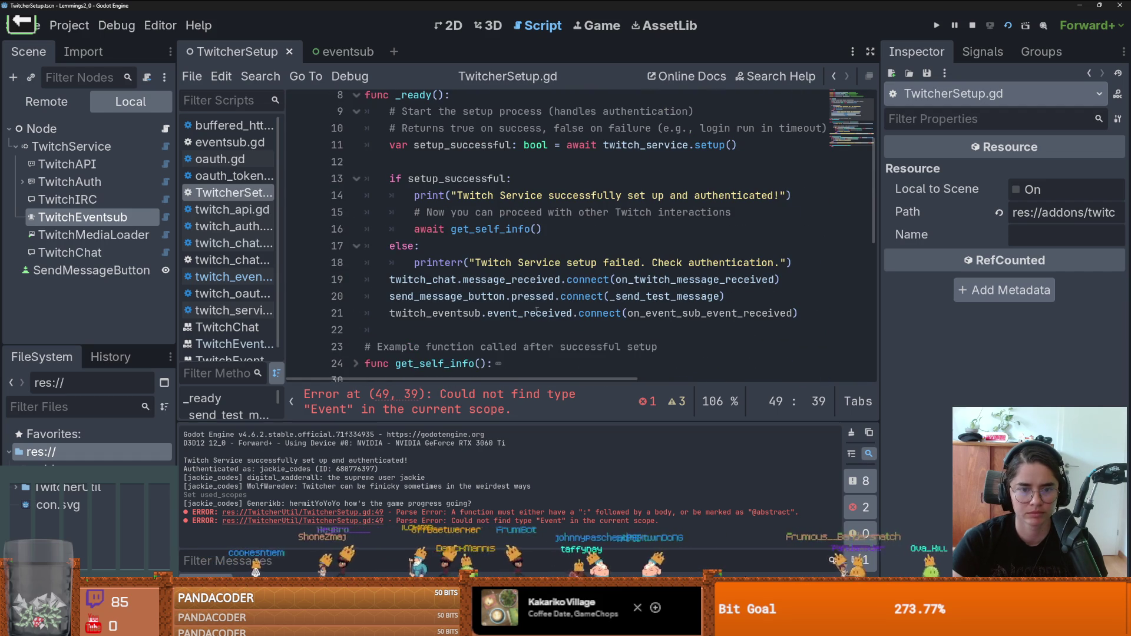
pyautogui.keyDown('ctrl'); pyautogui.click(520, 314); pyautogui.keyUp('ctrl')
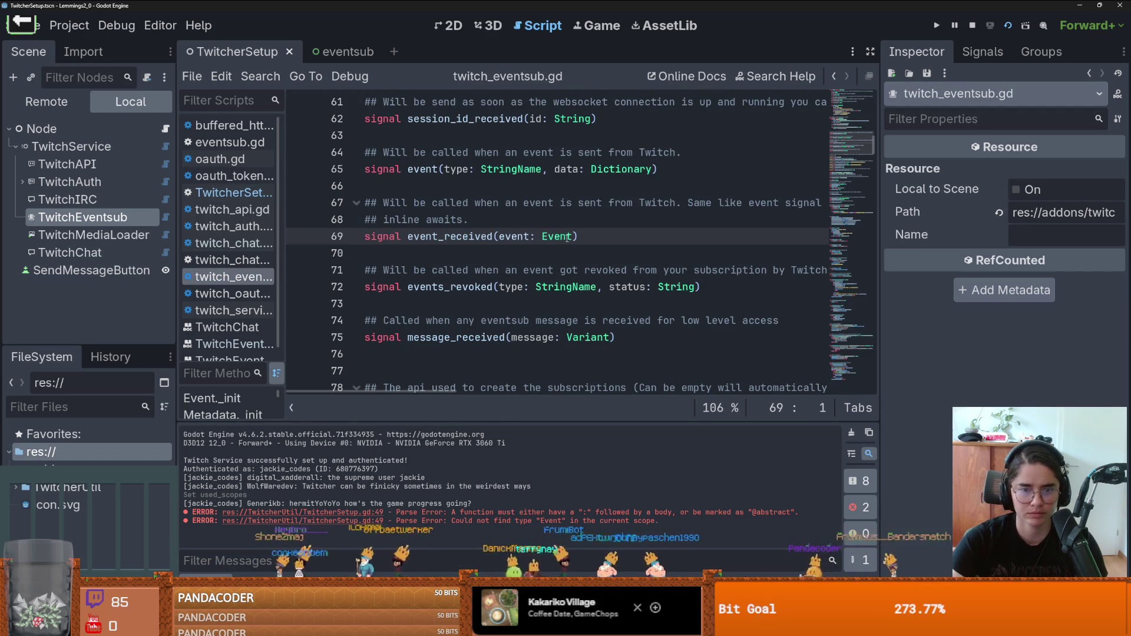
pyautogui.moveTo(873, 147); pyautogui.dragTo(872, 77)
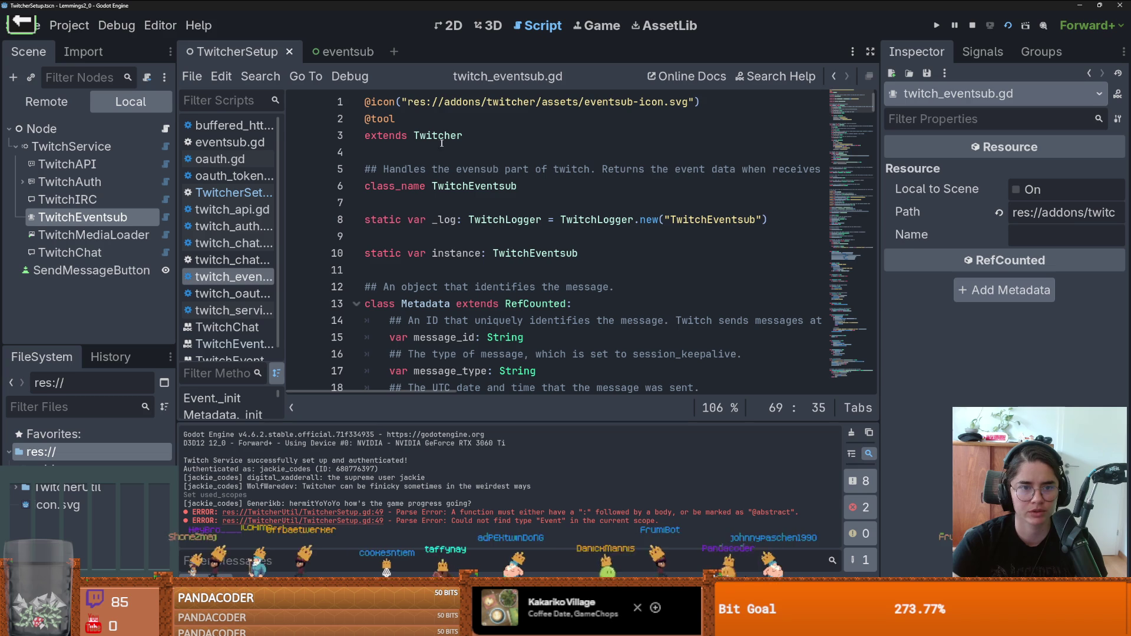
pyautogui.click(234, 193)
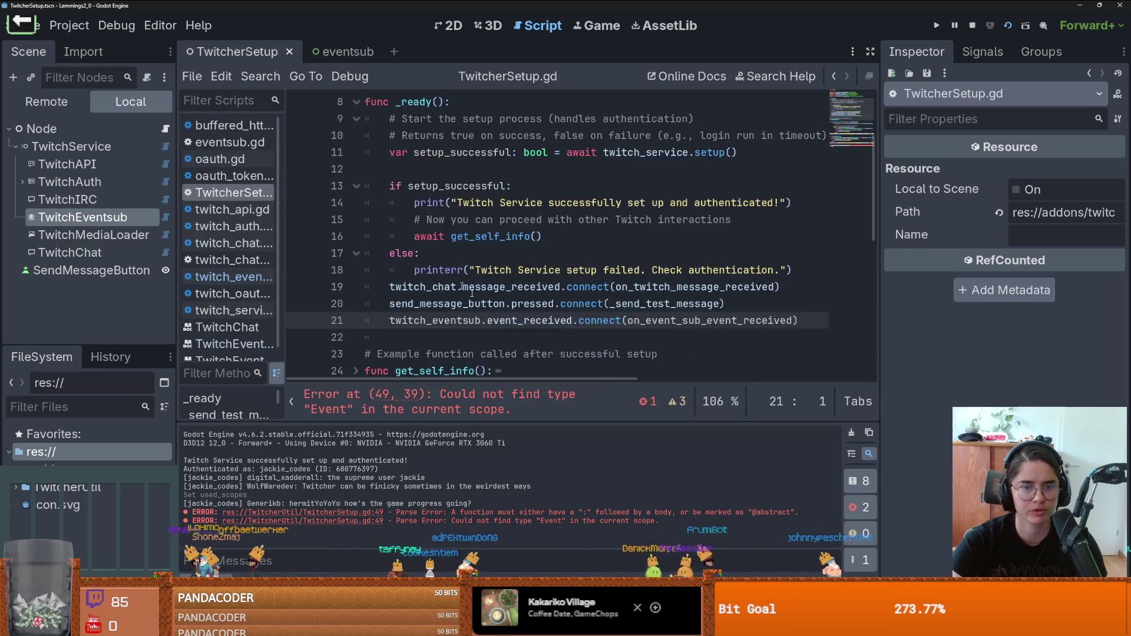
pyautogui.scroll(-5, 512, 318)
pyautogui.click(611, 337)
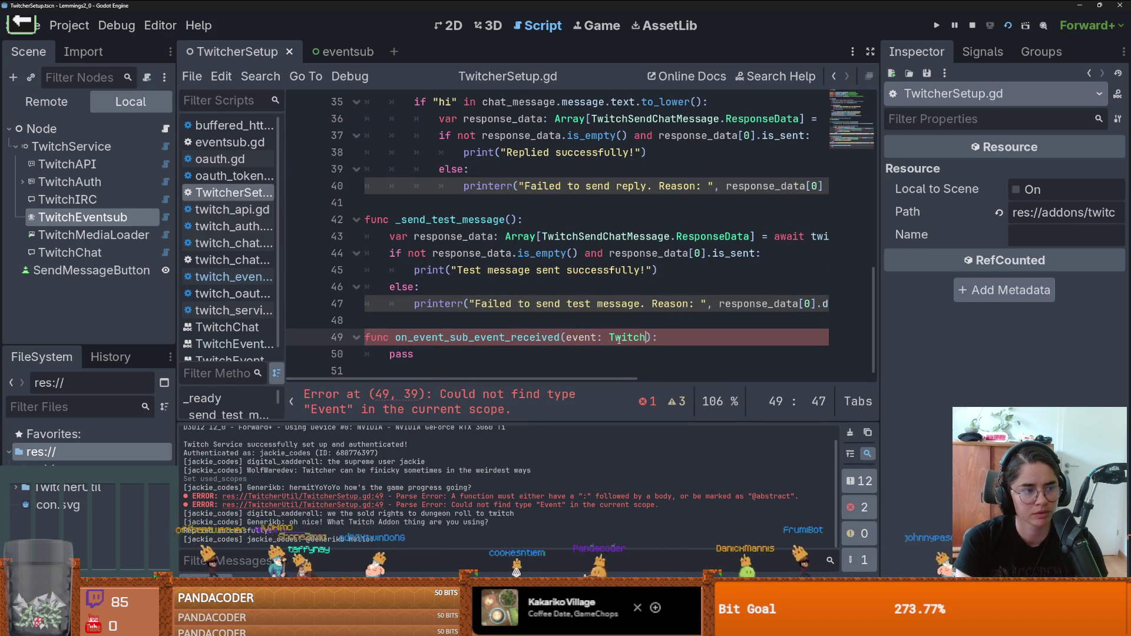
# Step: Qualify the handler's Event type annotation with '.Event' and save the script
pyautogui.write('er.Event')
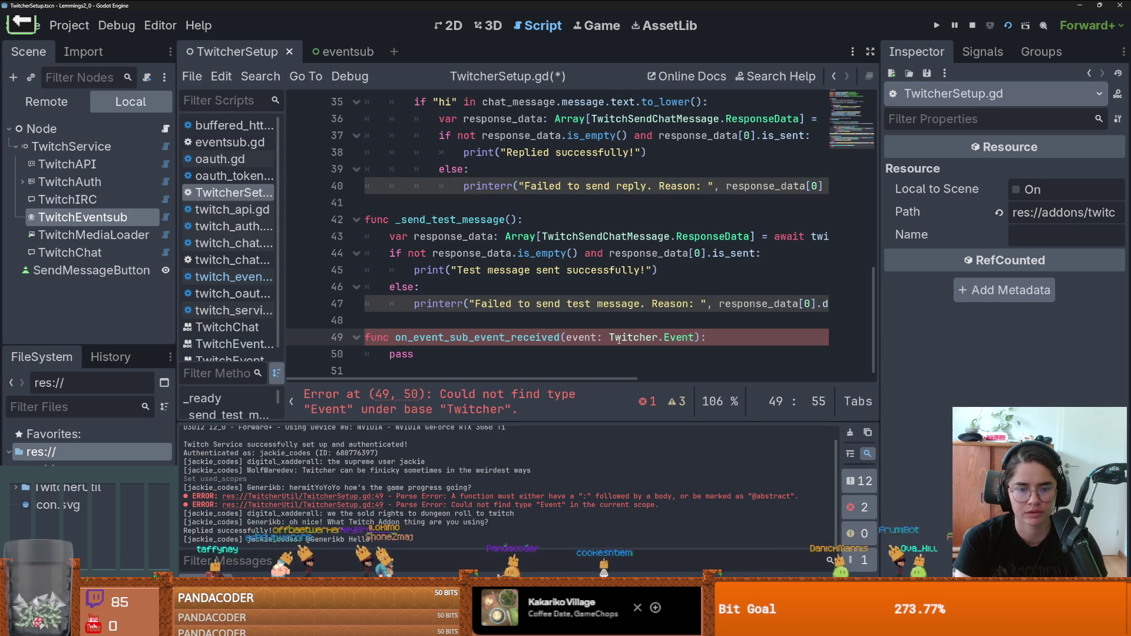
pyautogui.hotkey('ctrl', 's')
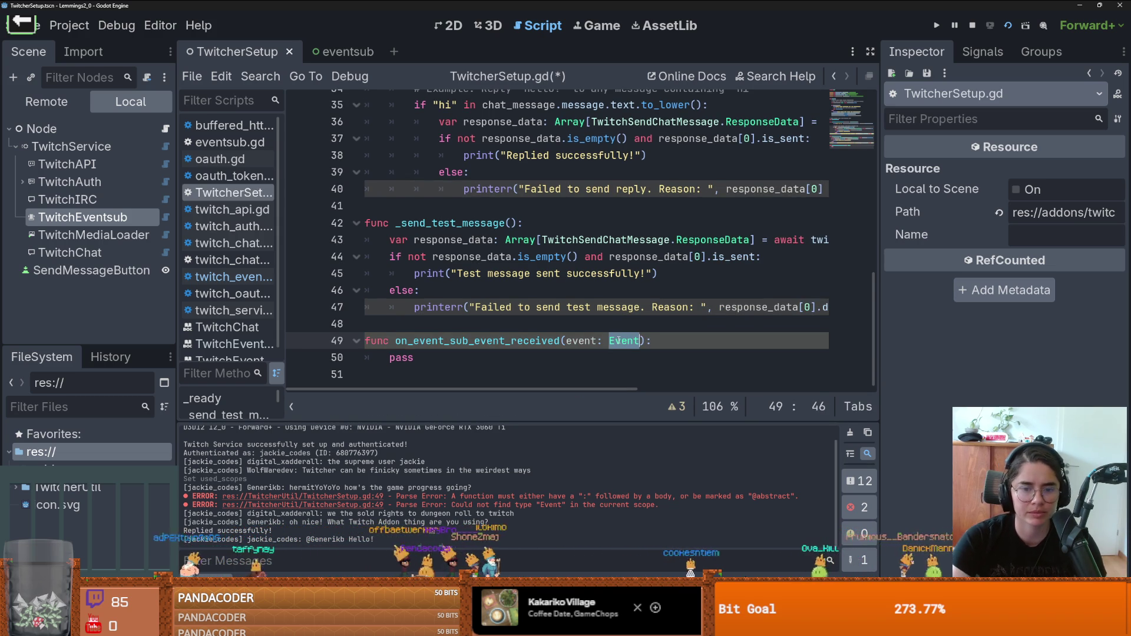
pyautogui.hotkey('ctrl', 's')
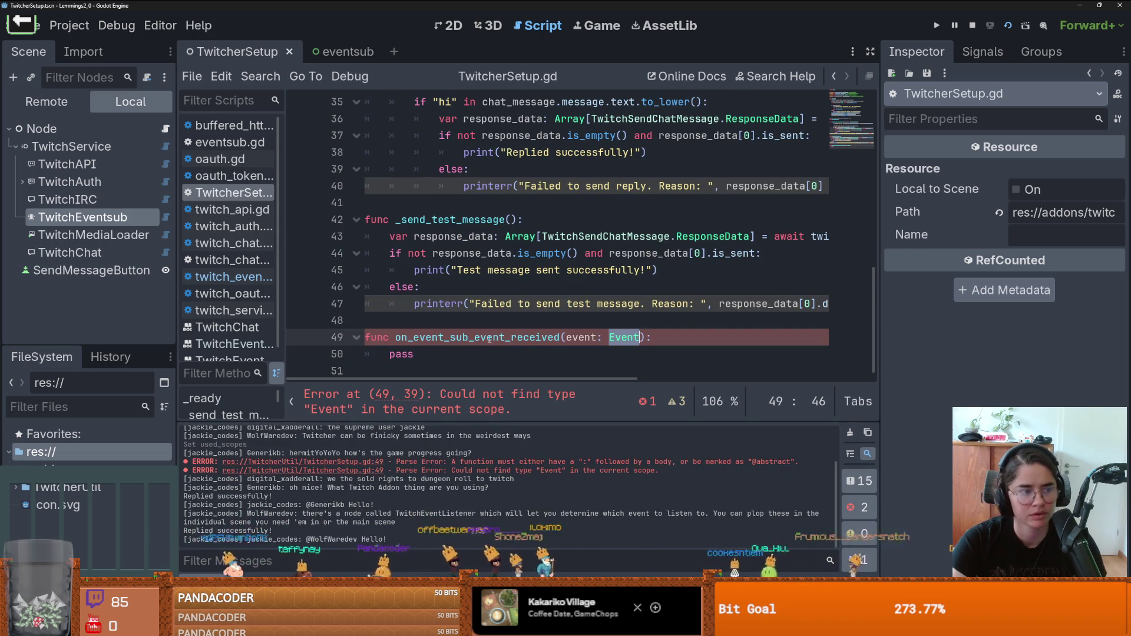
pyautogui.scroll(10, 516, 289)
pyautogui.scroll(-10, 517, 290)
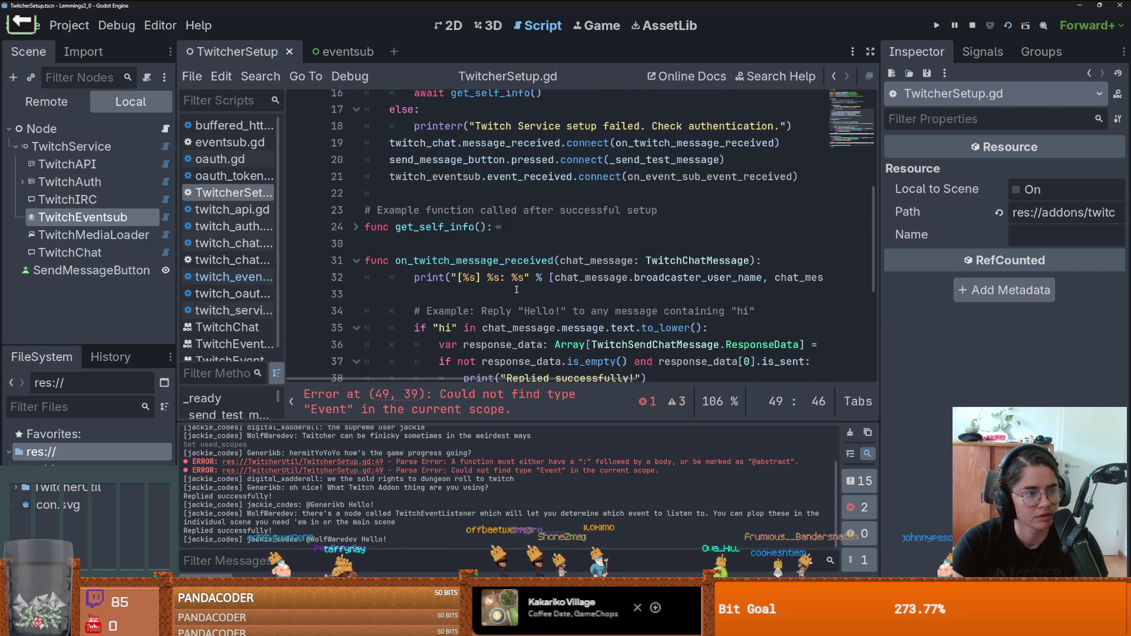
pyautogui.scroll(5, 516, 288)
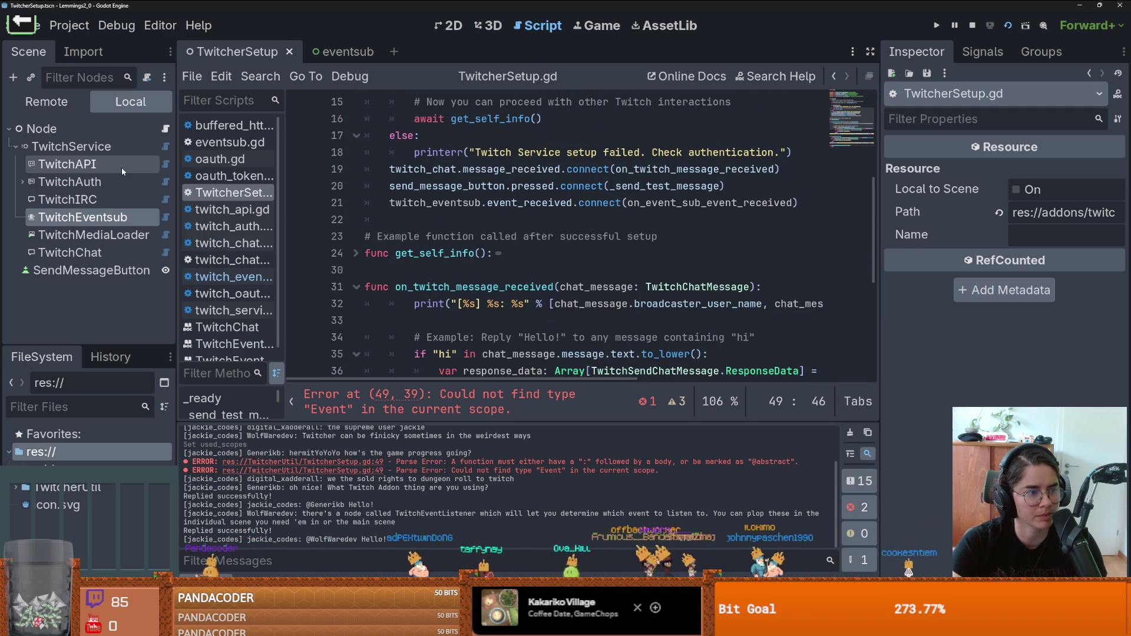
pyautogui.click(50, 147)
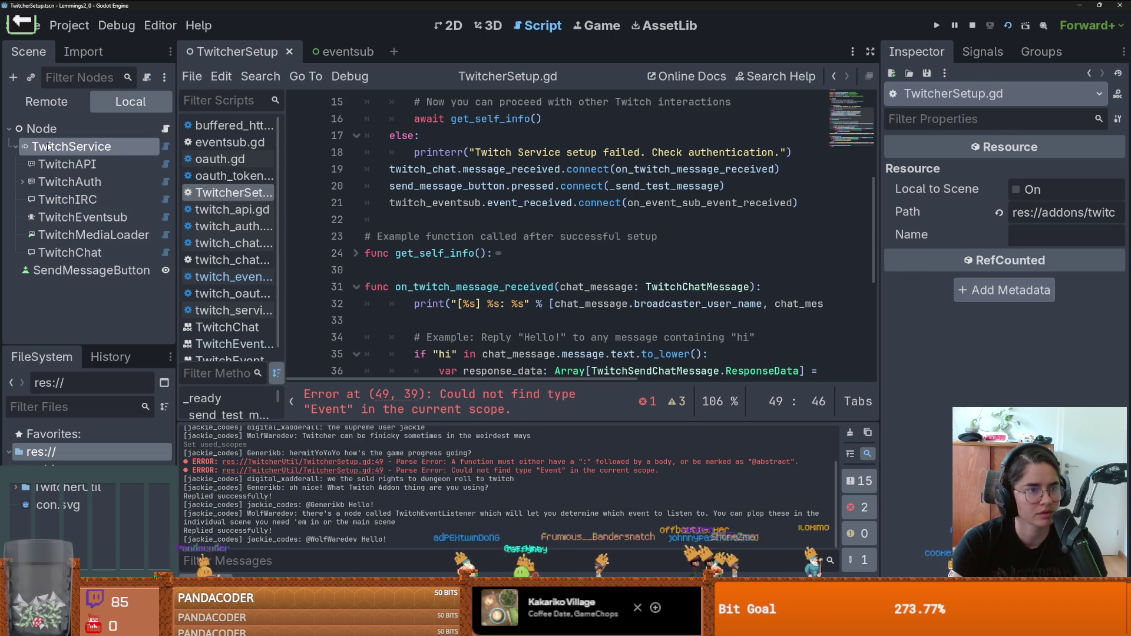
# Step: Add a TwitchEventListener child node under TwitchService
pyautogui.click(13, 79)
pyautogui.write('Event')
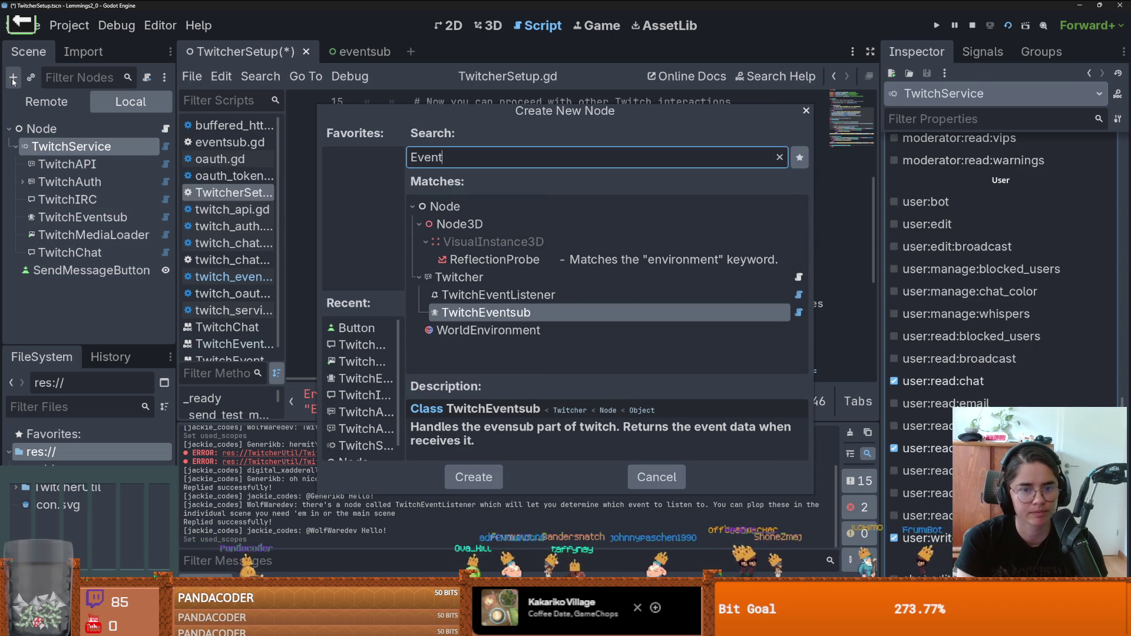
pyautogui.press('Up')
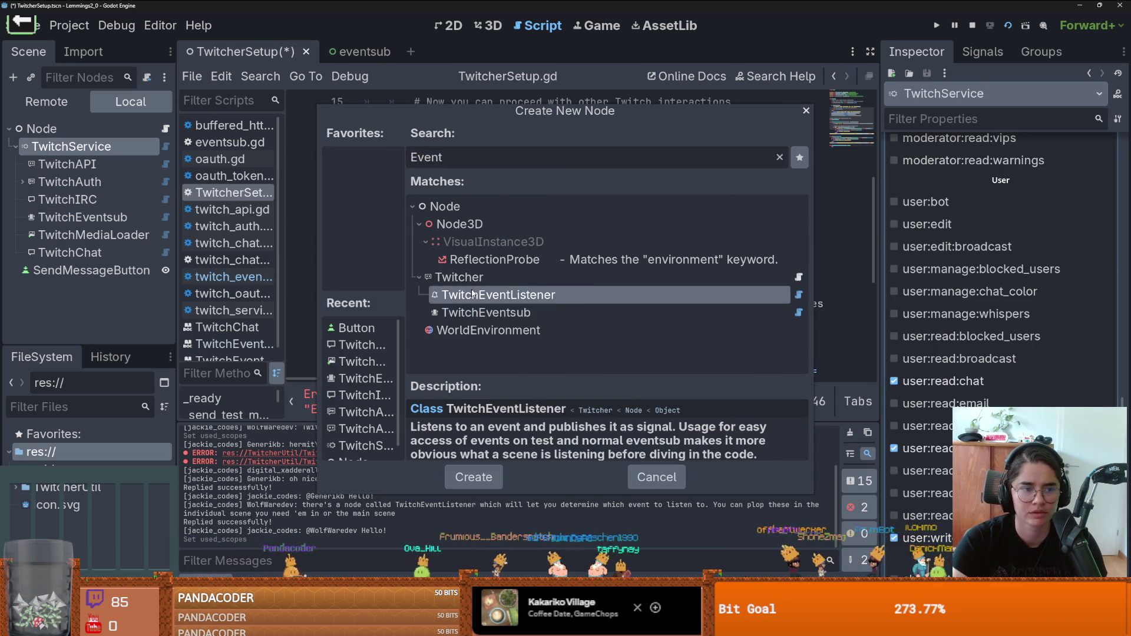
pyautogui.press('Return')
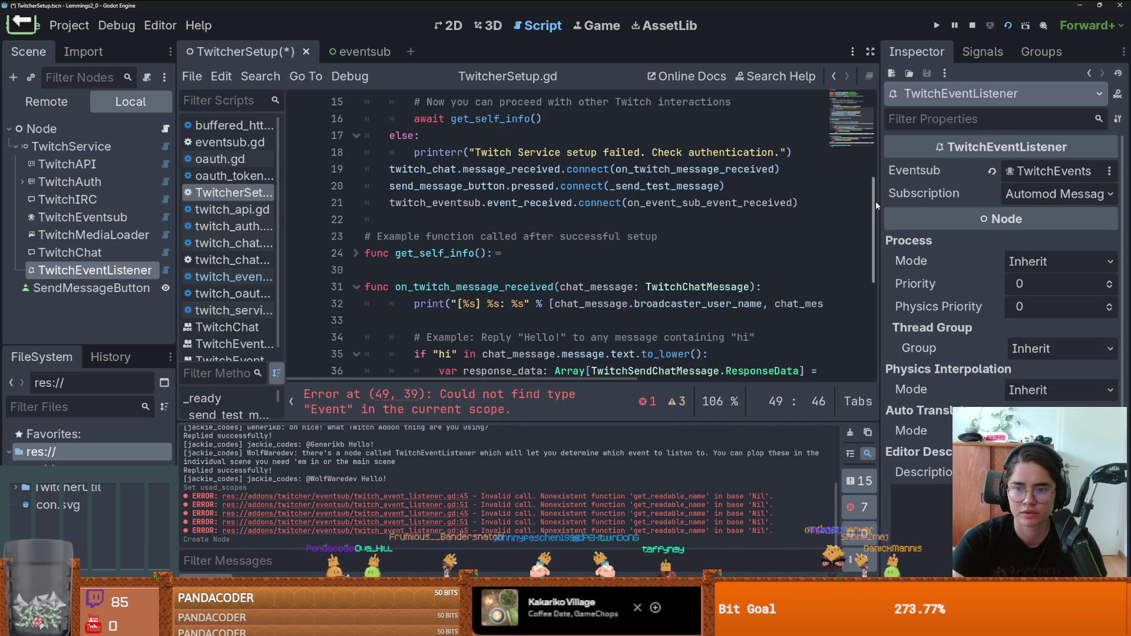
# Step: Set the listener's Subscription to Channel Follow in the Inspector
pyautogui.moveTo(875, 200); pyautogui.dragTo(747, 201)
pyautogui.click(1015, 194)
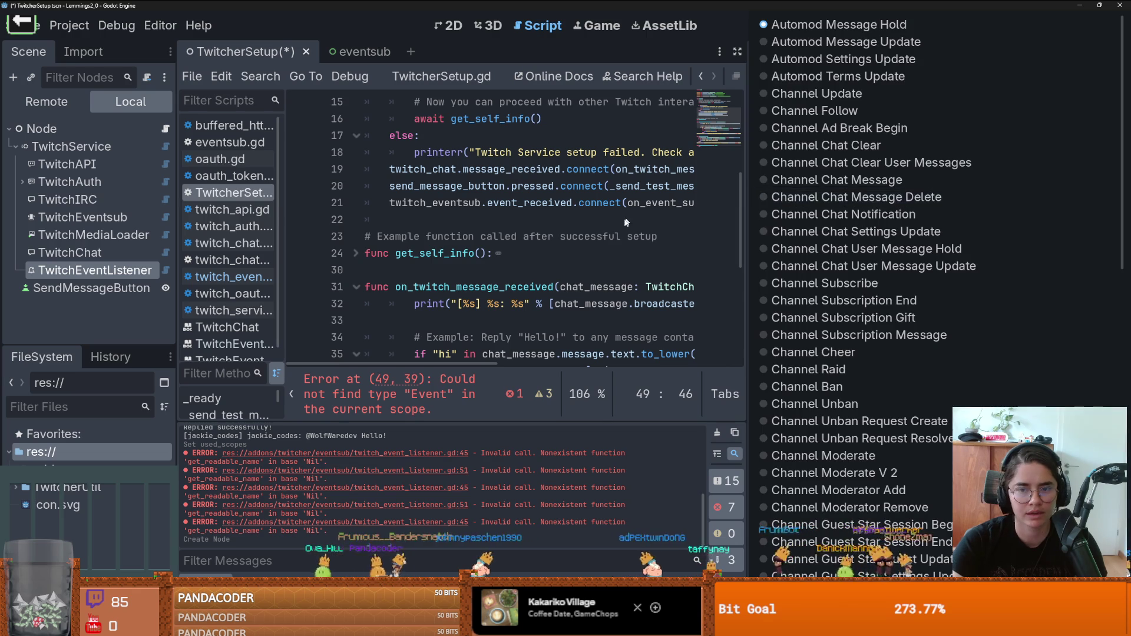
pyautogui.click(635, 240)
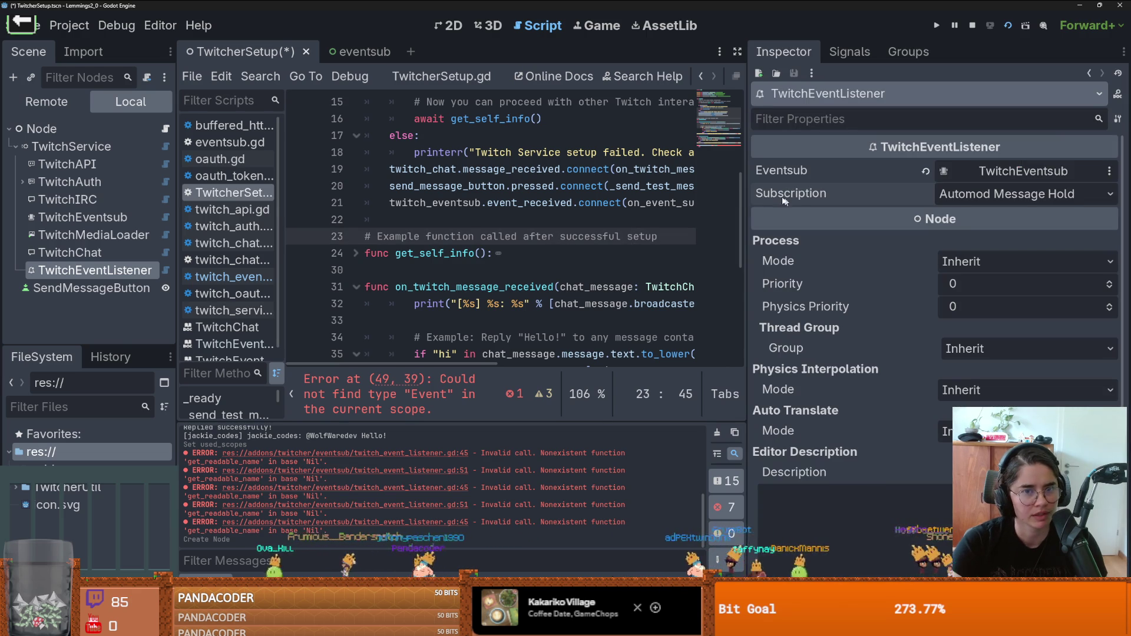
pyautogui.click(969, 193)
pyautogui.press('Escape')
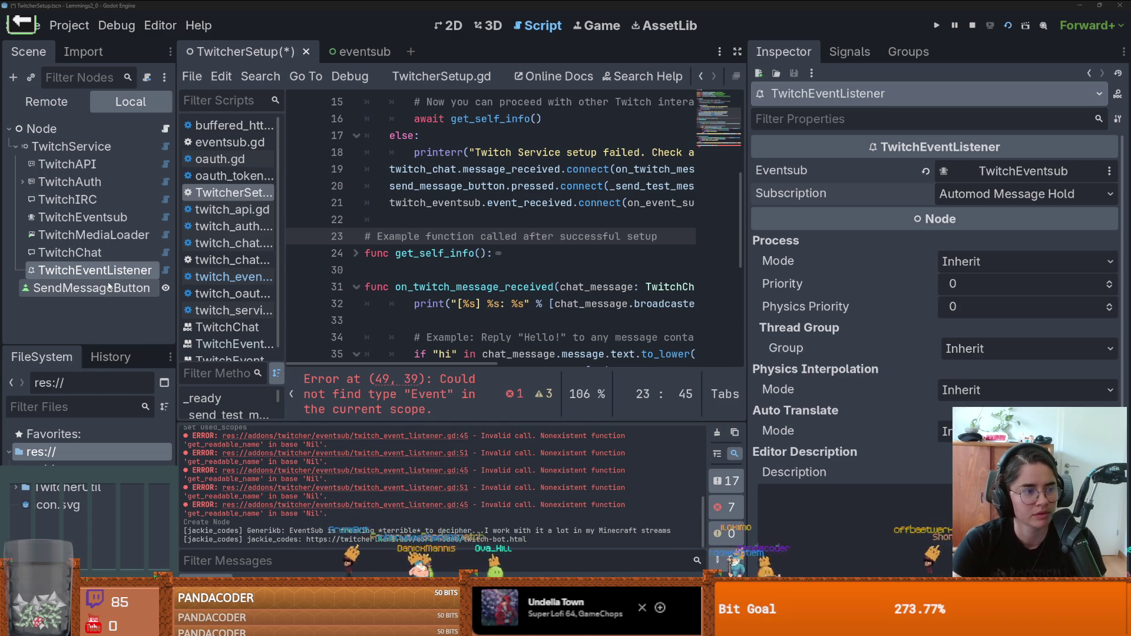
pyautogui.click(984, 194)
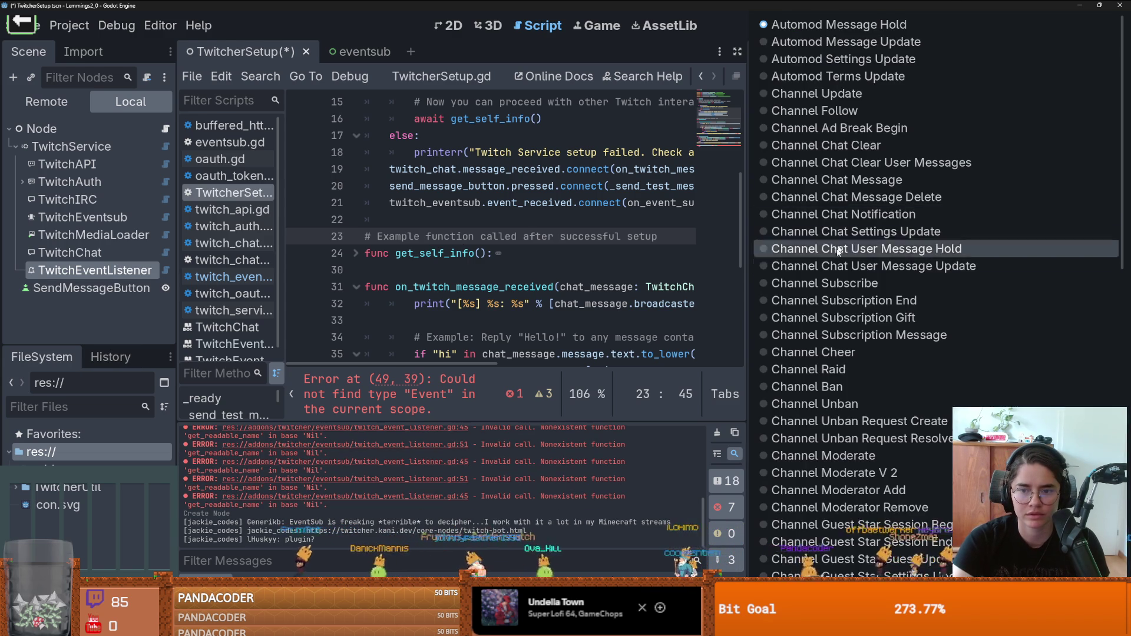
pyautogui.scroll(-5, 845, 303)
pyautogui.scroll(-5, 845, 307)
pyautogui.scroll(-3, 845, 307)
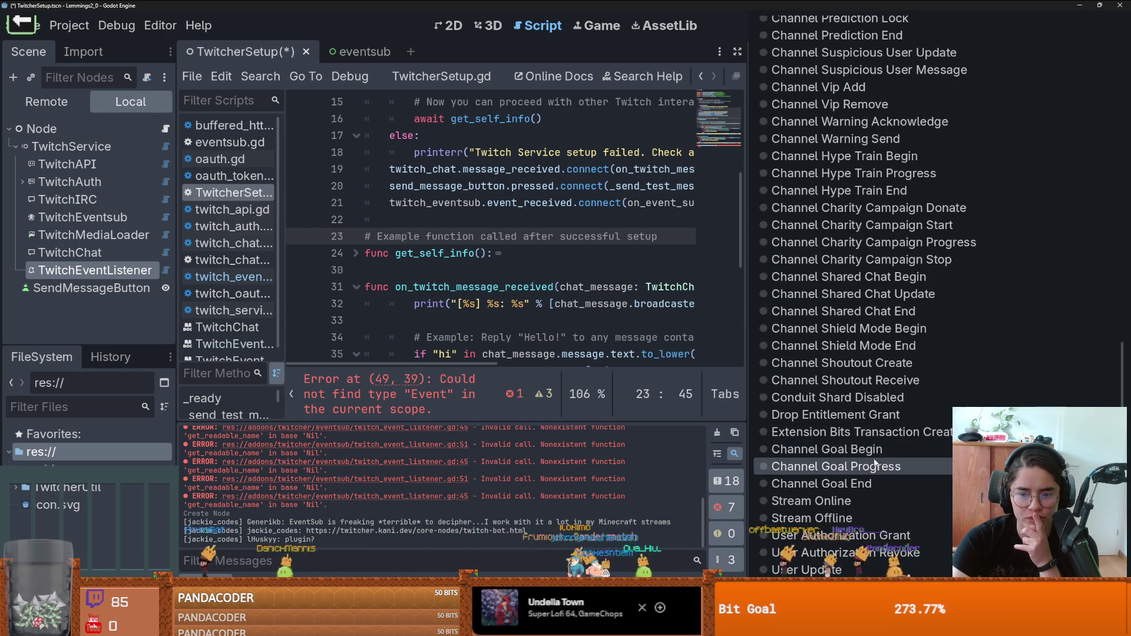
pyautogui.scroll(7, 872, 443)
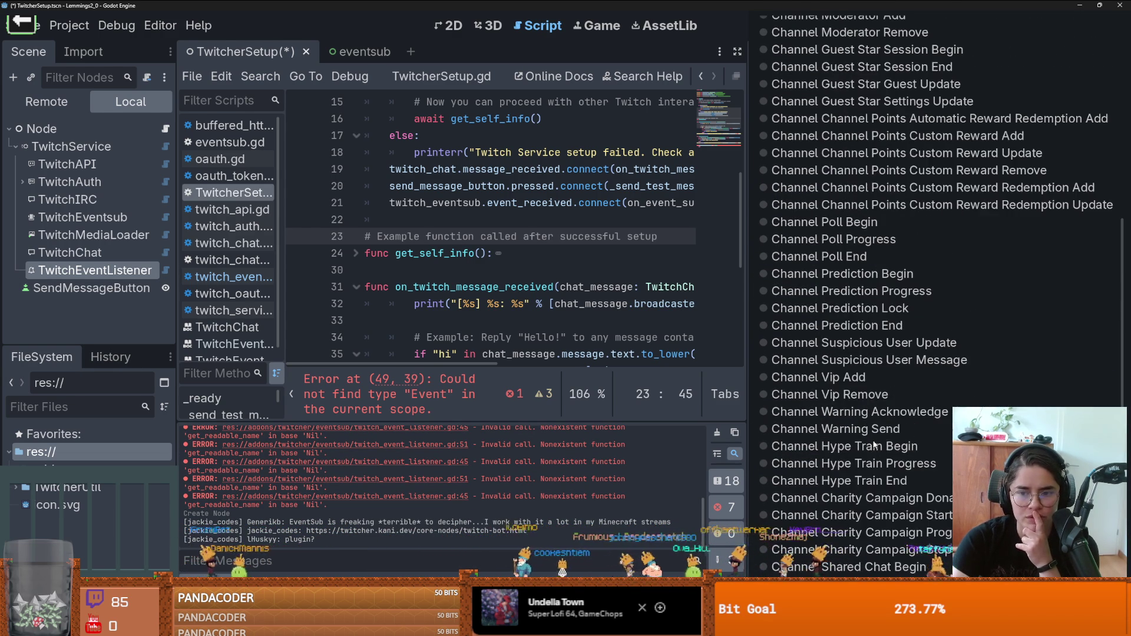
pyautogui.scroll(4, 874, 440)
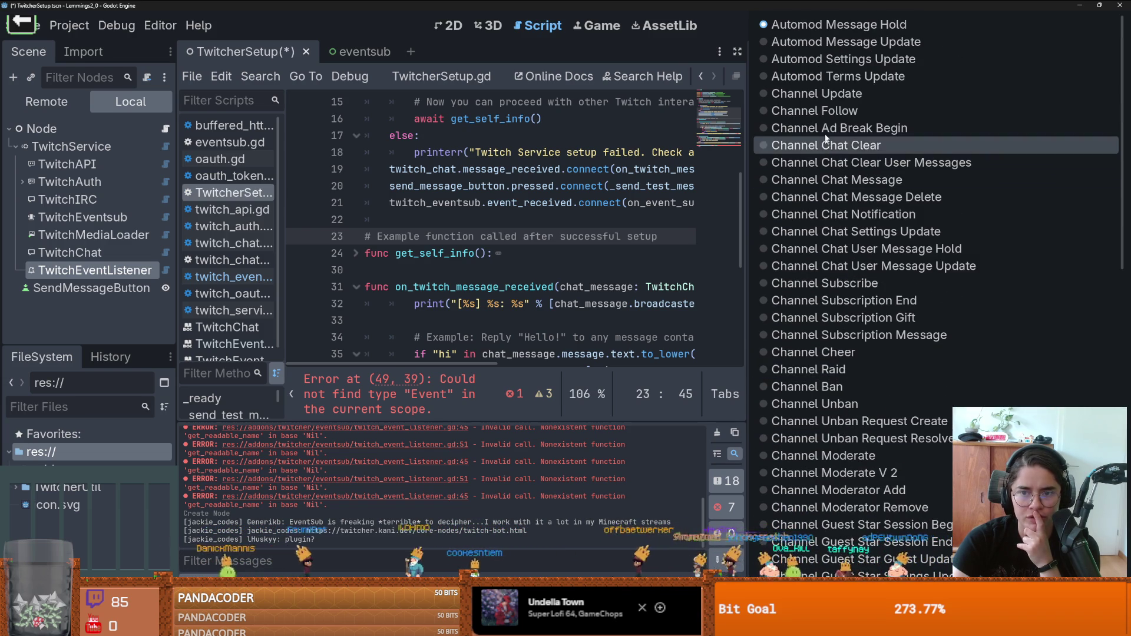
pyautogui.click(823, 110)
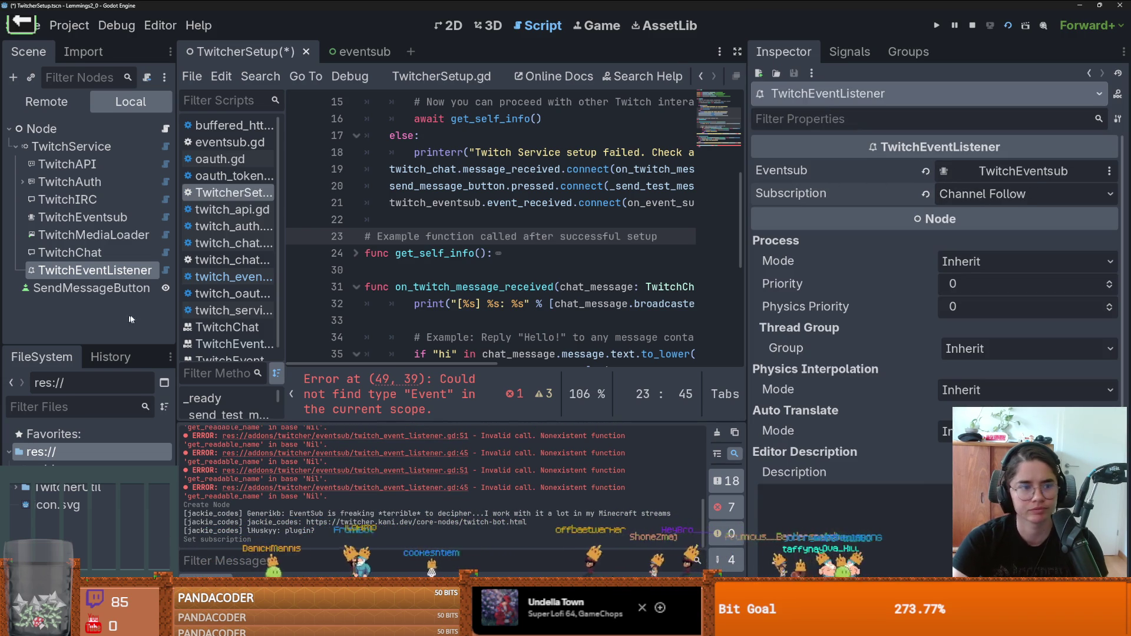
# Step: Rename the listener node to TwitchFollowEventListener
pyautogui.doubleClick(131, 272)
pyautogui.click(86, 270)
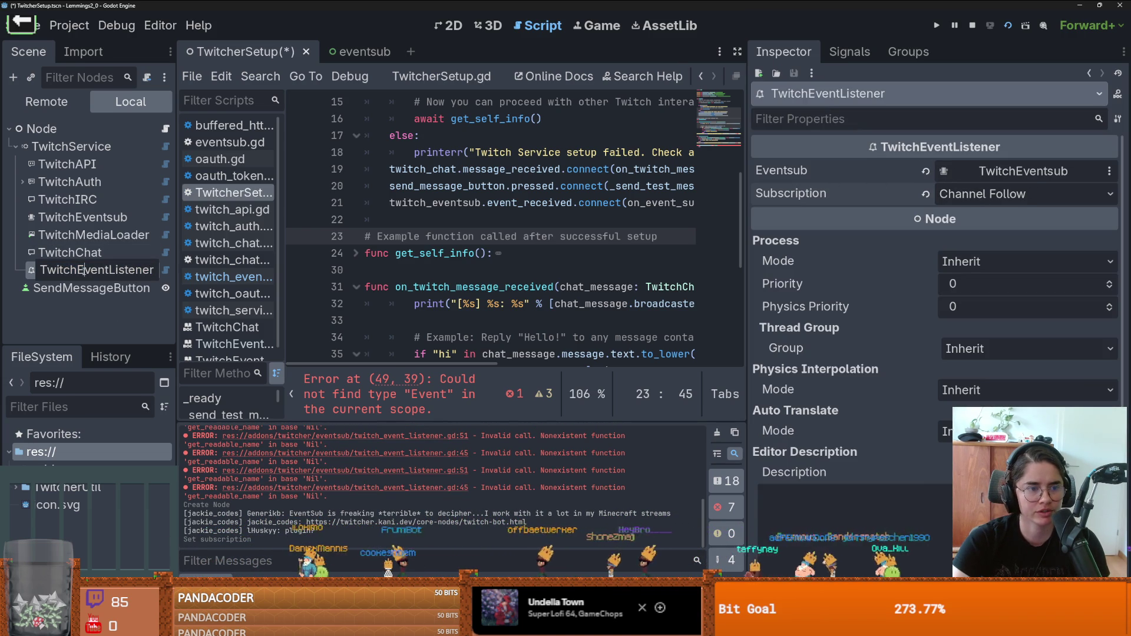
pyautogui.write('Follow')
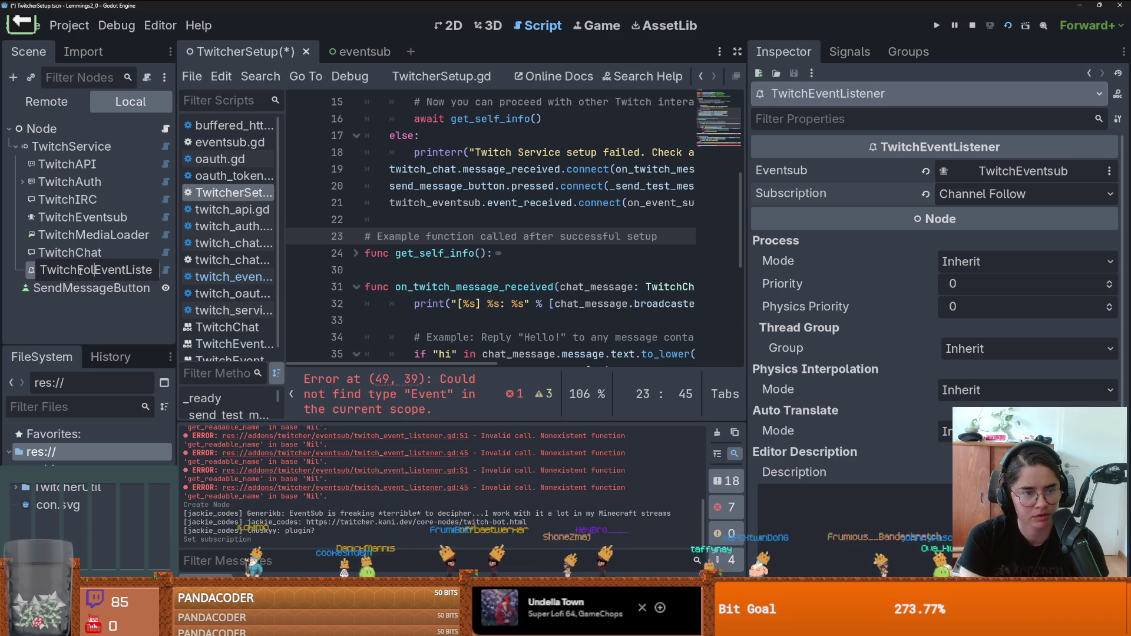
pyautogui.press('Return')
pyautogui.click(166, 128)
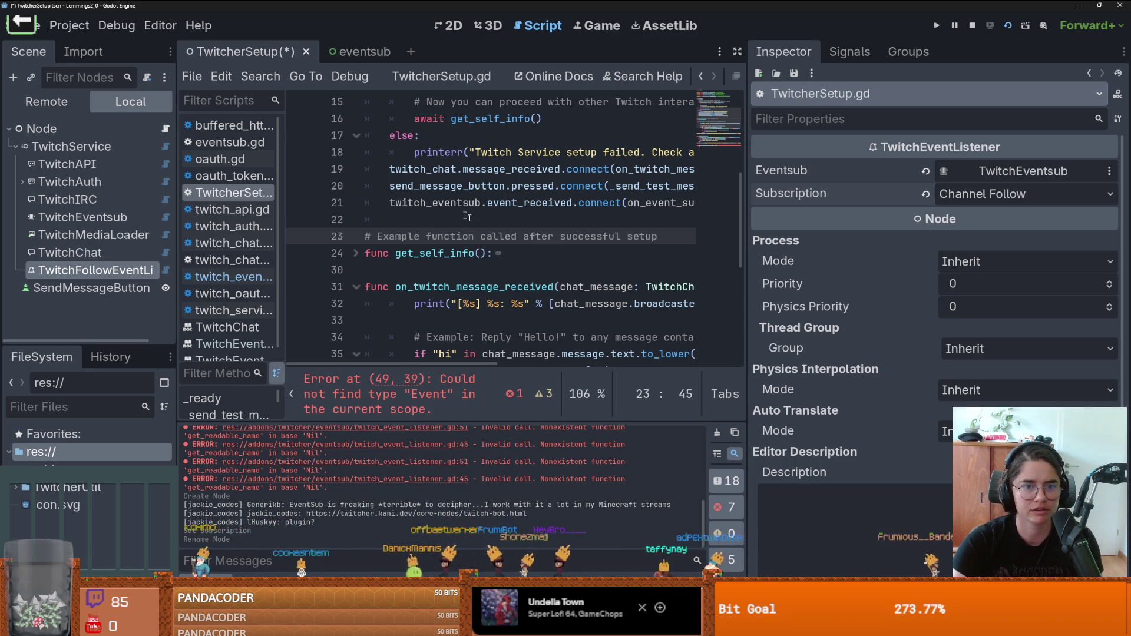
pyautogui.moveTo(94, 270)
pyautogui.mouseDown()
pyautogui.moveTo(436, 221)
pyautogui.moveTo(447, 203)
pyautogui.mouseUp()
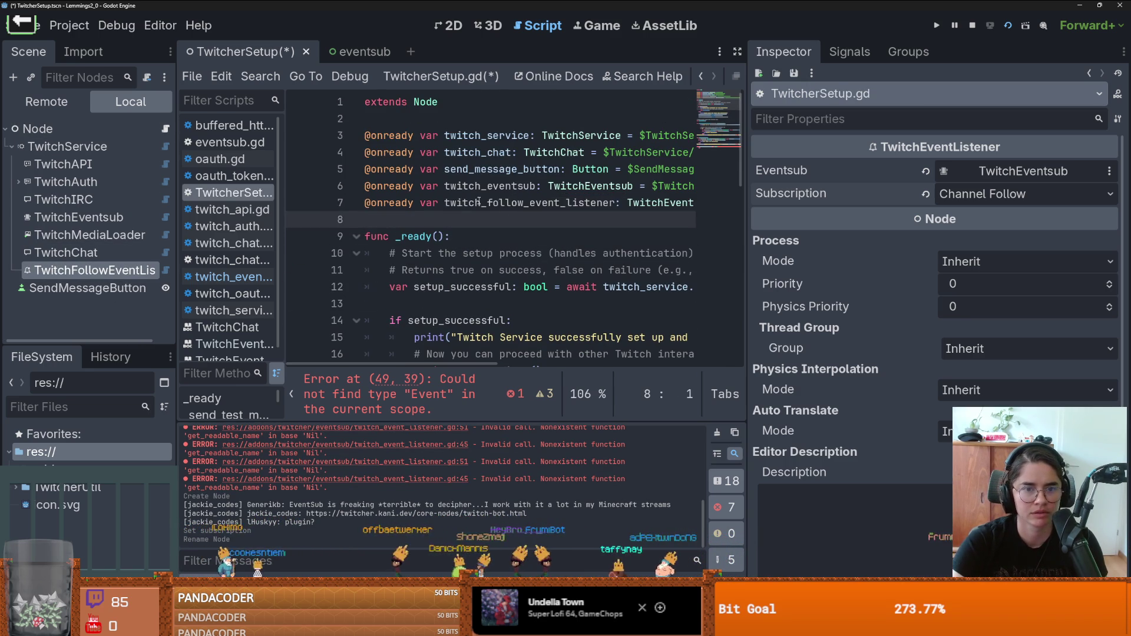
pyautogui.scroll(-3, 579, 298)
# Step: Read the TwitchEventListener class documentation, noting its start_listening and stop_listening methods
pyautogui.rightClick(88, 270)
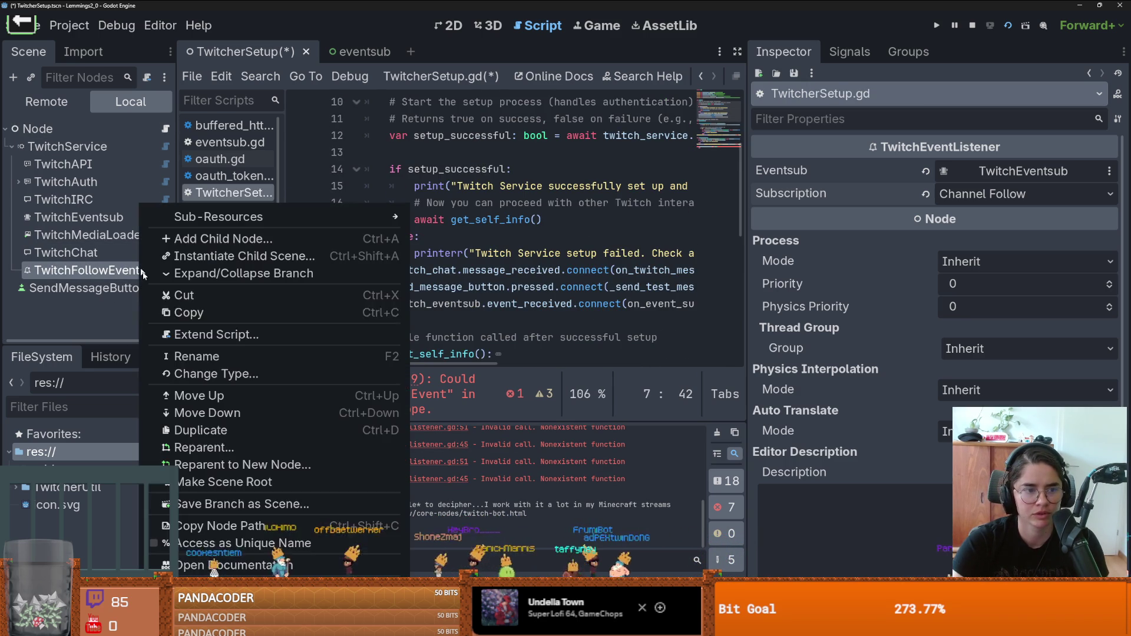
pyautogui.click(224, 561)
pyautogui.scroll(-2, 464, 285)
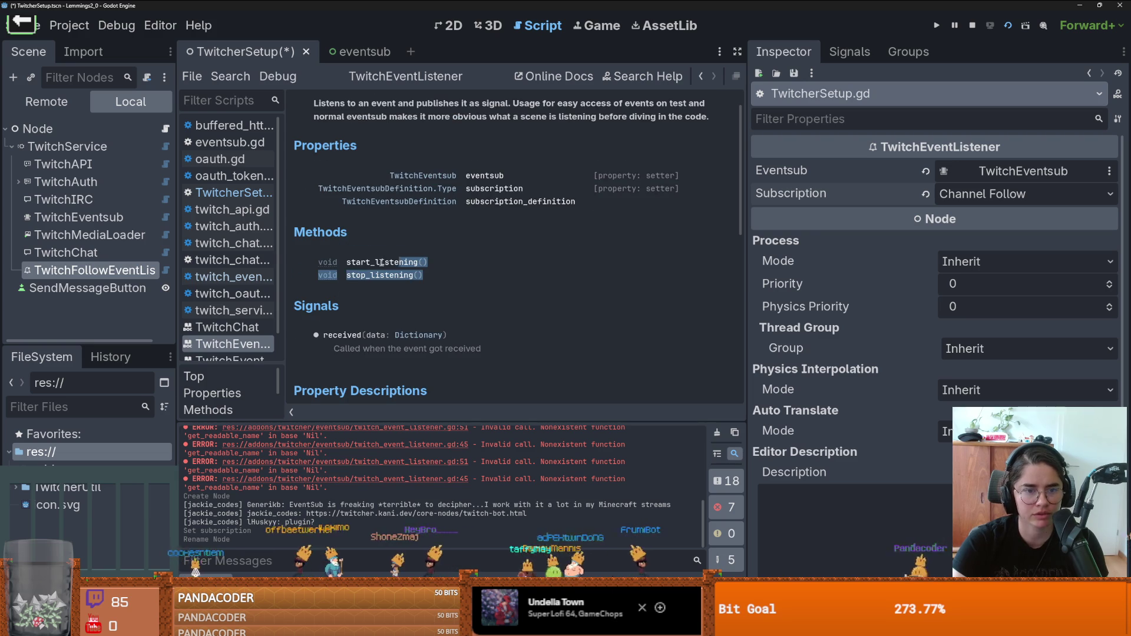
pyautogui.moveTo(449, 263); pyautogui.dragTo(348, 281)
pyautogui.click(439, 259)
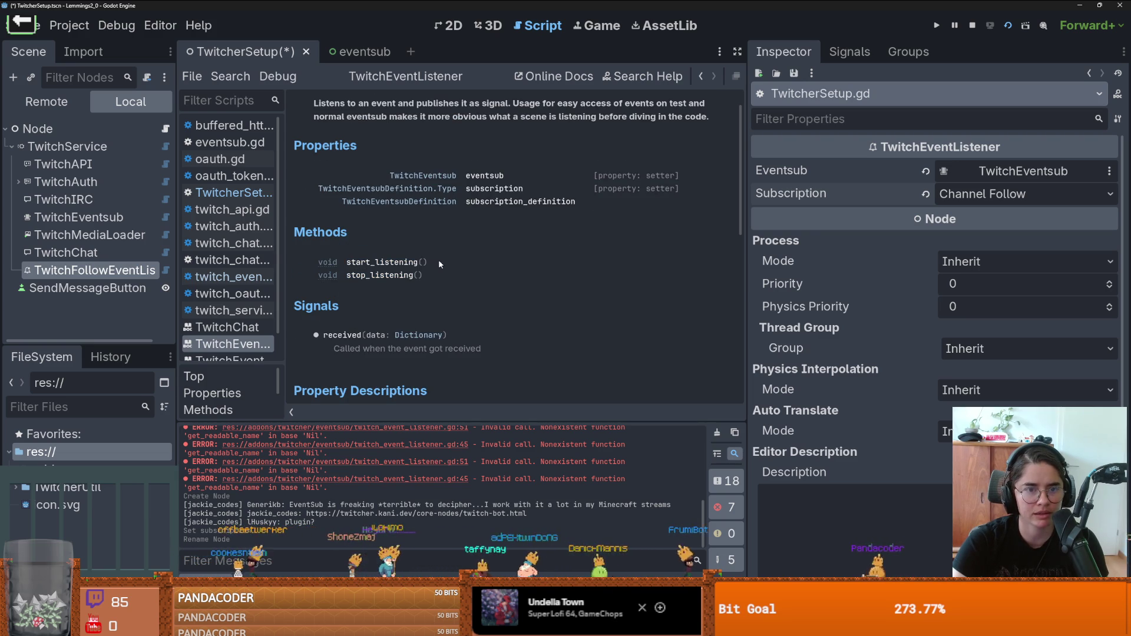
pyautogui.moveTo(345, 260); pyautogui.dragTo(455, 274)
pyautogui.click(455, 277)
pyautogui.scroll(-2, 357, 290)
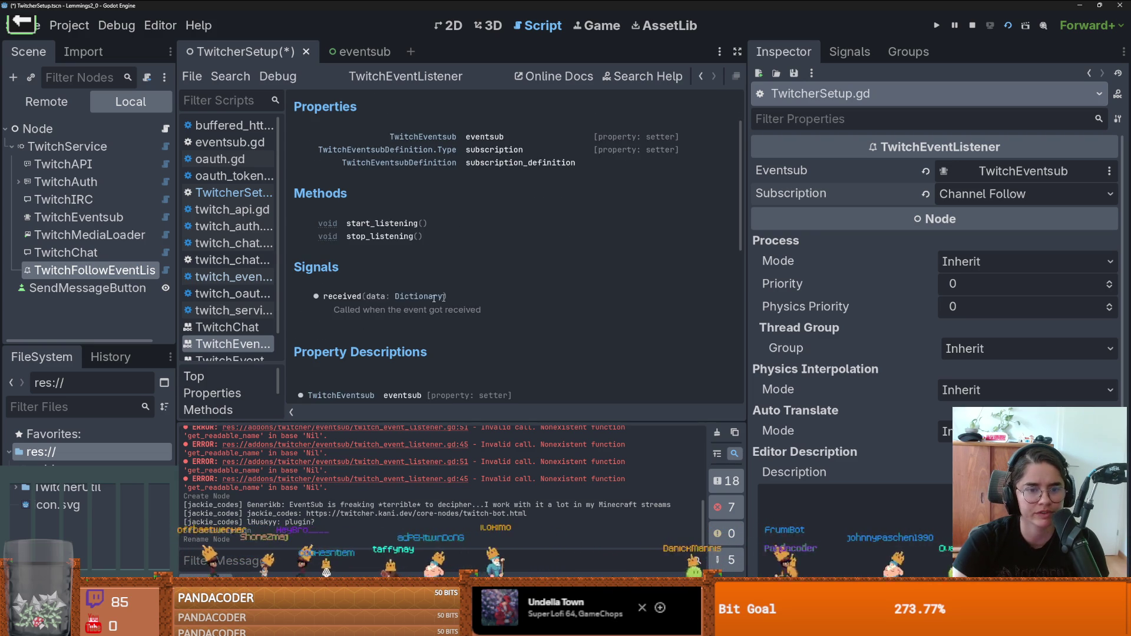
# Step: Delete the old eventsub connection line in TwitcherSetup.gd
pyautogui.click(268, 193)
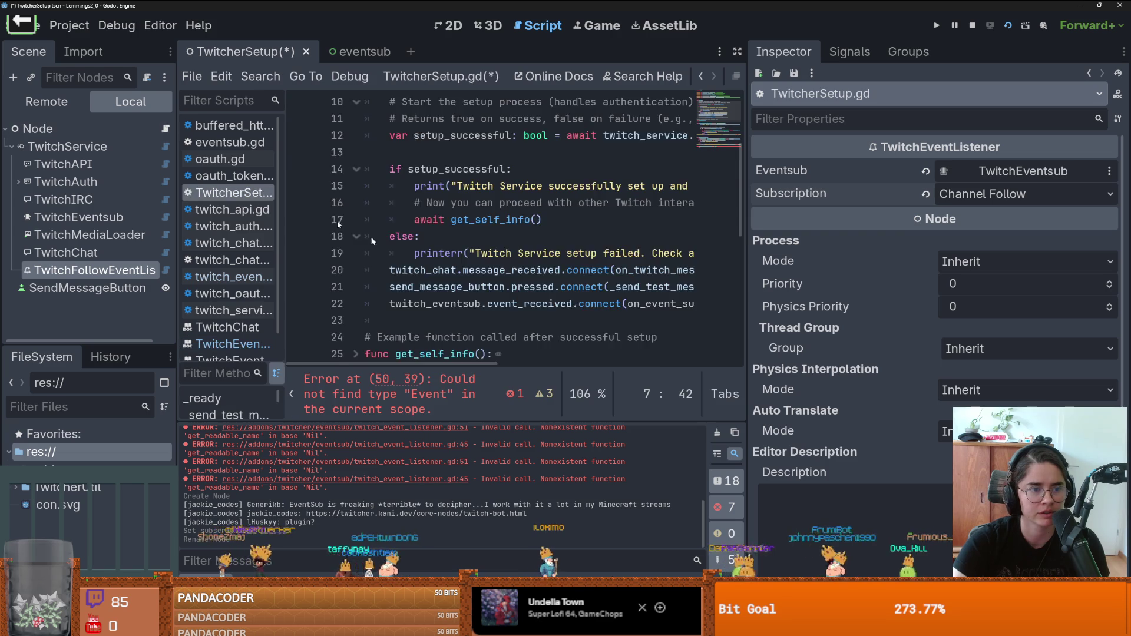
pyautogui.scroll(-2, 390, 201)
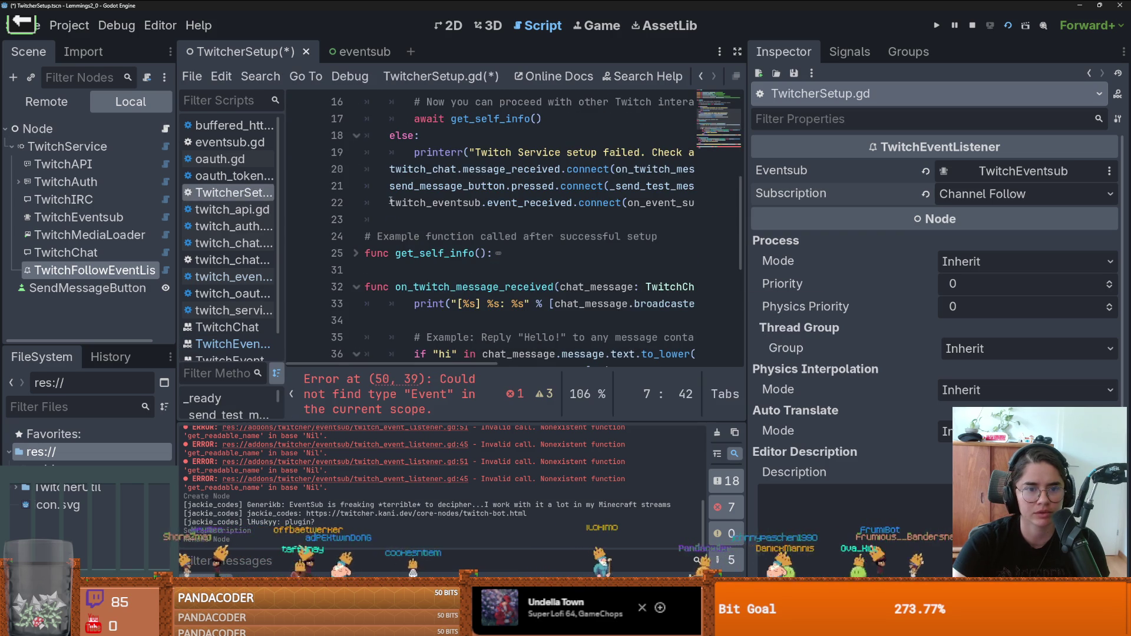
pyautogui.moveTo(390, 201); pyautogui.dragTo(695, 202)
pyautogui.press('BackSpace')
pyautogui.scroll(2, 516, 220)
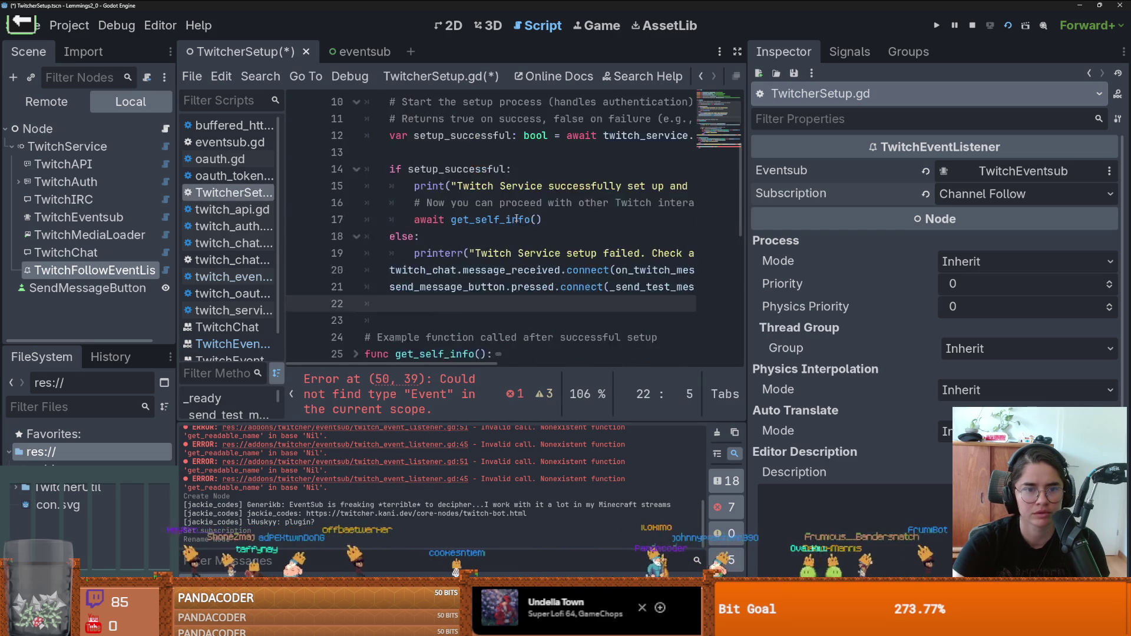
pyautogui.scroll(3, 516, 219)
# Step: Write twitch_follow_event_listener.received.connect(on_event_sub_event_received) on line 22
pyautogui.write('tw')
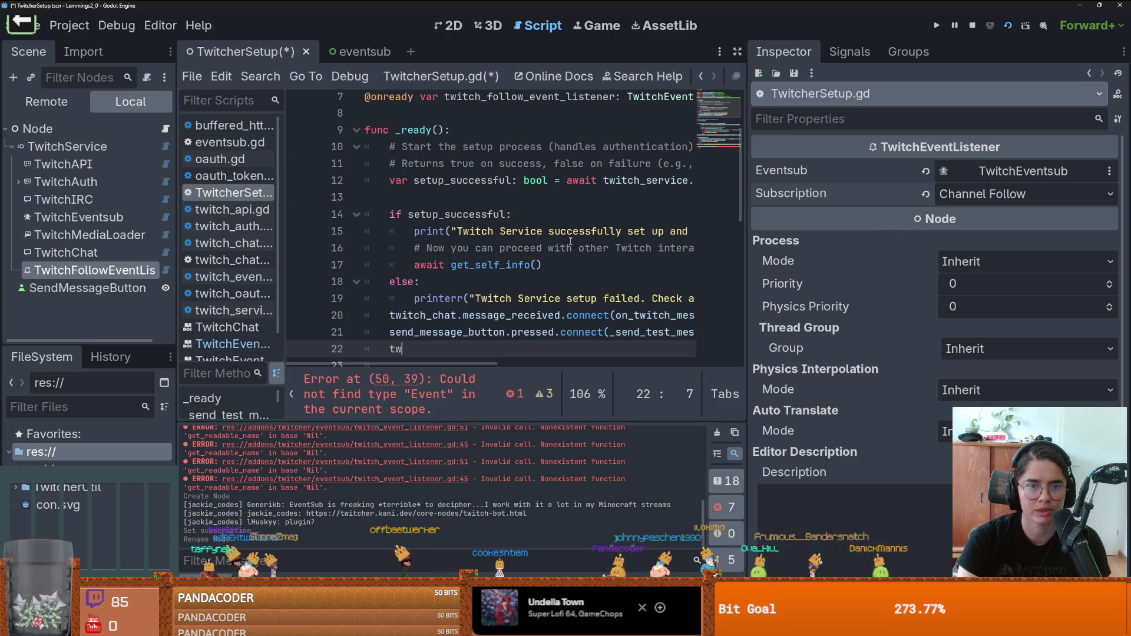
pyautogui.write('itc')
pyautogui.press('Down')
pyautogui.press('Down')
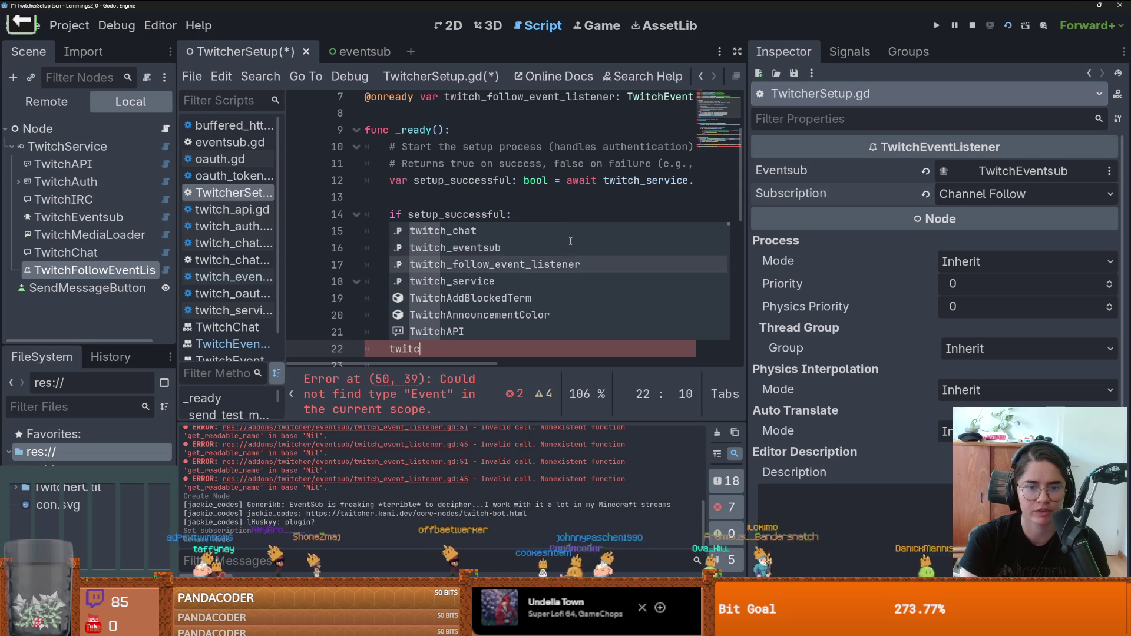
pyautogui.press('Return')
pyautogui.write('.')
pyautogui.press('Return')
pyautogui.press('BackSpace')
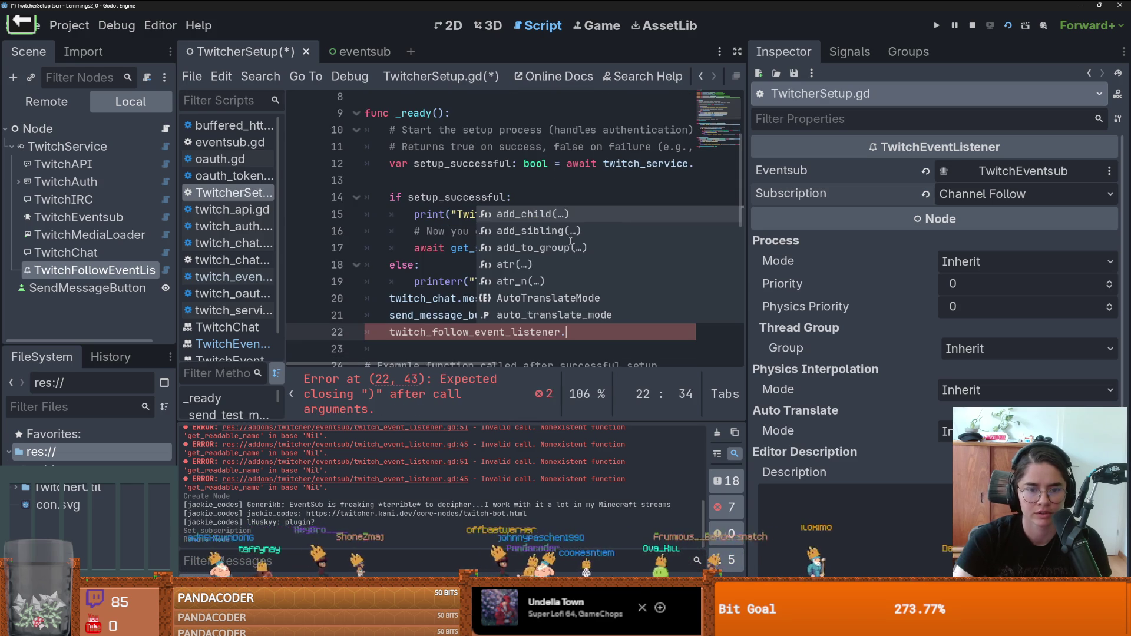
pyautogui.write('re')
pyautogui.press('Down')
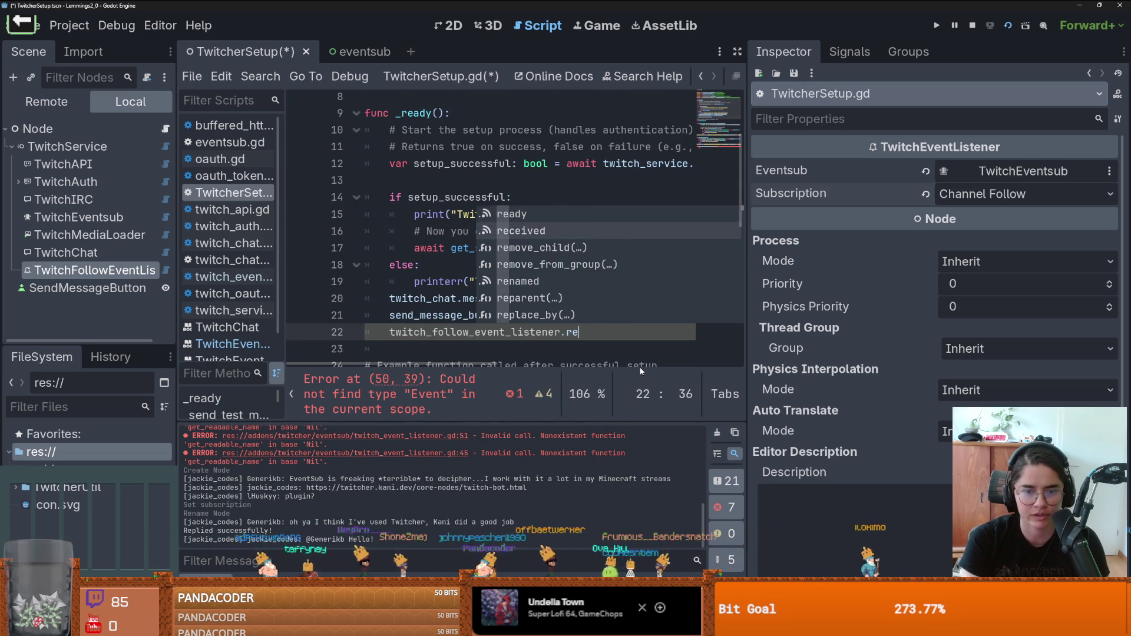
pyautogui.press('Return')
pyautogui.write('.con')
pyautogui.write('(')
pyautogui.scroll(-10, 604, 345)
pyautogui.scroll(9, 604, 345)
pyautogui.write('on_')
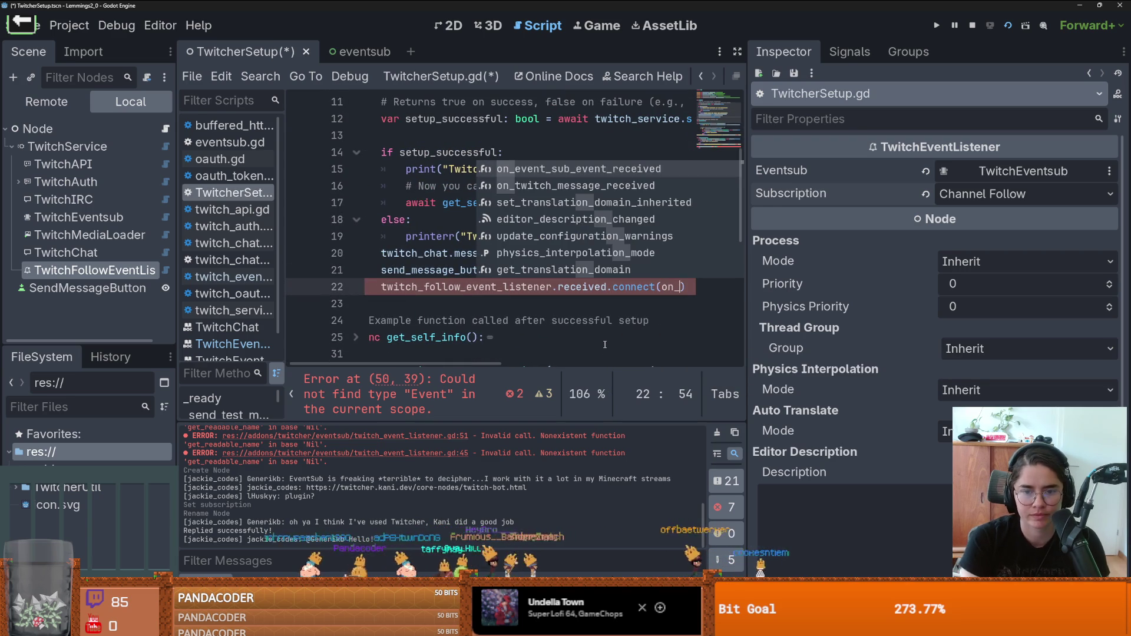
pyautogui.press('Return')
# Step: Select the handler's event parameter and open the listener script to check its received signal
pyautogui.scroll(-9, 595, 330)
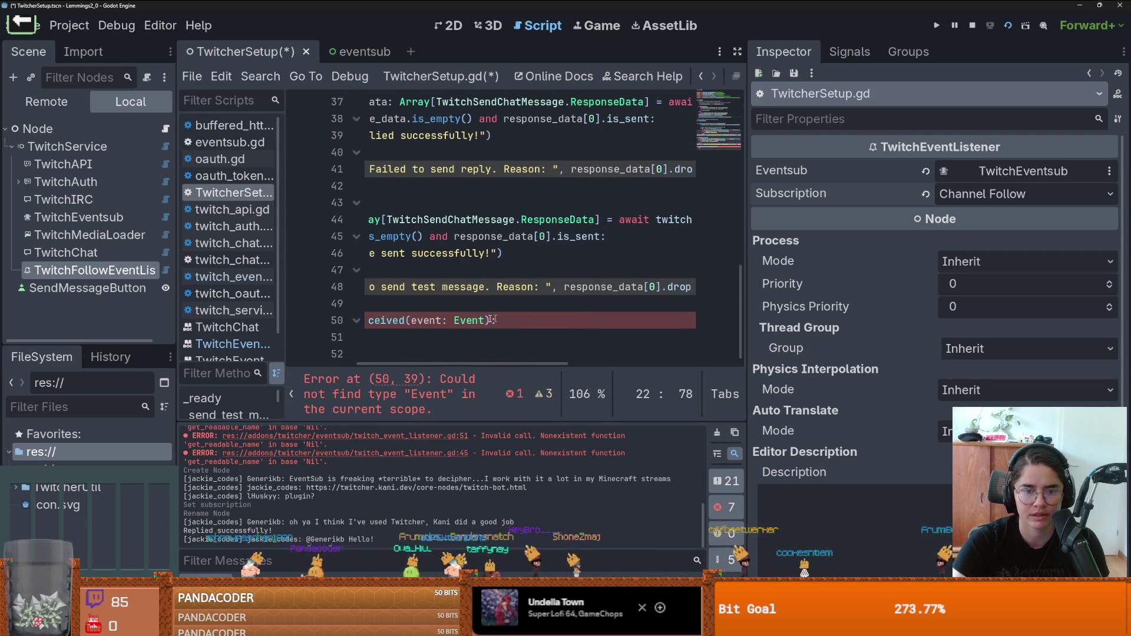
pyautogui.moveTo(487, 320); pyautogui.dragTo(432, 320)
pyautogui.hscroll(-3, 523, 339)
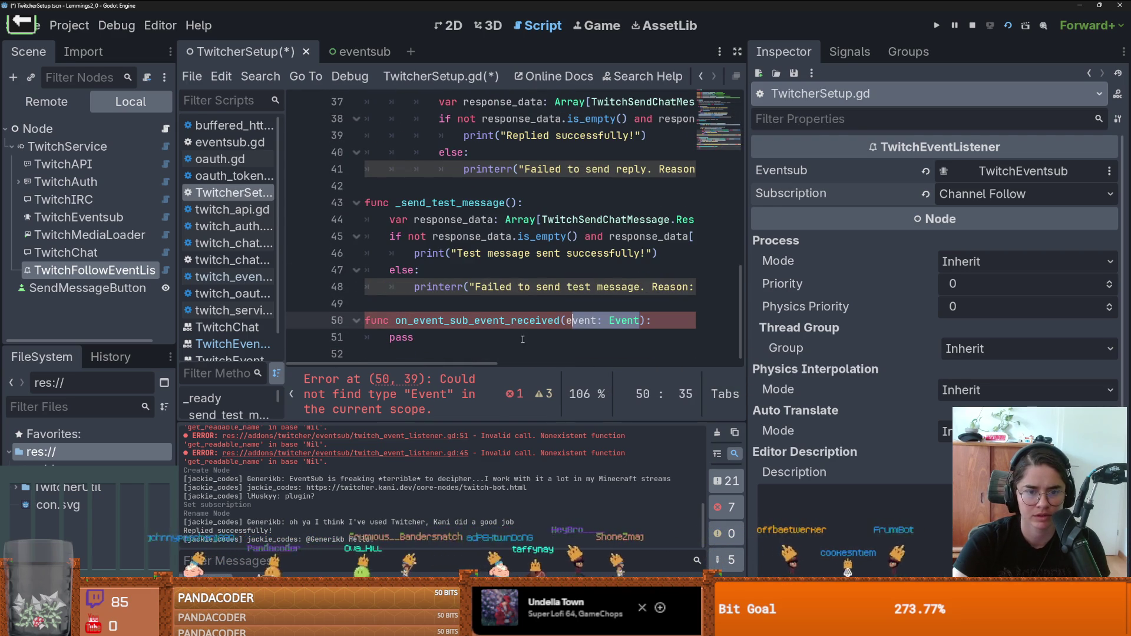
pyautogui.scroll(11, 522, 321)
pyautogui.scroll(-3, 493, 312)
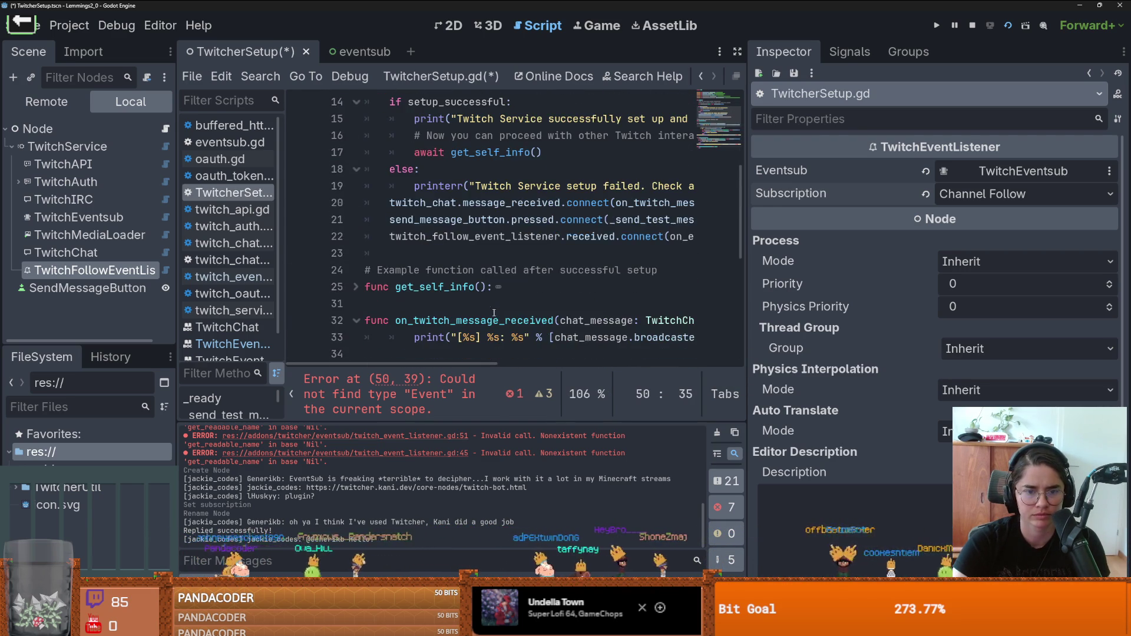
pyautogui.keyDown('ctrl'); pyautogui.click(589, 236); pyautogui.keyUp('ctrl')
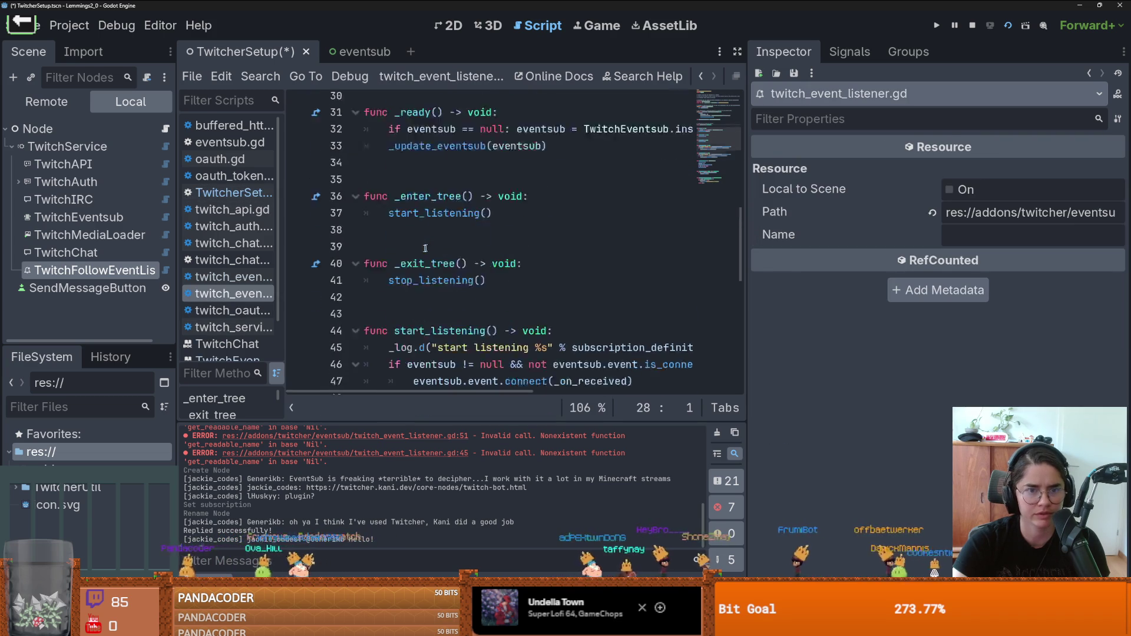
# Step: Check the received signal's data parameter in the TwitchFollowEventListener documentation
pyautogui.rightClick(124, 270)
pyautogui.click(247, 540)
pyautogui.scroll(-5, 462, 322)
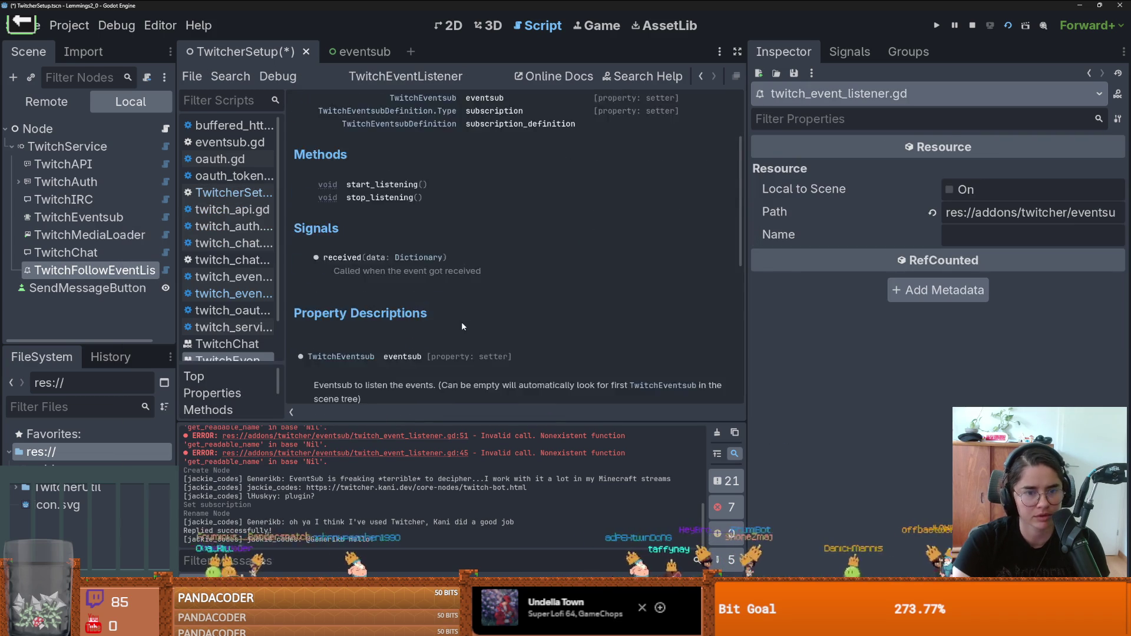
pyautogui.scroll(1, 364, 228)
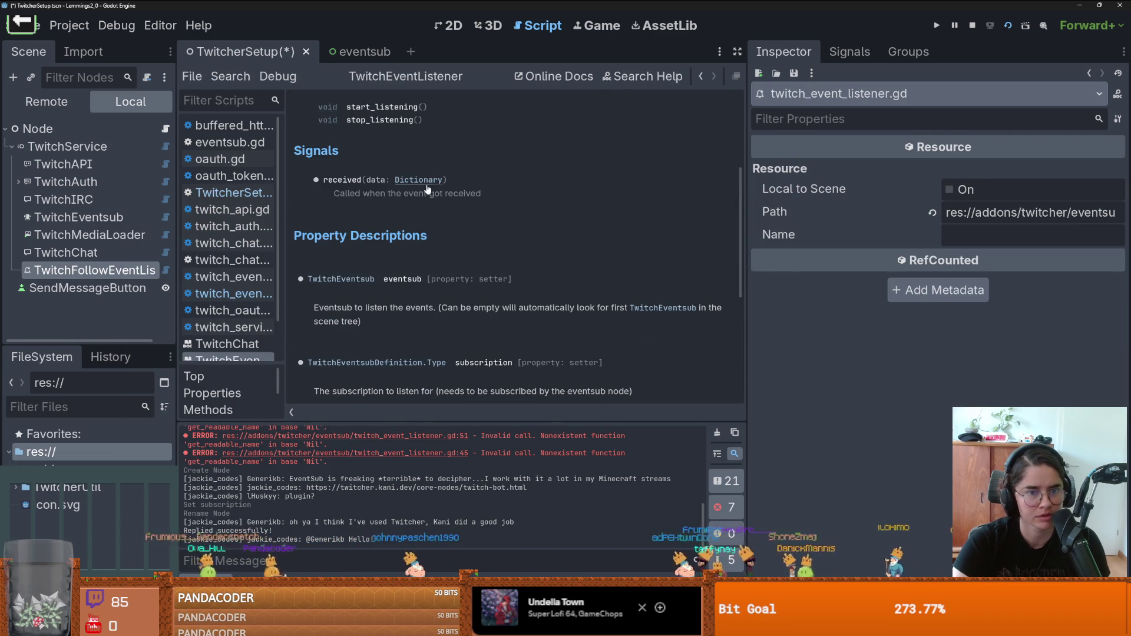
pyautogui.moveTo(443, 180); pyautogui.dragTo(155, 146)
pyautogui.hotkey('ctrl', 'c')
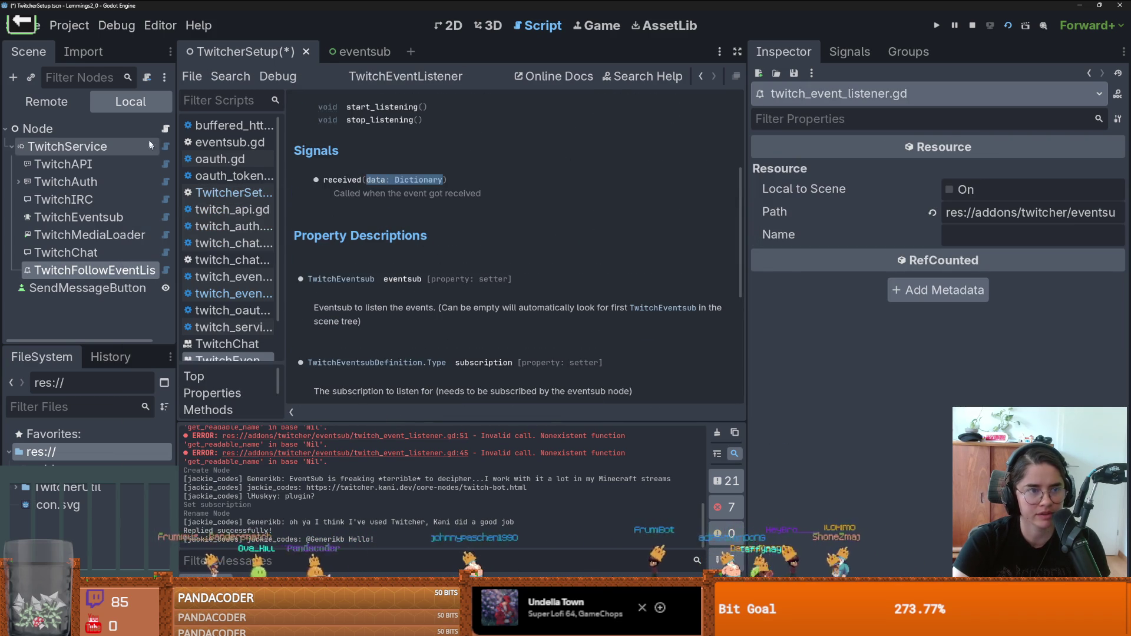
# Step: Change the handler parameter to data: Dictionary, print("followed ", data) instead of pass, and save
pyautogui.click(166, 129)
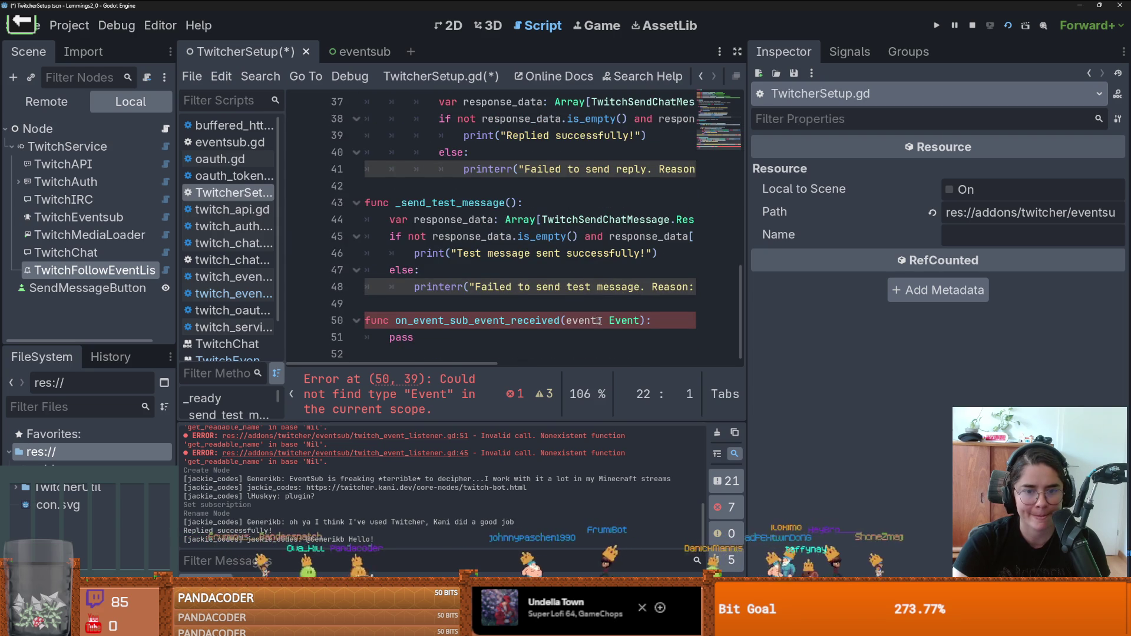
pyautogui.hotkey('ctrl', 'shift', 'Left')
pyautogui.hotkey('ctrl', 'shift', 'Left')
pyautogui.hotkey('ctrl', 'shift', 'Left')
pyautogui.hotkey('ctrl', 'v')
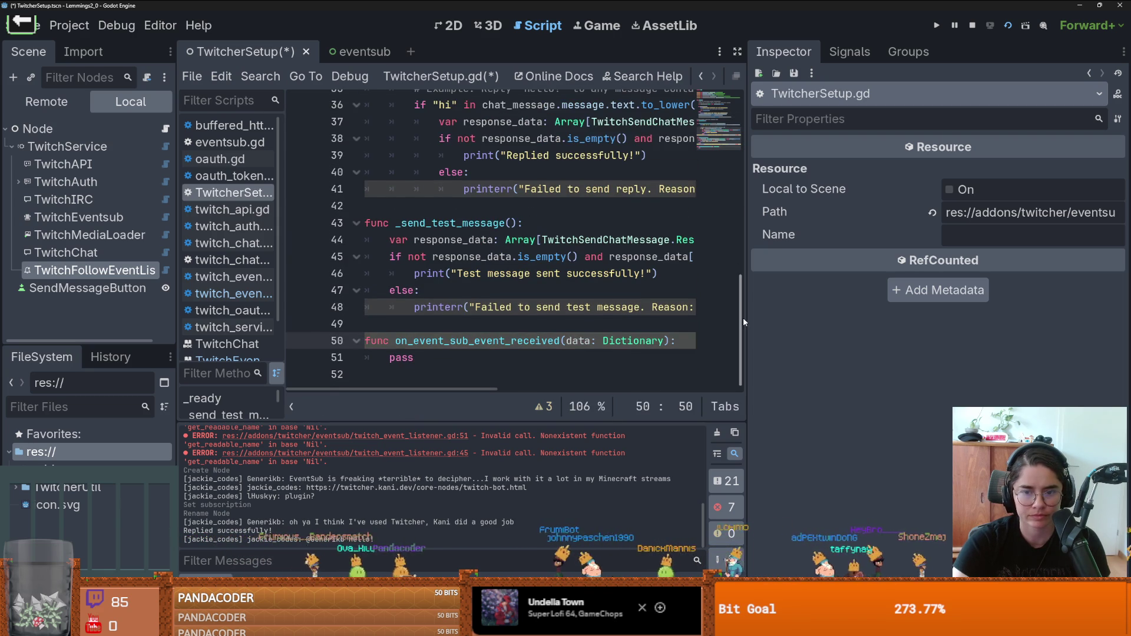
pyautogui.moveTo(745, 319); pyautogui.dragTo(908, 318)
pyautogui.doubleClick(401, 358)
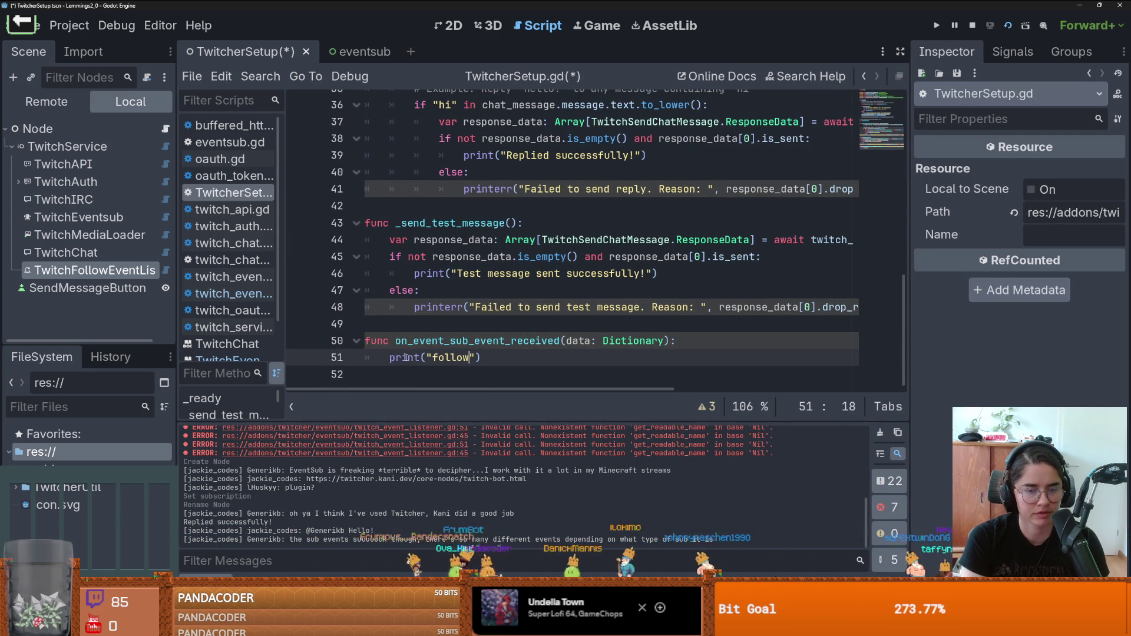
pyautogui.write('we')
pyautogui.write('d ", data')
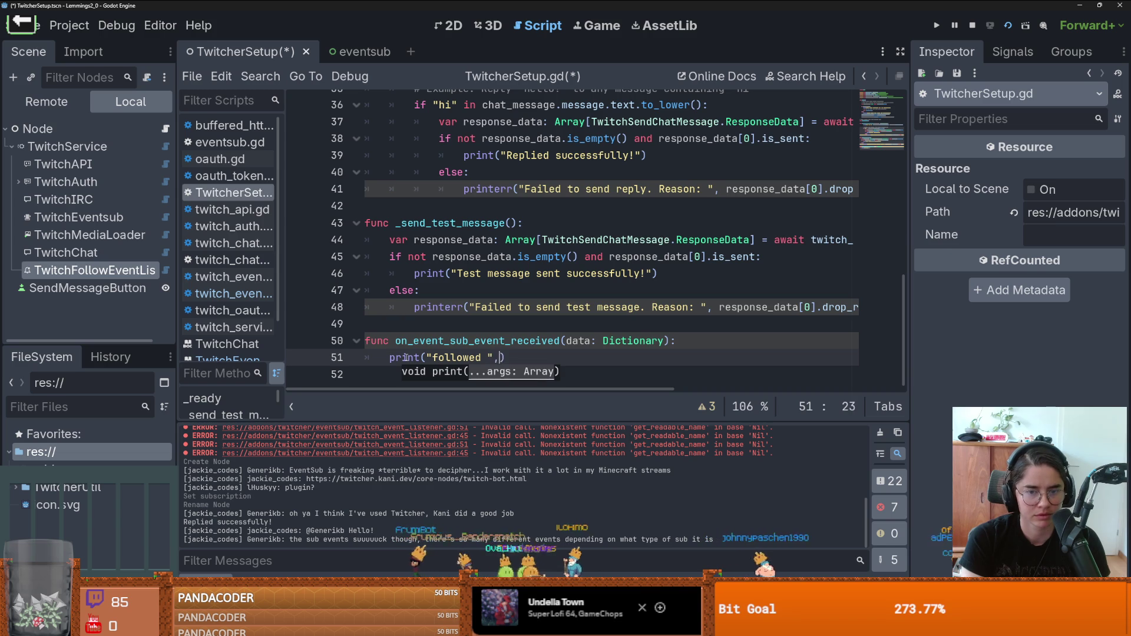
pyautogui.hotkey('ctrl', 's')
pyautogui.press('Escape')
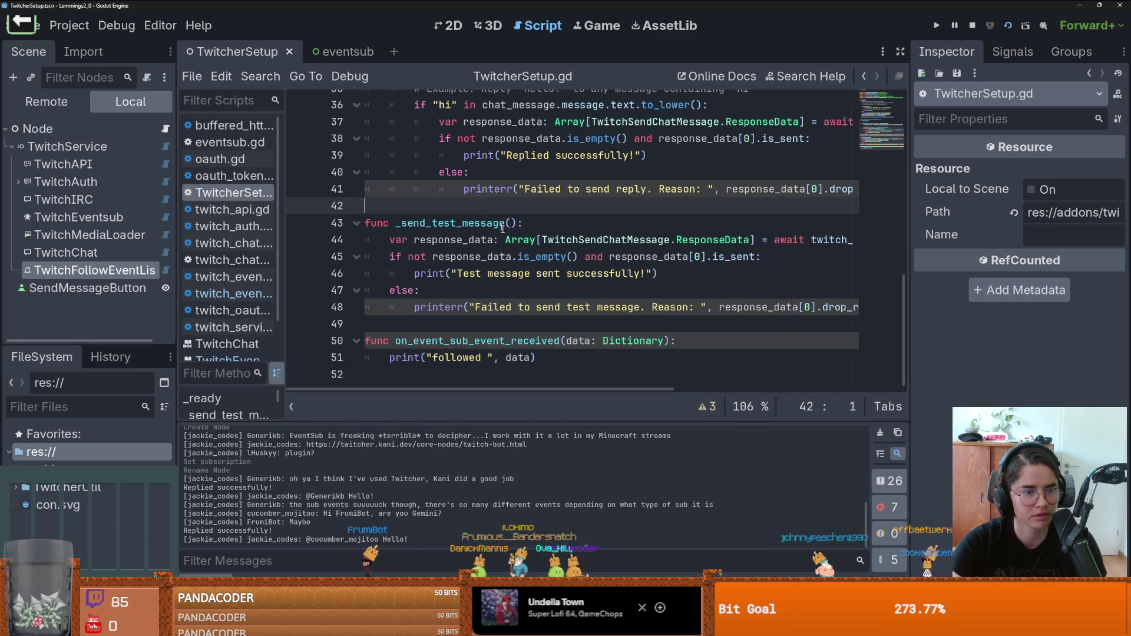
# Step: Run the game, bring the editor forward, and enlarge the output log to read authentication messages
pyautogui.click(1008, 25)
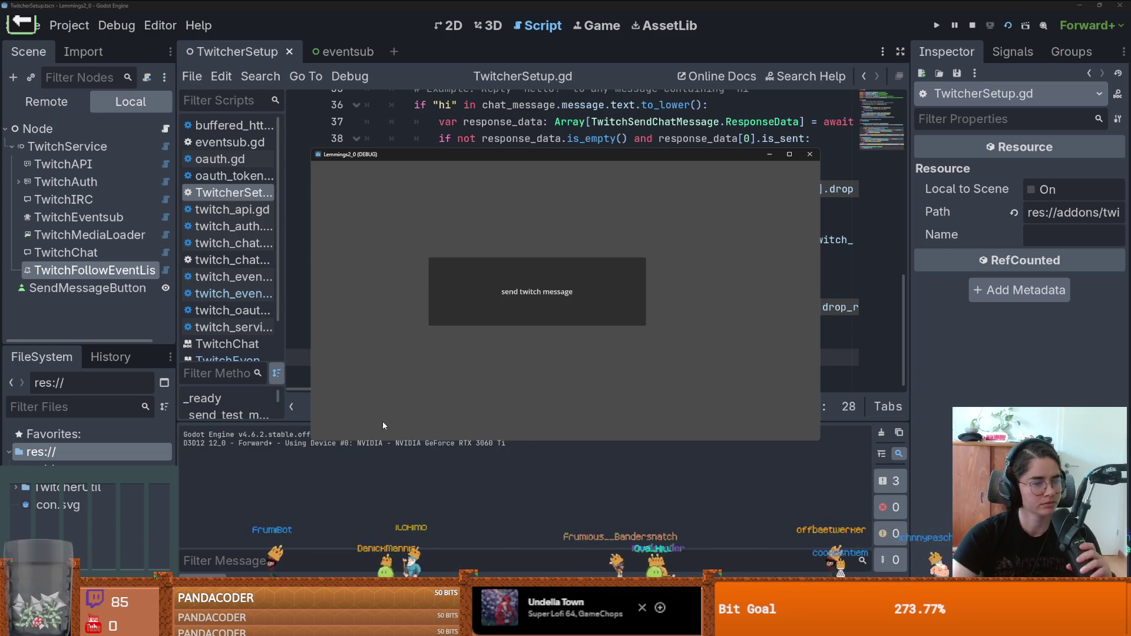
pyautogui.click(441, 505)
pyautogui.moveTo(473, 415); pyautogui.dragTo(474, 199)
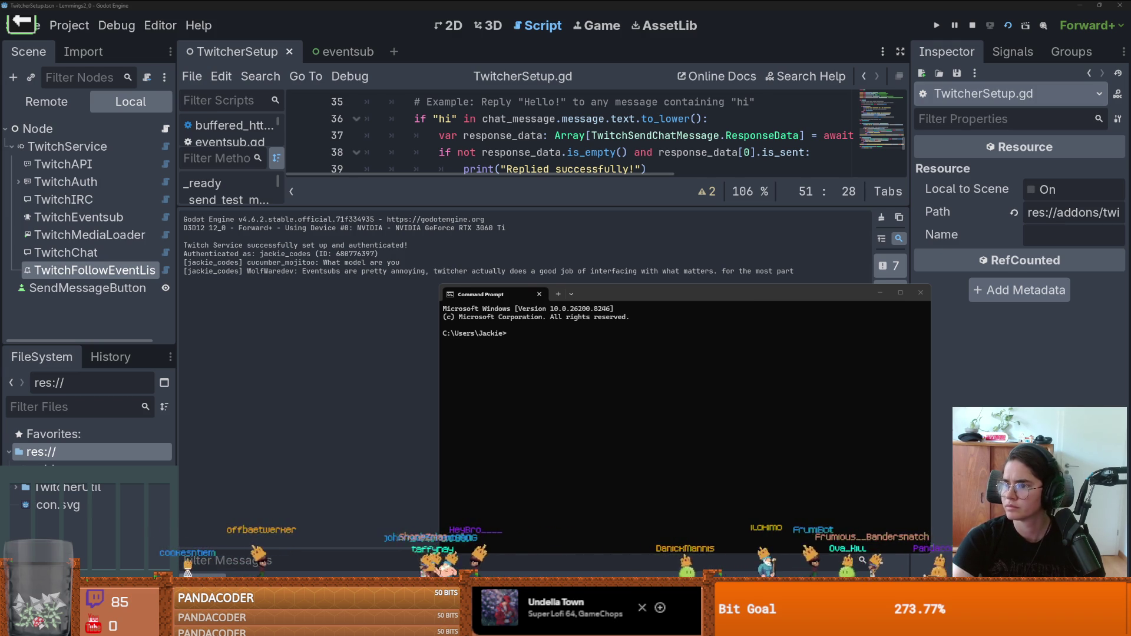
# Step: Run 'twitch event trigger channel.follow' in Command Prompt after confirming the listener subscribes to Channel Follow
pyautogui.click(601, 401)
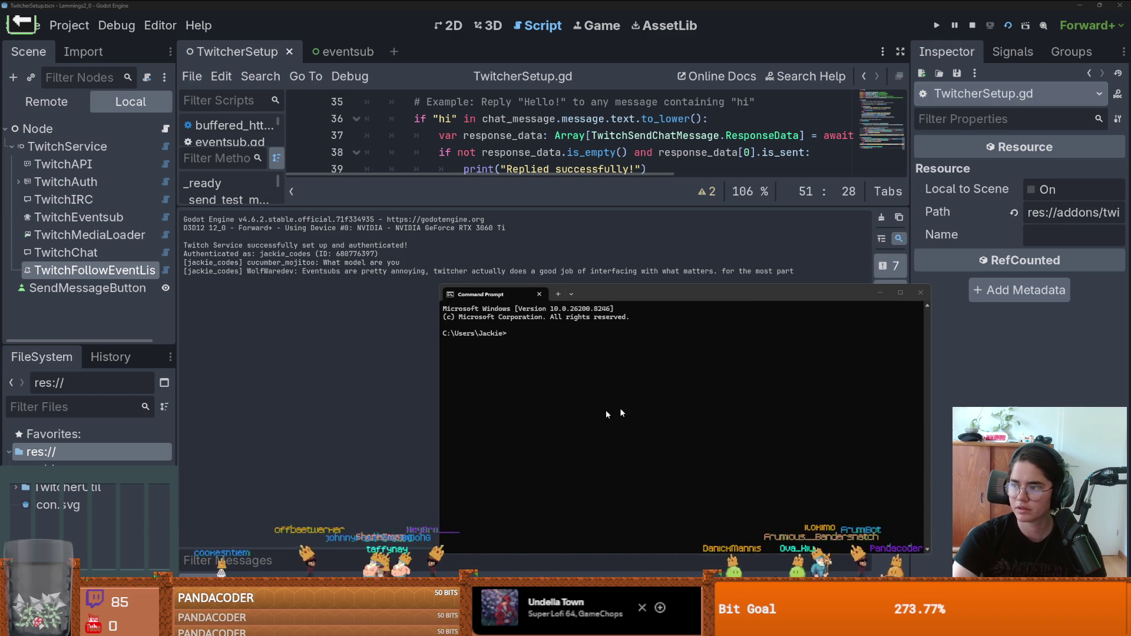
pyautogui.write('twitch eve')
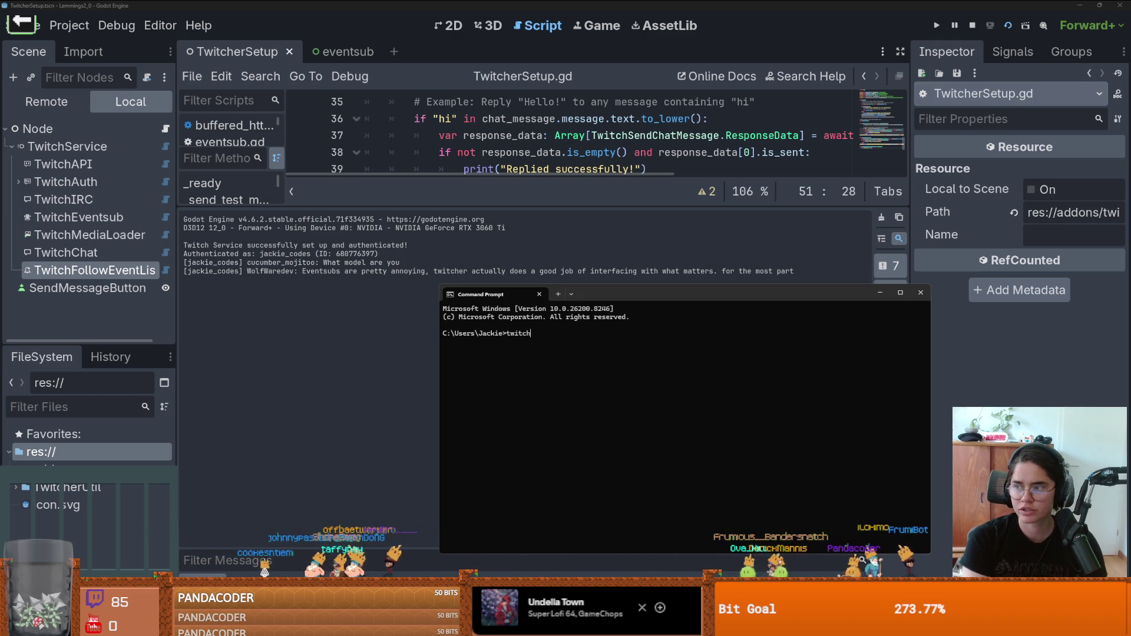
pyautogui.write('nt trigger')
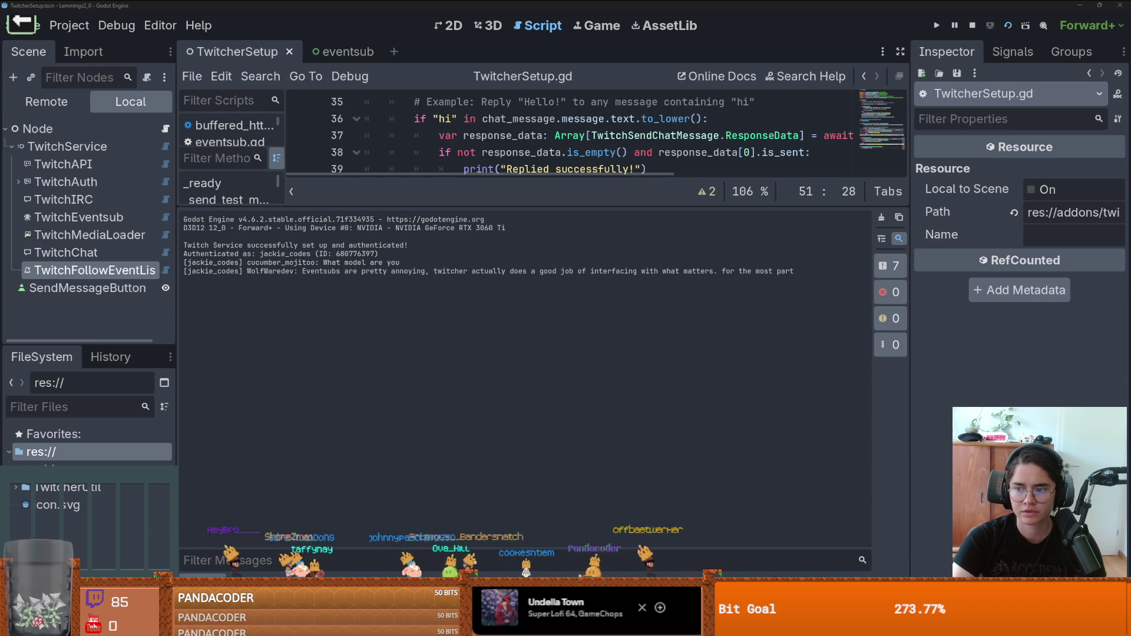
pyautogui.click(102, 271)
pyautogui.click(1056, 195)
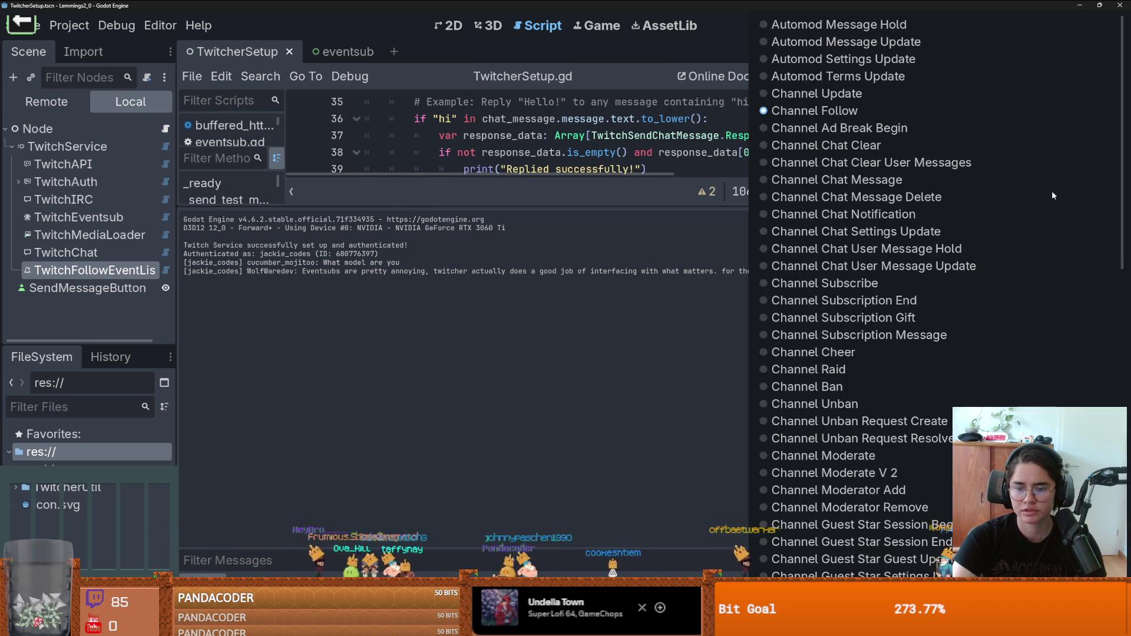
pyautogui.press('Escape')
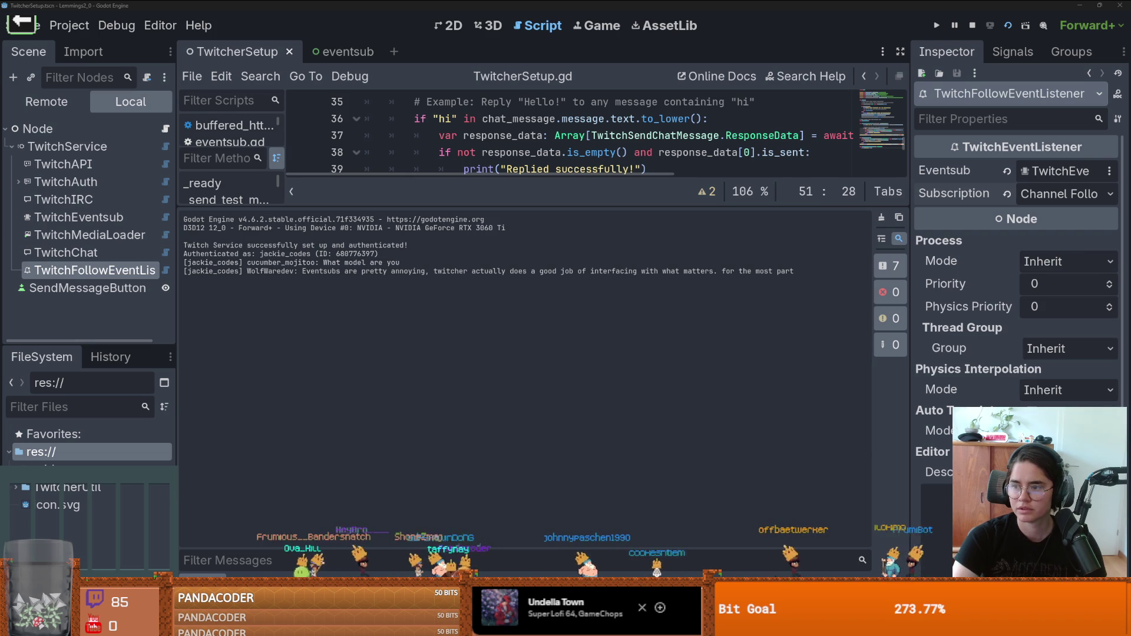
pyautogui.moveTo(1130, 223); pyautogui.dragTo(462, 221)
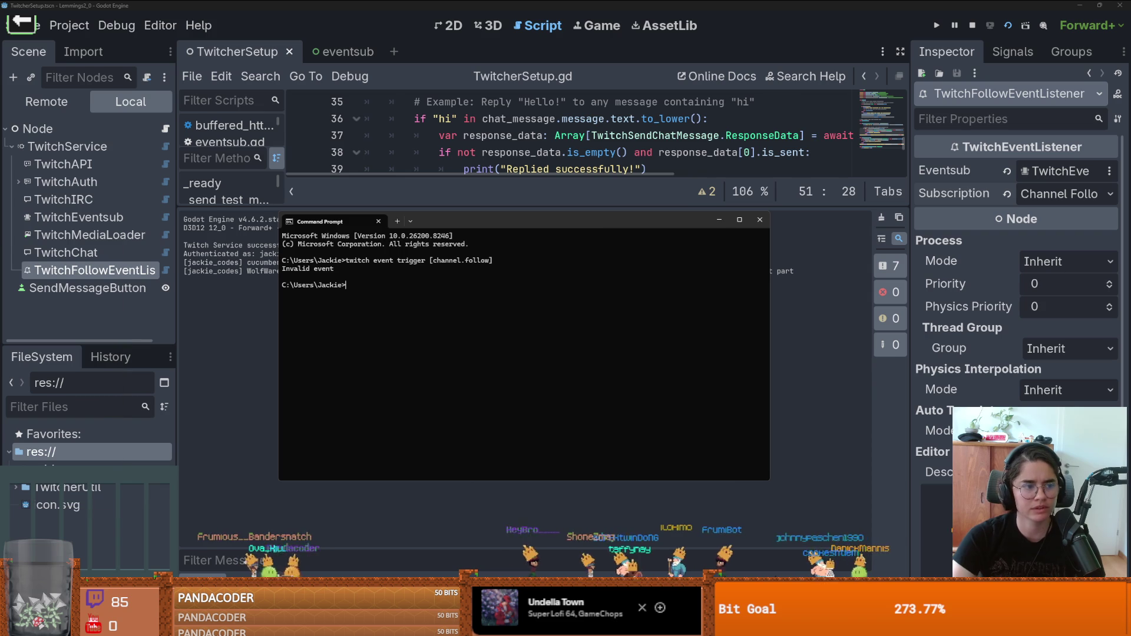
pyautogui.moveTo(478, 224); pyautogui.dragTo(1130, 224)
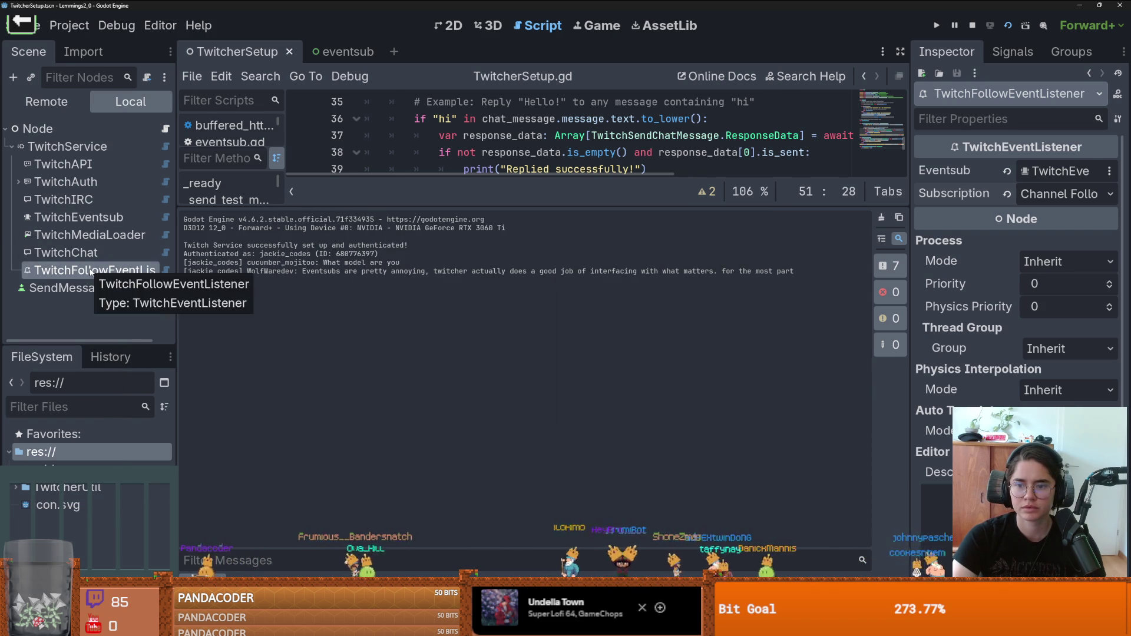
# Step: Enable Use Test Server on TwitchEventsub, rerun the scene, and view the reported errors
pyautogui.click(89, 235)
pyautogui.click(88, 218)
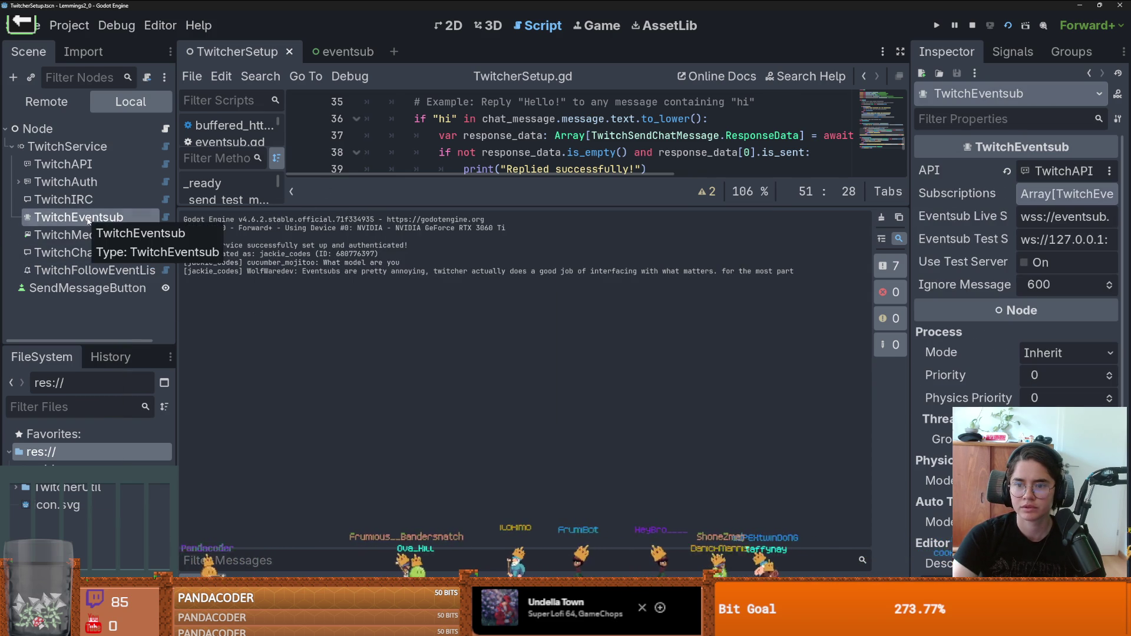
pyautogui.click(1024, 262)
pyautogui.click(1009, 28)
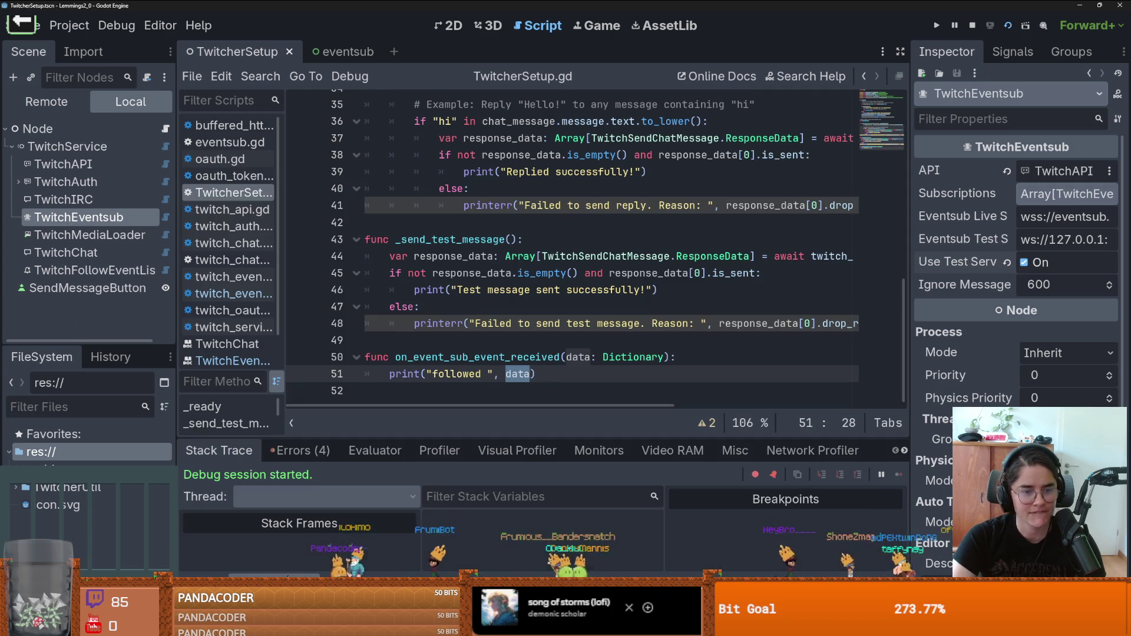
pyautogui.click(322, 458)
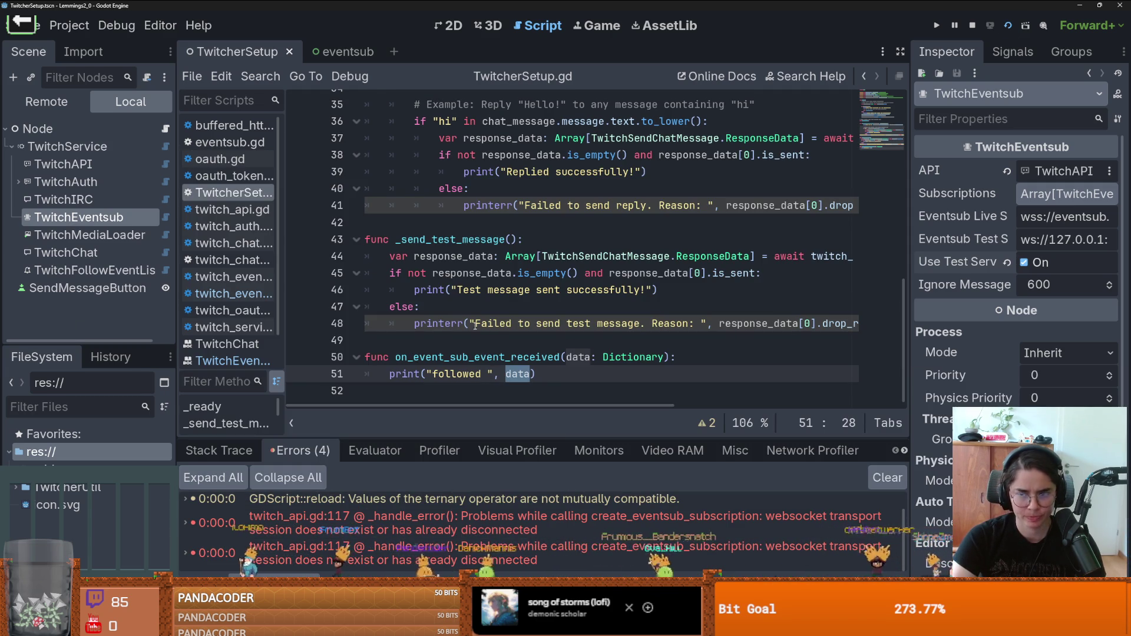
# Step: Compare the follow listener and TwitchEventsub settings, widening the Inspector to read full property names
pyautogui.click(102, 272)
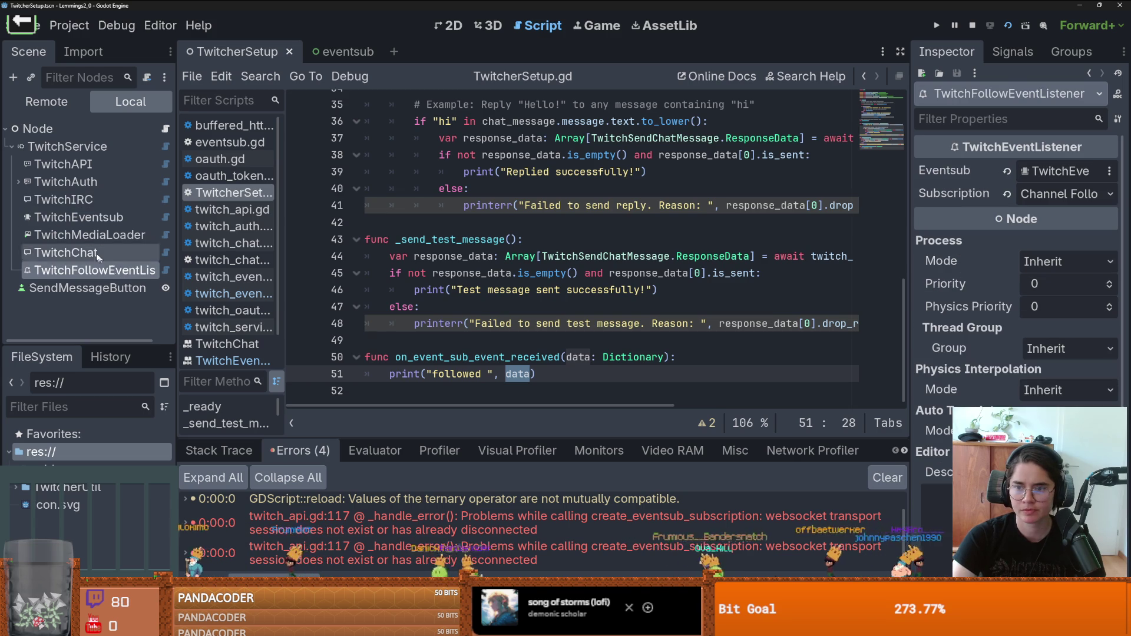
pyautogui.click(82, 217)
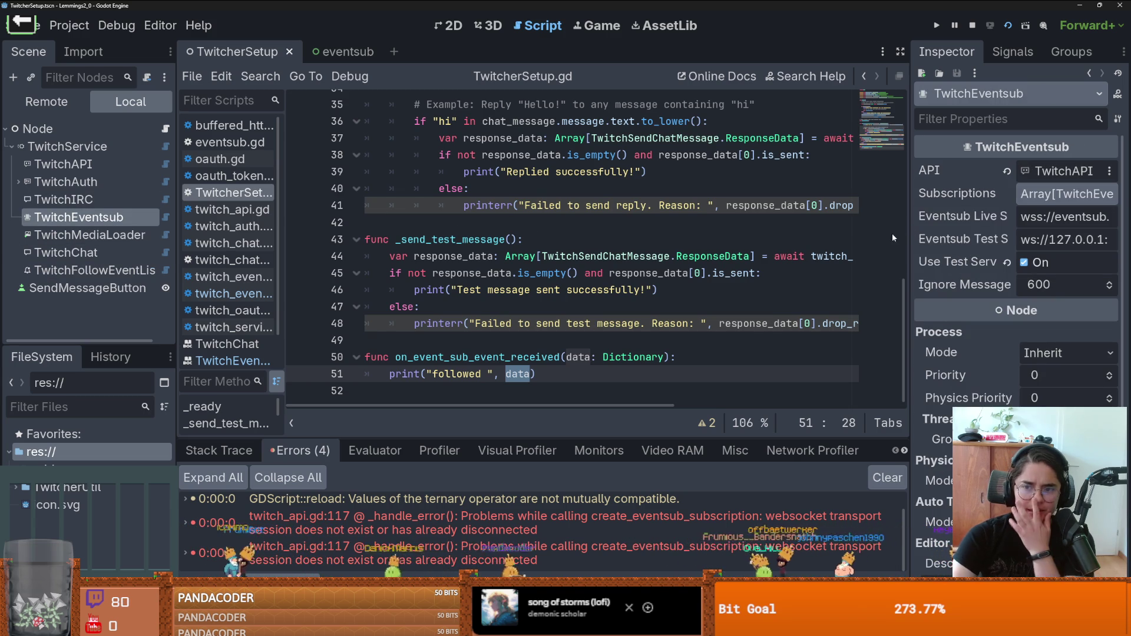
pyautogui.moveTo(910, 253); pyautogui.dragTo(724, 254)
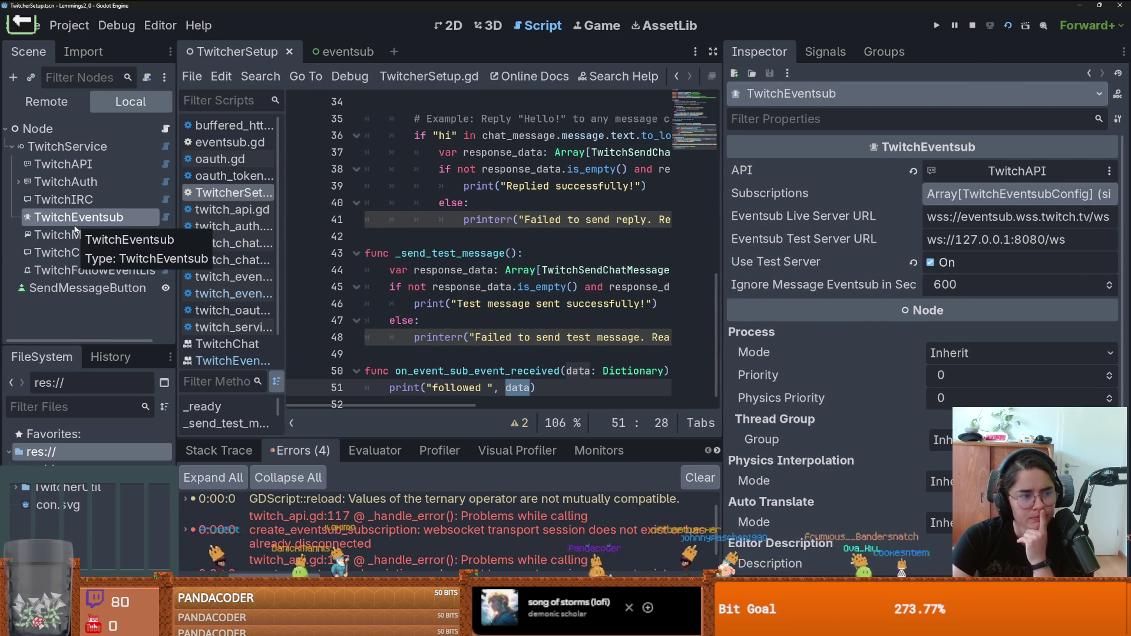
pyautogui.click(102, 270)
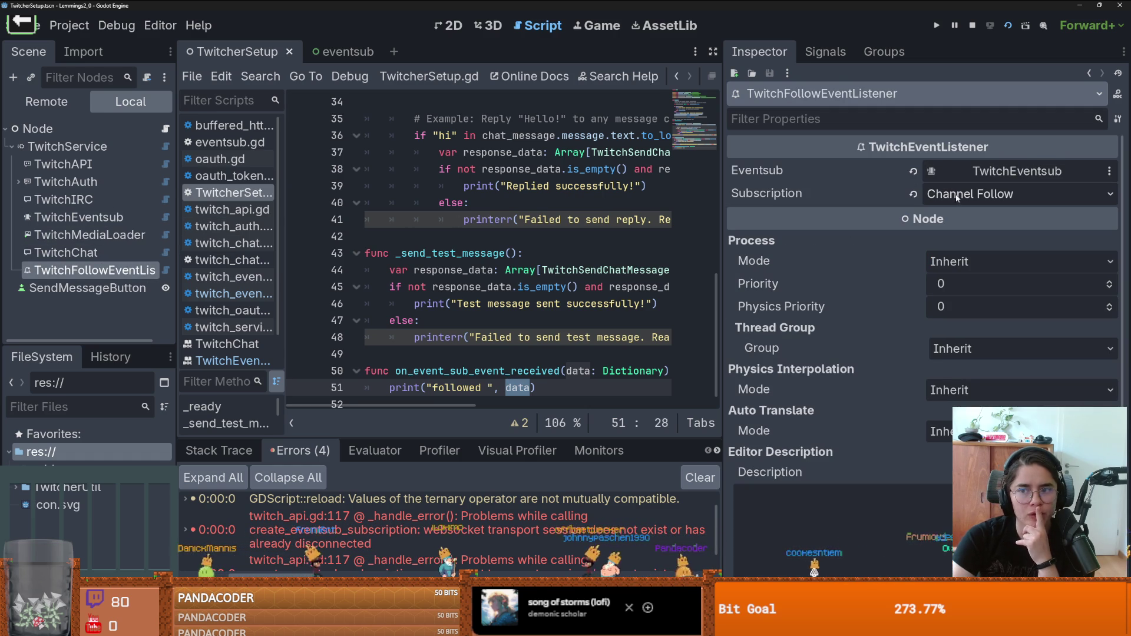
pyautogui.click(117, 218)
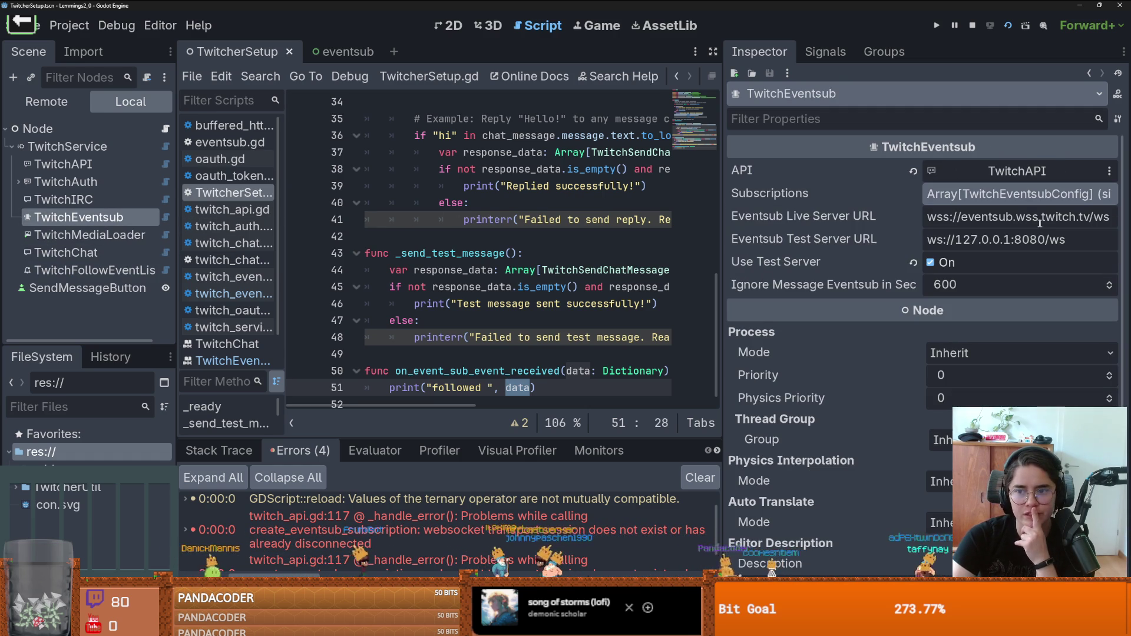
# Step: Expand TwitchEventsub's Subscriptions array and add one empty element
pyautogui.click(967, 199)
pyautogui.click(1108, 215)
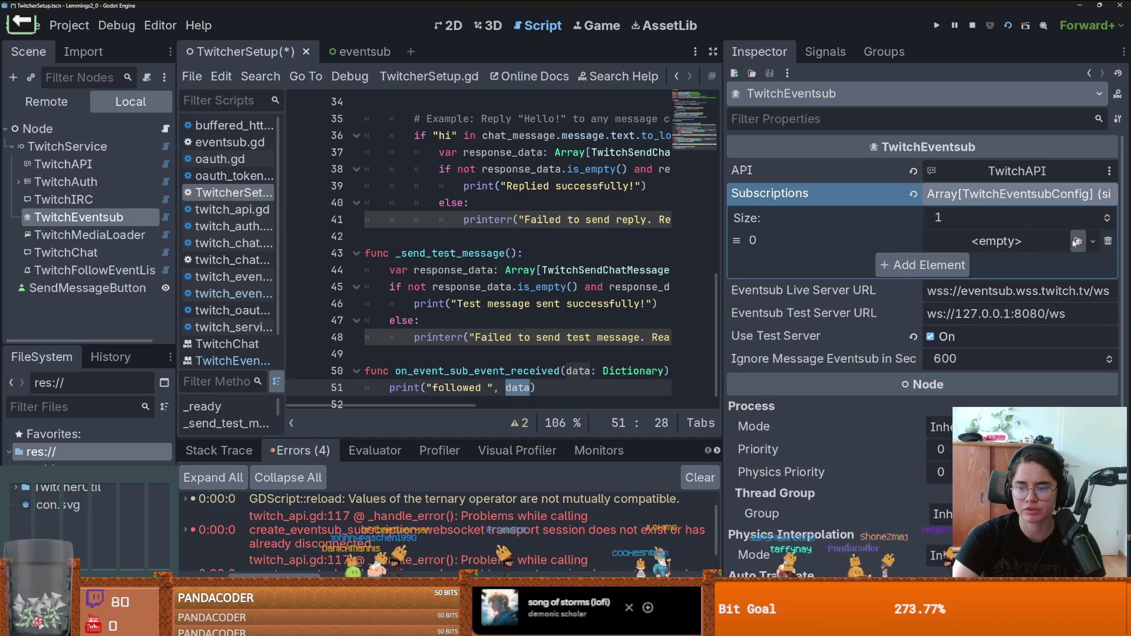
pyautogui.click(1023, 241)
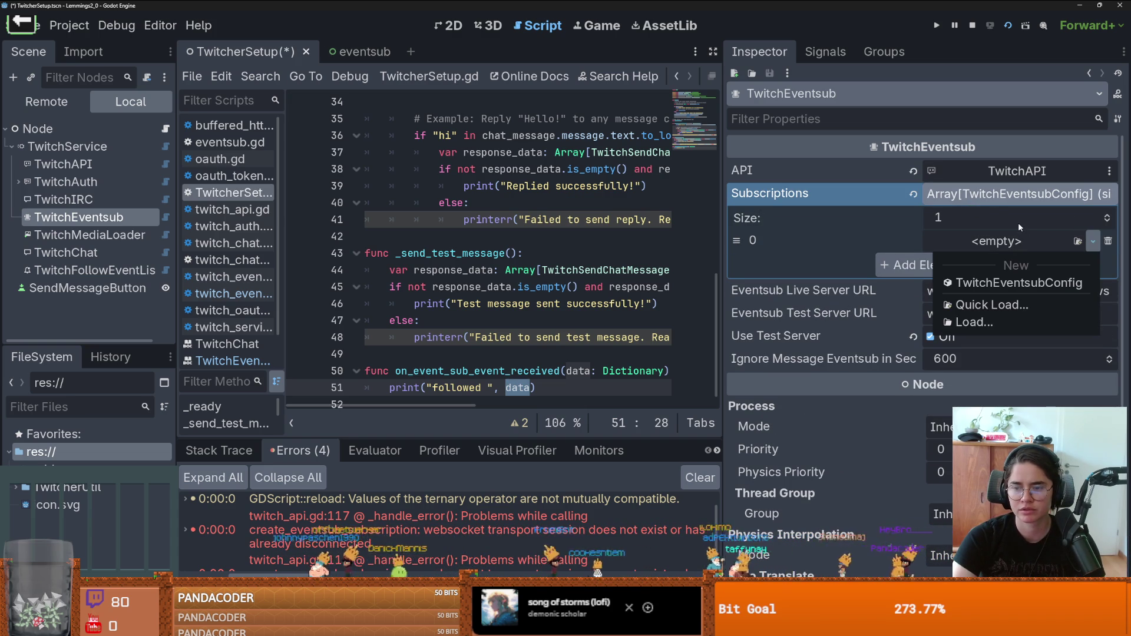
pyautogui.press('Escape')
# Step: Try assigning TwitchFollowEventListener to the new subscription slot, then save the scene
pyautogui.moveTo(78, 280)
pyautogui.mouseDown()
pyautogui.moveTo(848, 277)
pyautogui.moveTo(989, 242)
pyautogui.mouseUp()
pyautogui.click(984, 241)
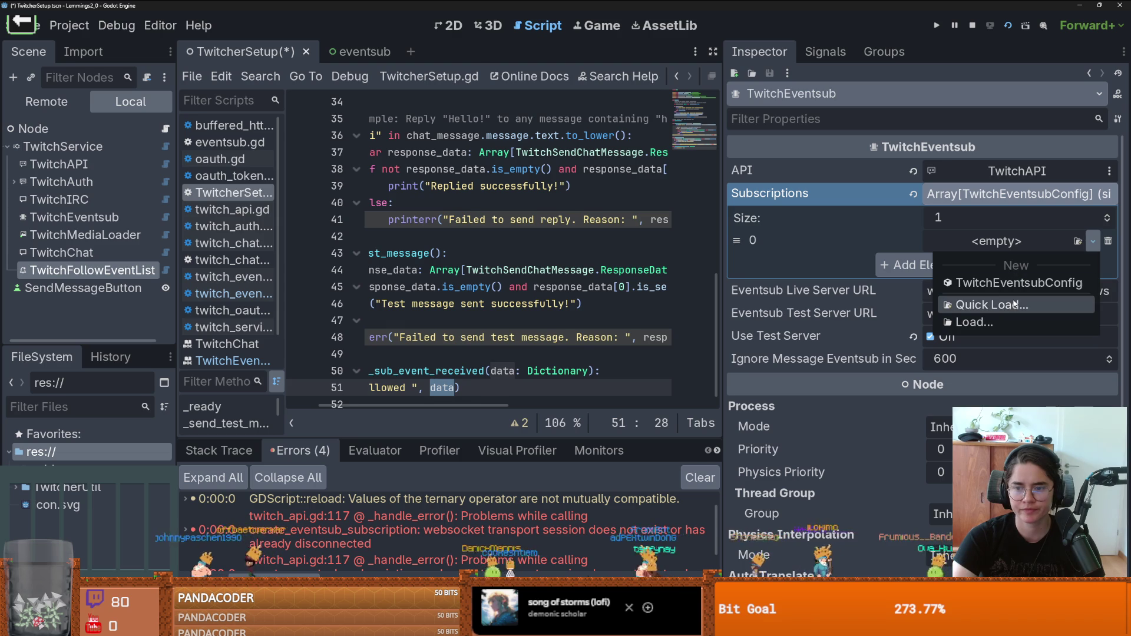
pyautogui.click(1020, 194)
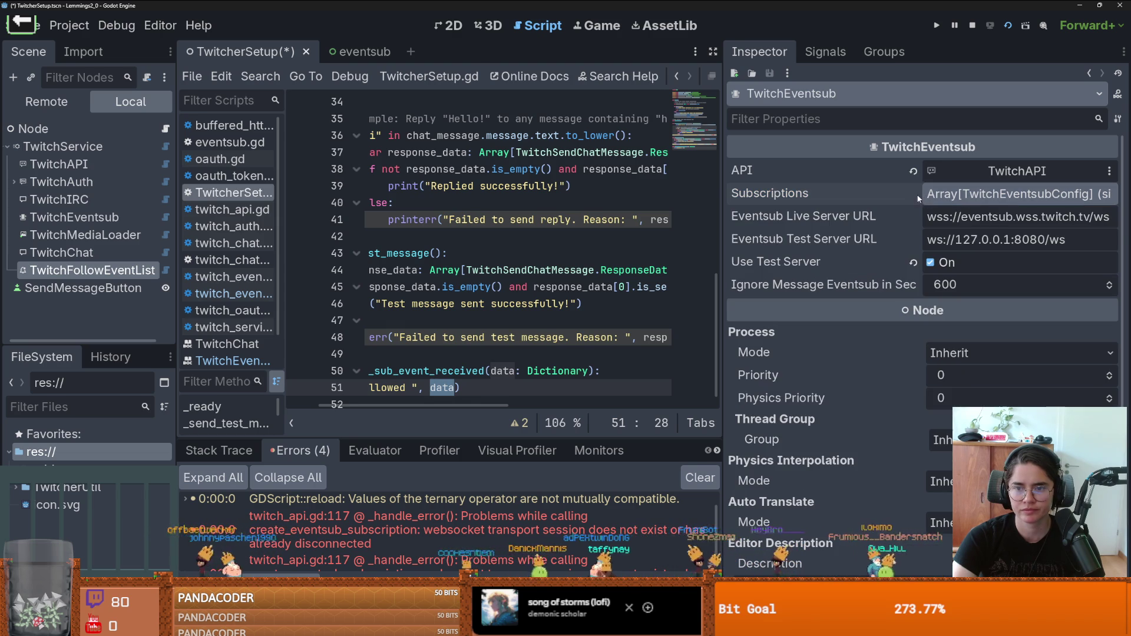
pyautogui.hotkey('ctrl', 's')
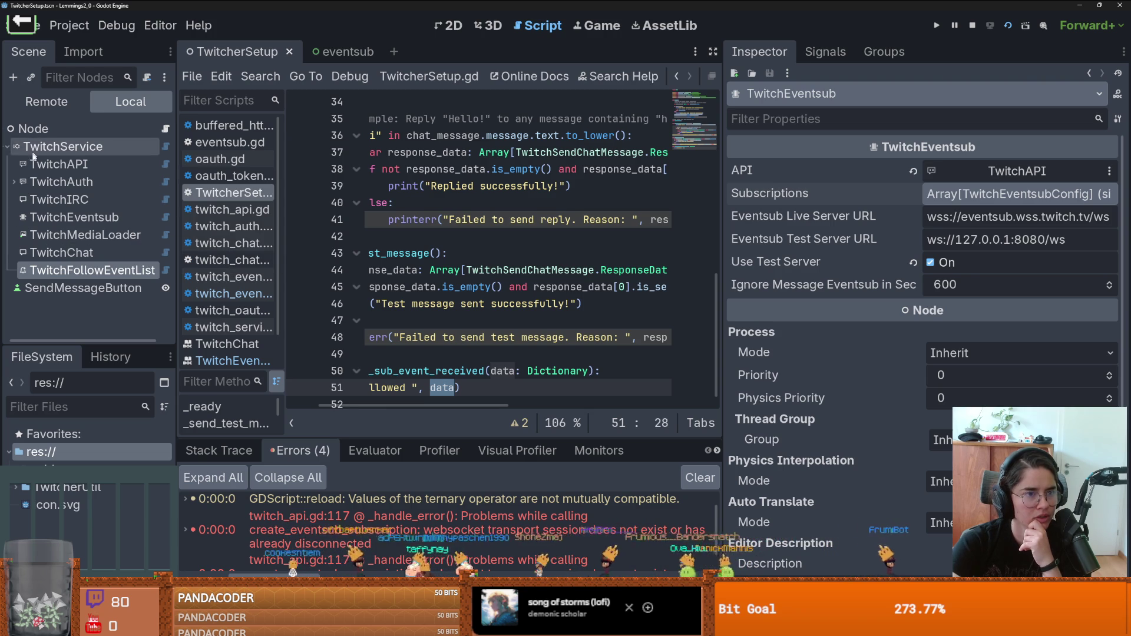
# Step: Review TwitchService's scopes, then confirm in Project Settings that Twitcher 2.4 is enabled with no autoloads
pyautogui.click(54, 148)
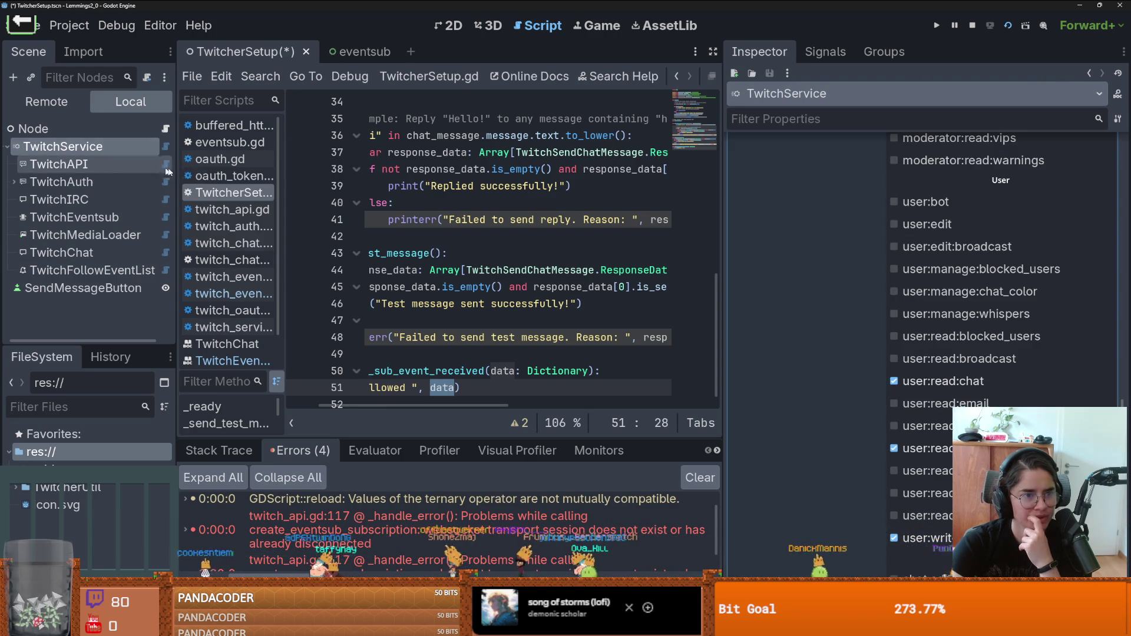
pyautogui.moveTo(176, 183); pyautogui.dragTo(199, 183)
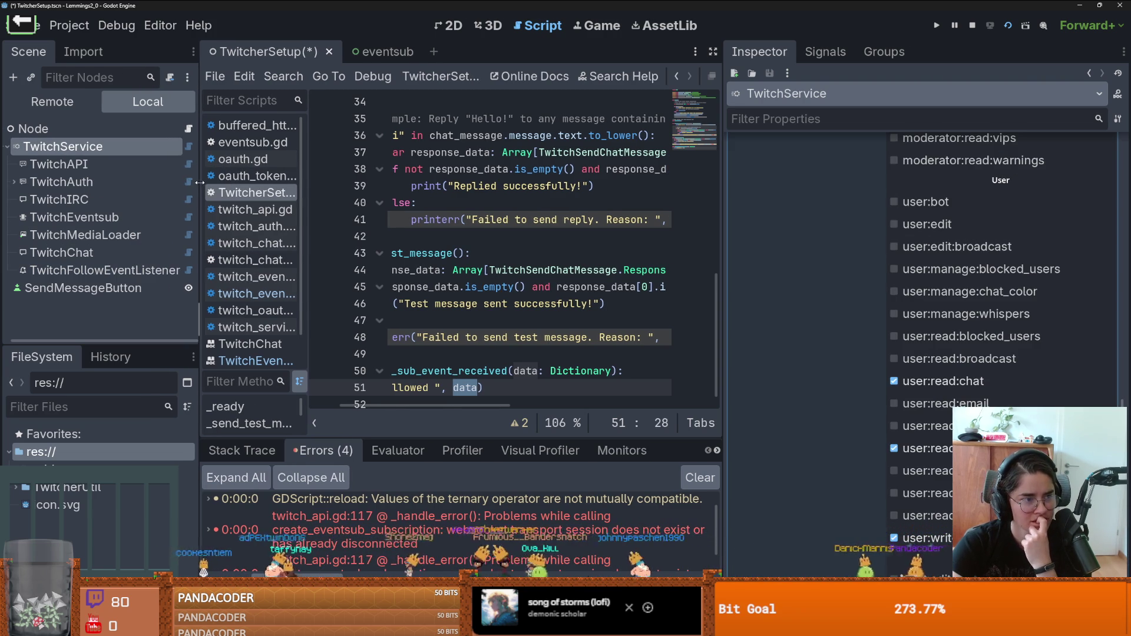
pyautogui.click(69, 25)
pyautogui.click(101, 46)
pyautogui.click(542, 135)
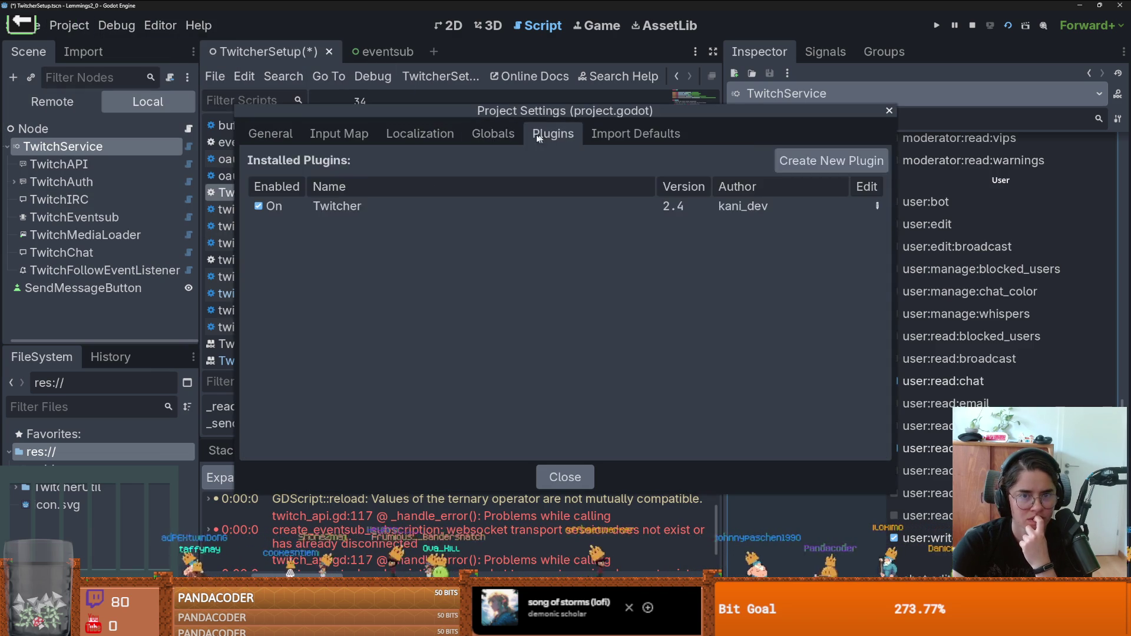
pyautogui.click(517, 140)
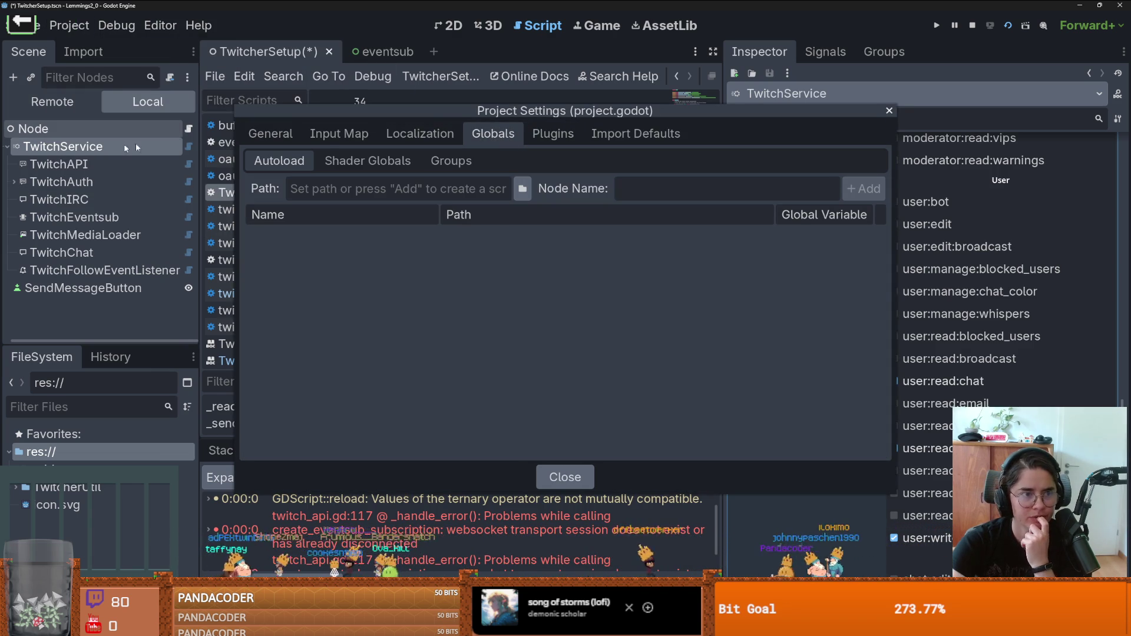
pyautogui.click(889, 111)
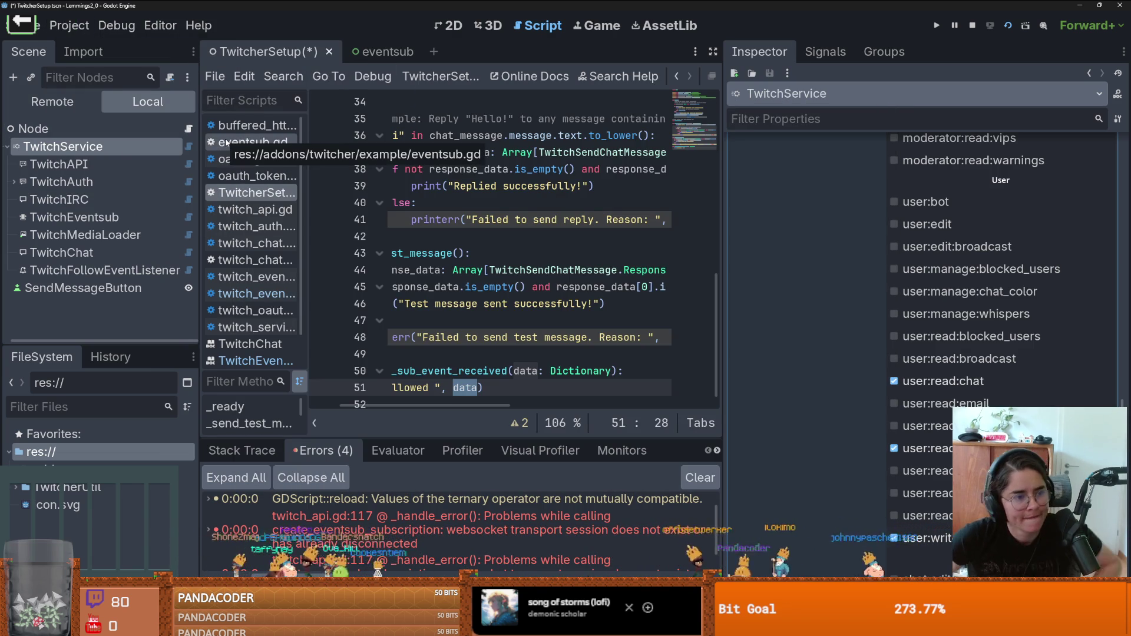
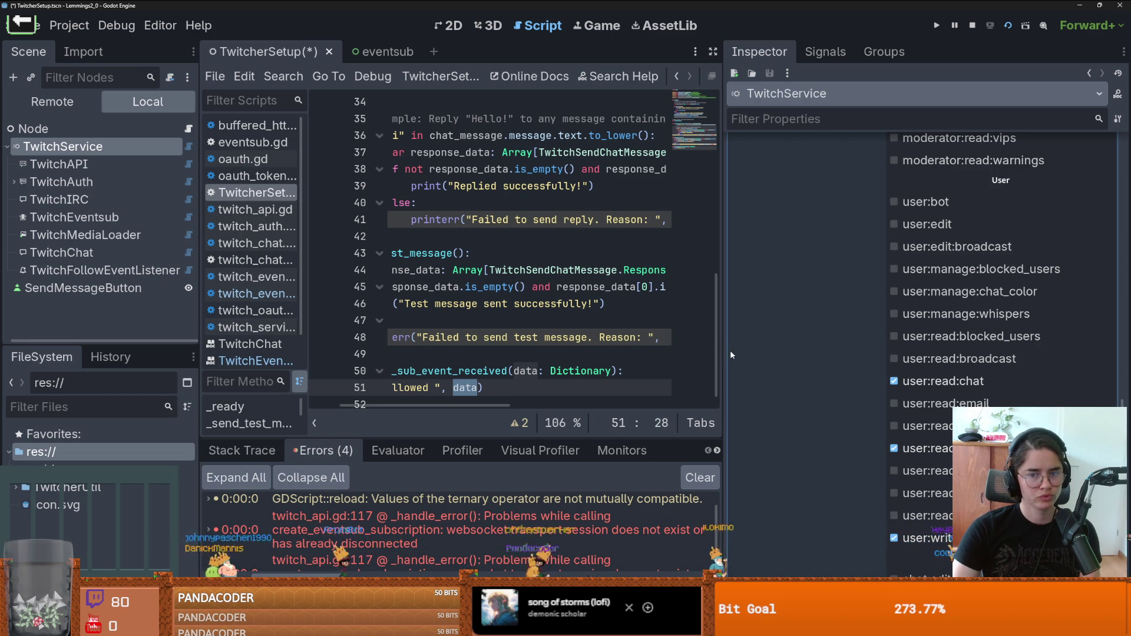
# Step: Widen the script editor past the Inspector and enlarge the Errors panel to read the EventSub errors
pyautogui.moveTo(725, 356); pyautogui.dragTo(800, 361)
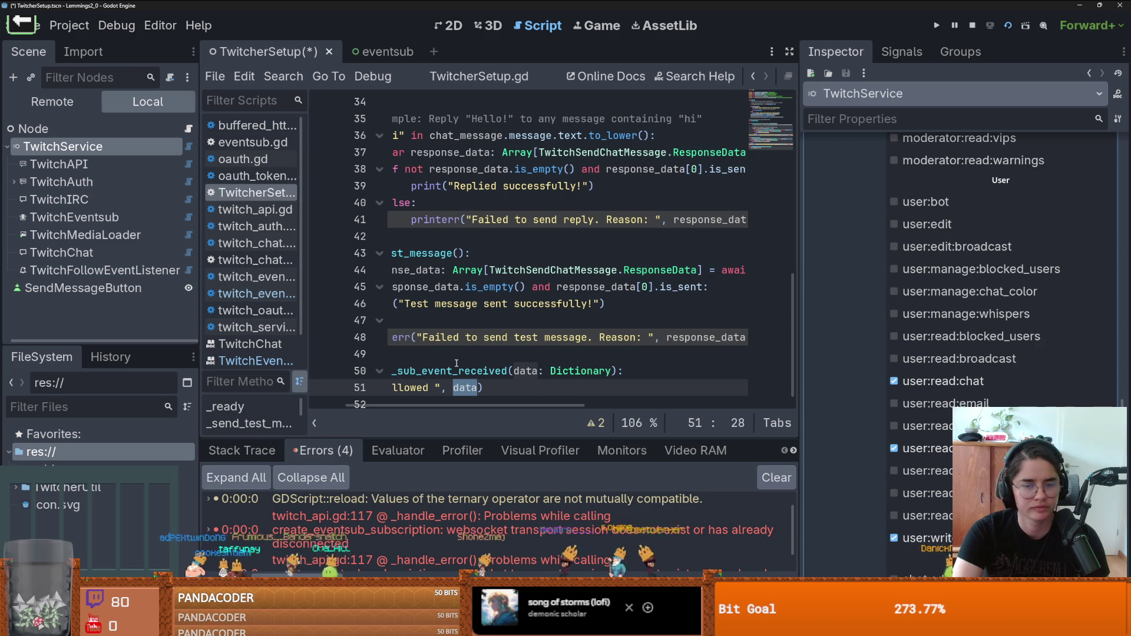
pyautogui.click(658, 360)
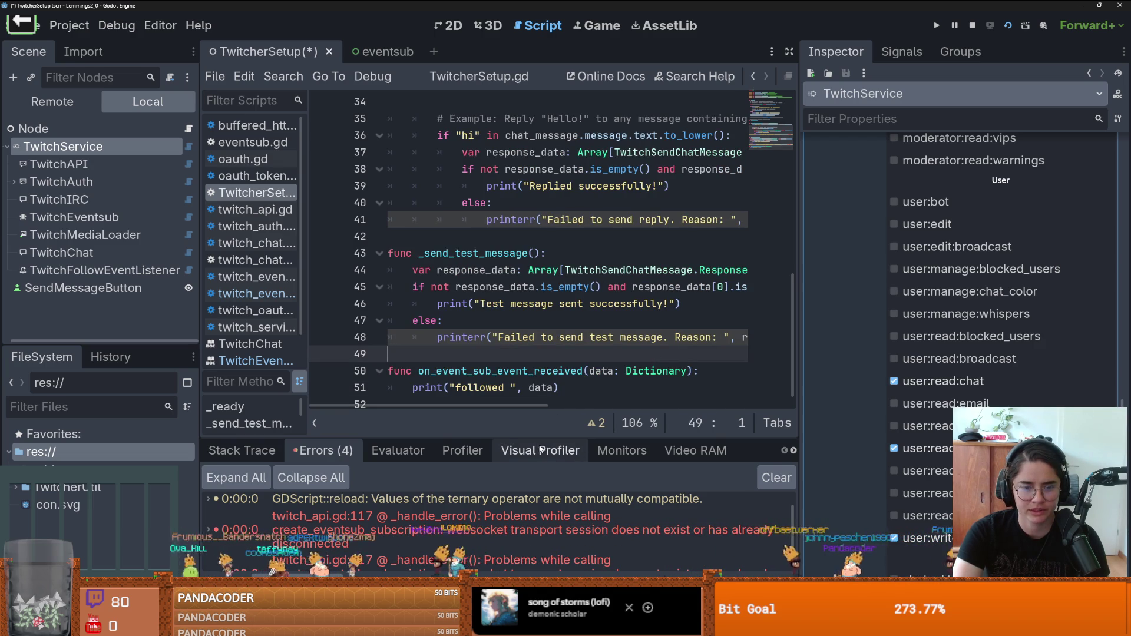
pyautogui.moveTo(548, 437)
pyautogui.mouseDown()
pyautogui.moveTo(549, 350)
pyautogui.moveTo(550, 375)
pyautogui.mouseUp()
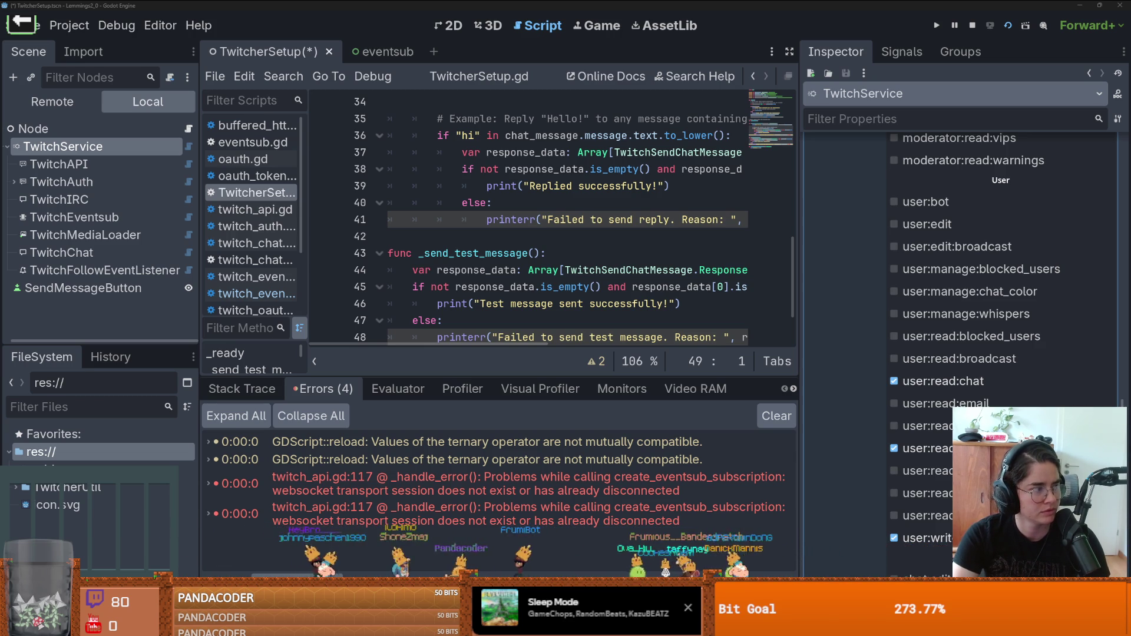
# Step: Save and briefly run the project in debug, then show the TwitchEventsub node's properties in the Inspector
pyautogui.click(1008, 25)
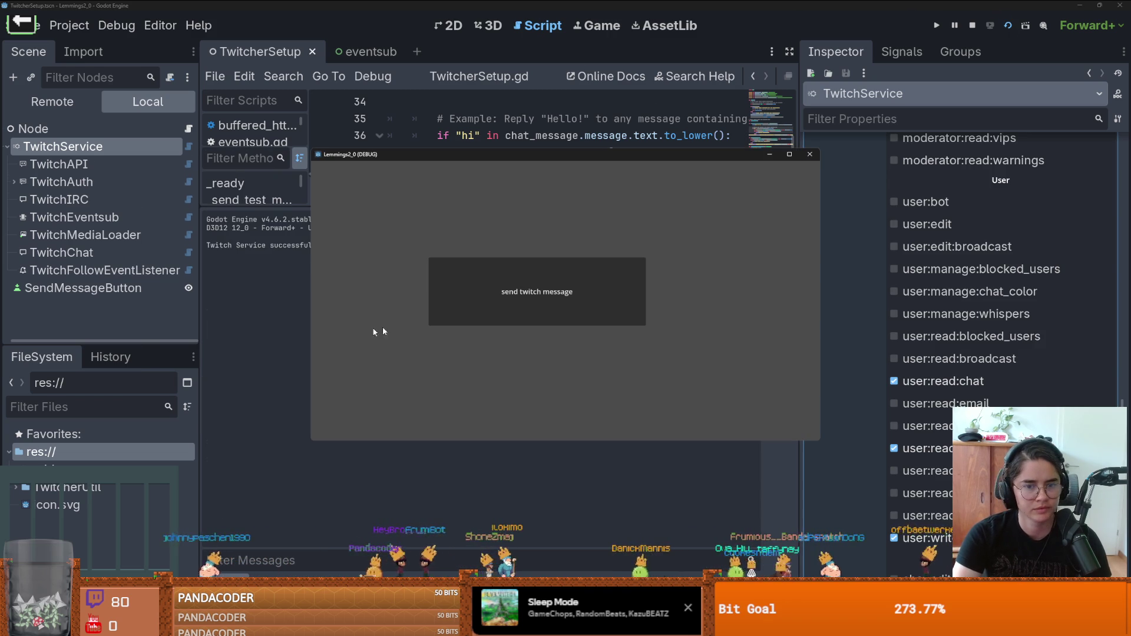
pyautogui.press('F8')
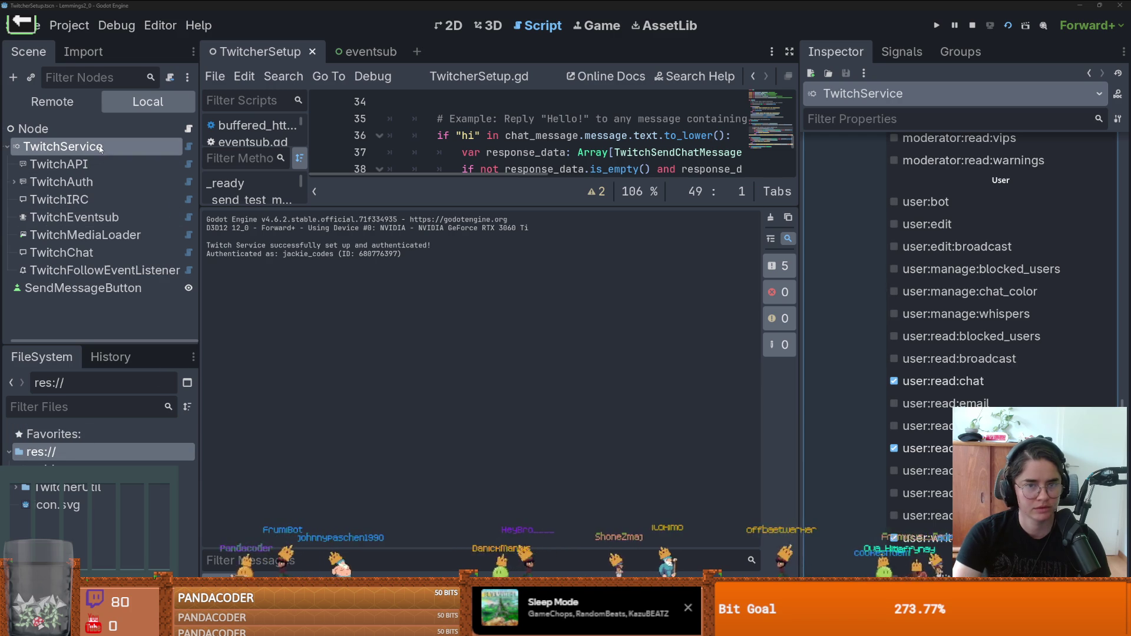
pyautogui.click(901, 52)
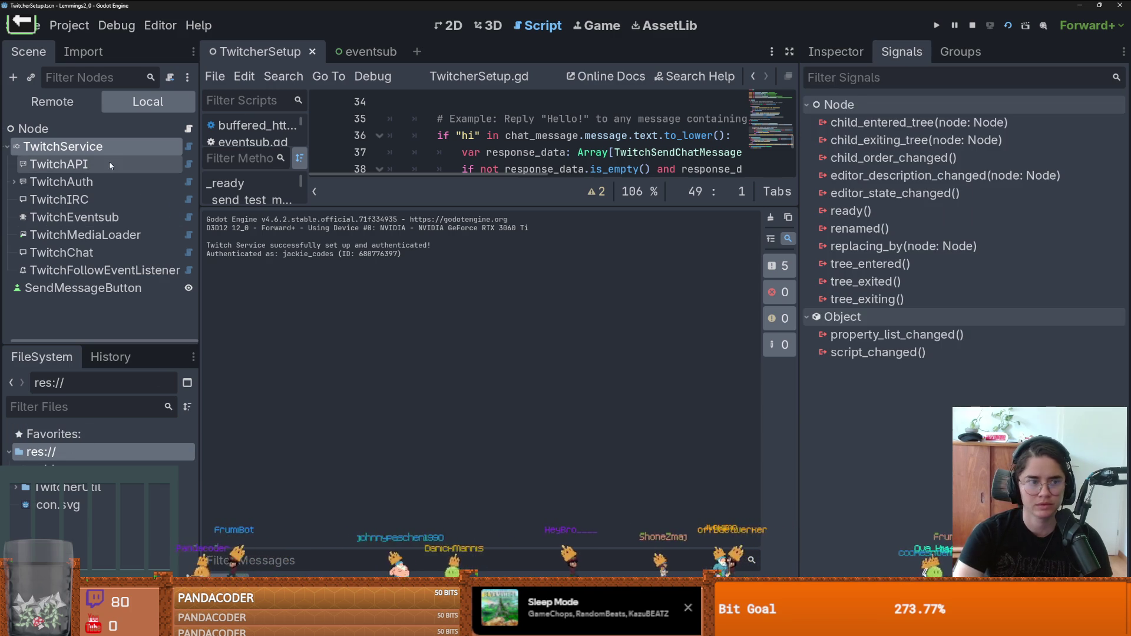
pyautogui.click(59, 164)
pyautogui.click(88, 217)
pyautogui.click(819, 54)
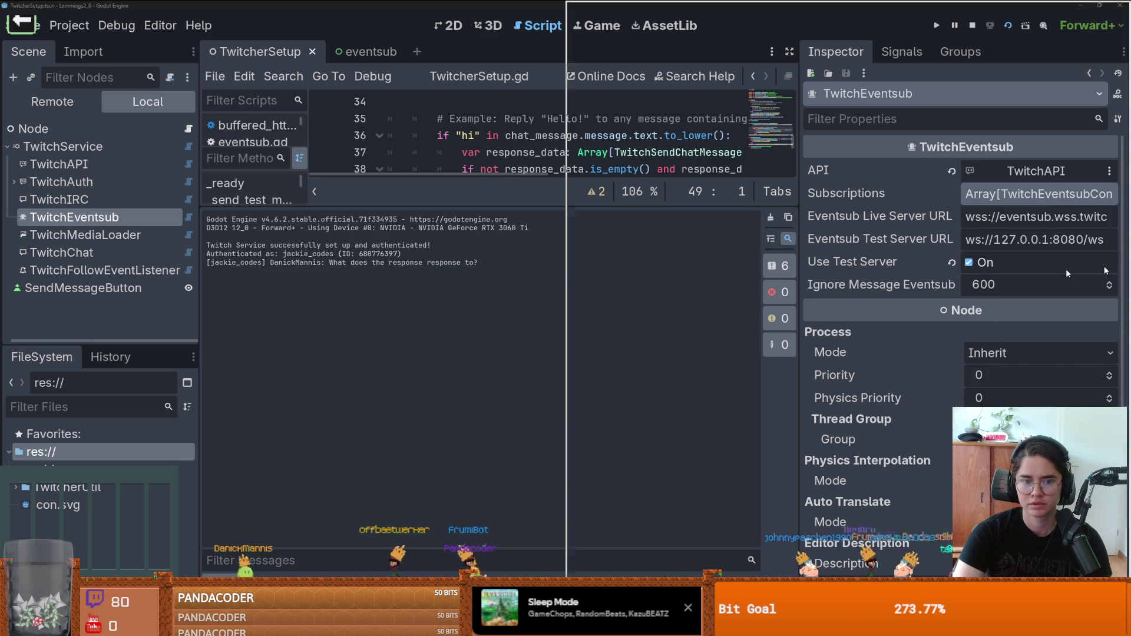
# Step: Rerun the follow trigger in cmd, then trigger channel.subscribe with --transport=websocket
pyautogui.hotkey('alt', 'Tab')
pyautogui.press('Up')
pyautogui.press('Return')
pyautogui.press('Up')
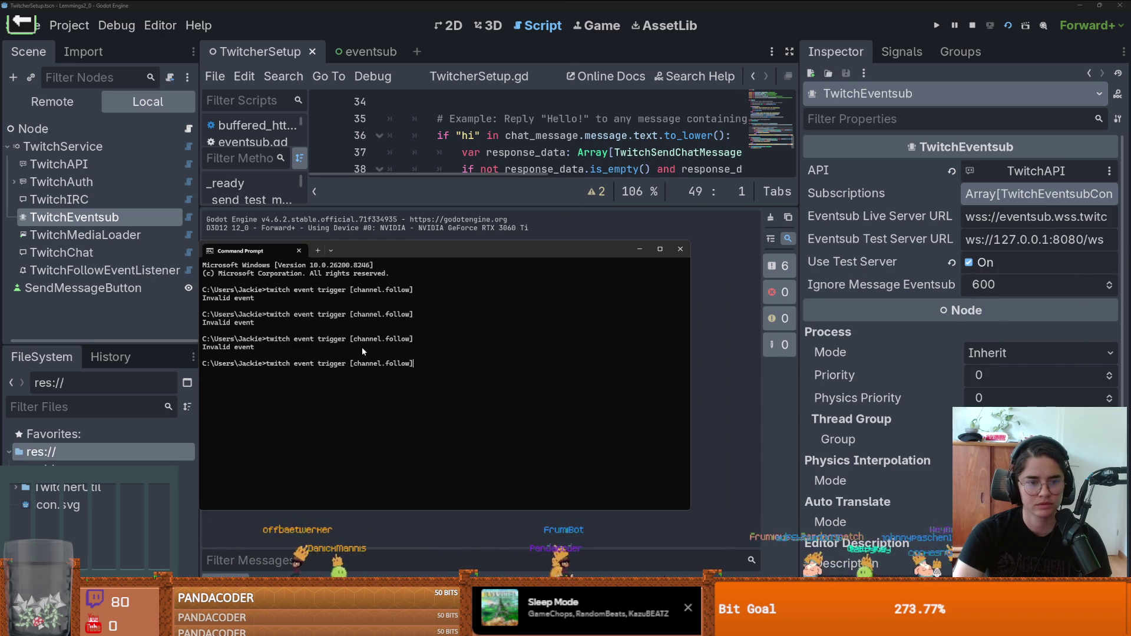
pyautogui.press('Left')
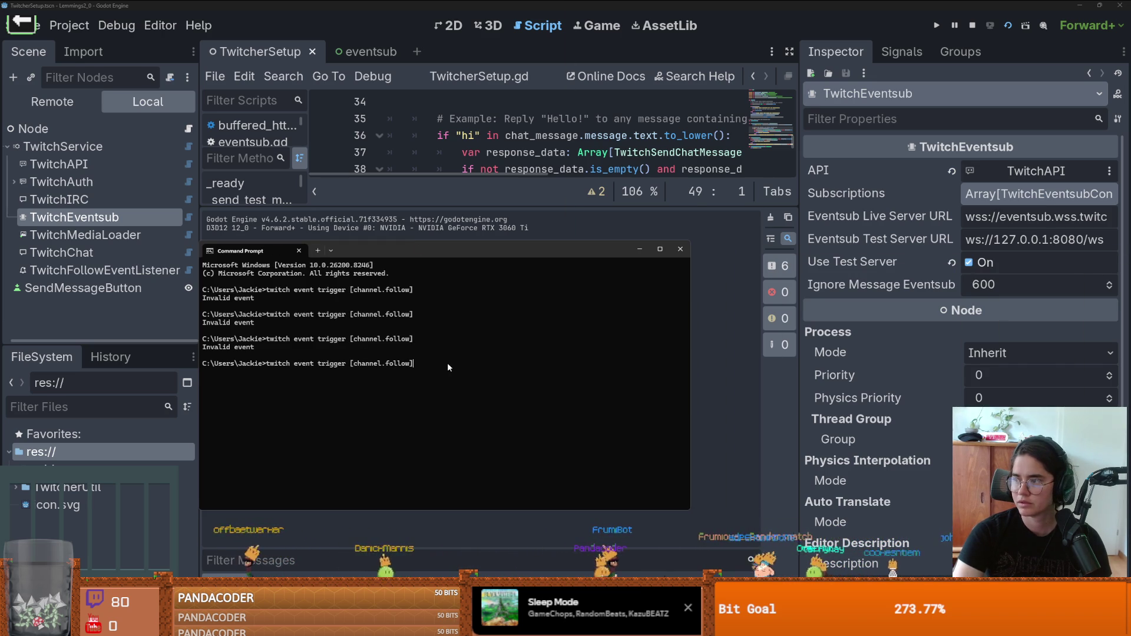
pyautogui.press('BackSpace')
pyautogui.press('BackSpace')
pyautogui.press('BackSpace')
pyautogui.write('subscrive')
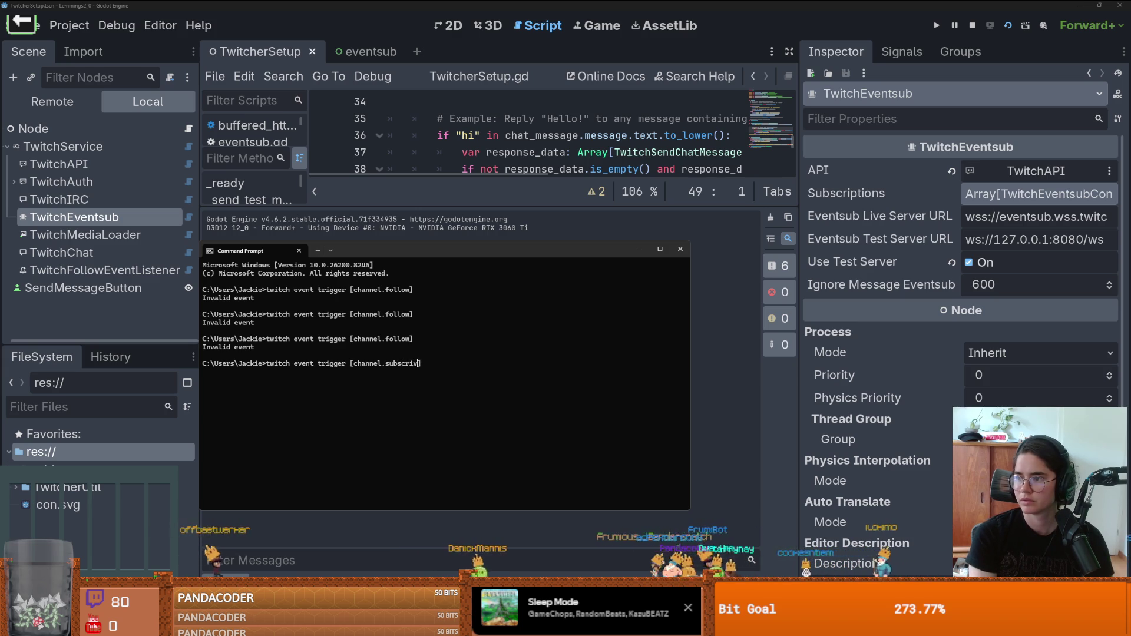
pyautogui.press('BackSpace')
pyautogui.press('BackSpace')
pyautogui.write('be]')
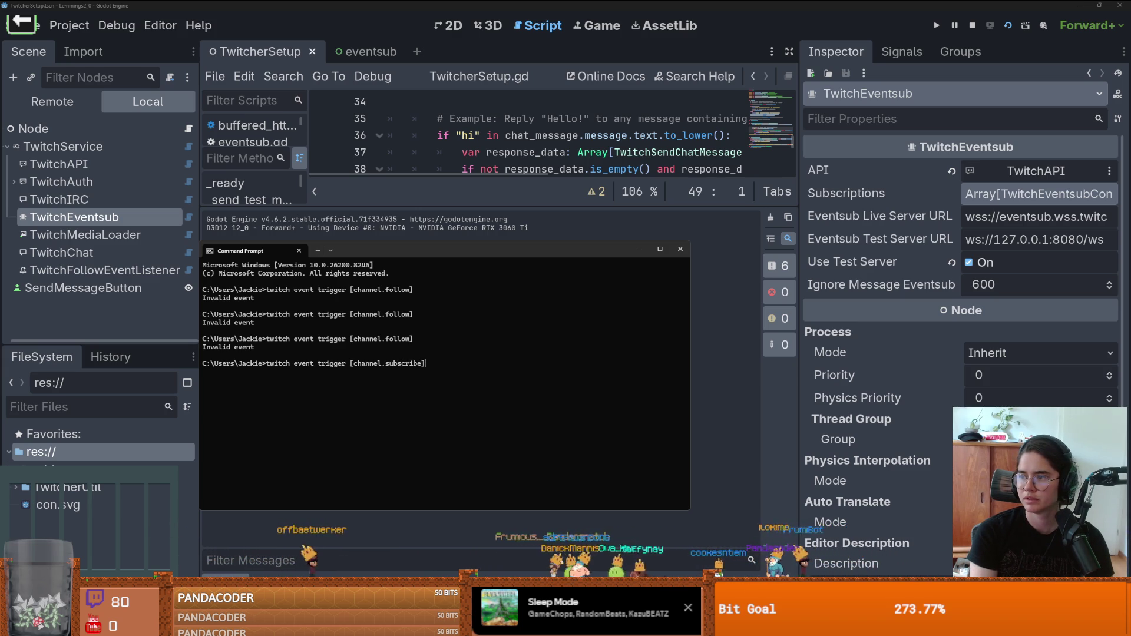
pyautogui.write(' transport')
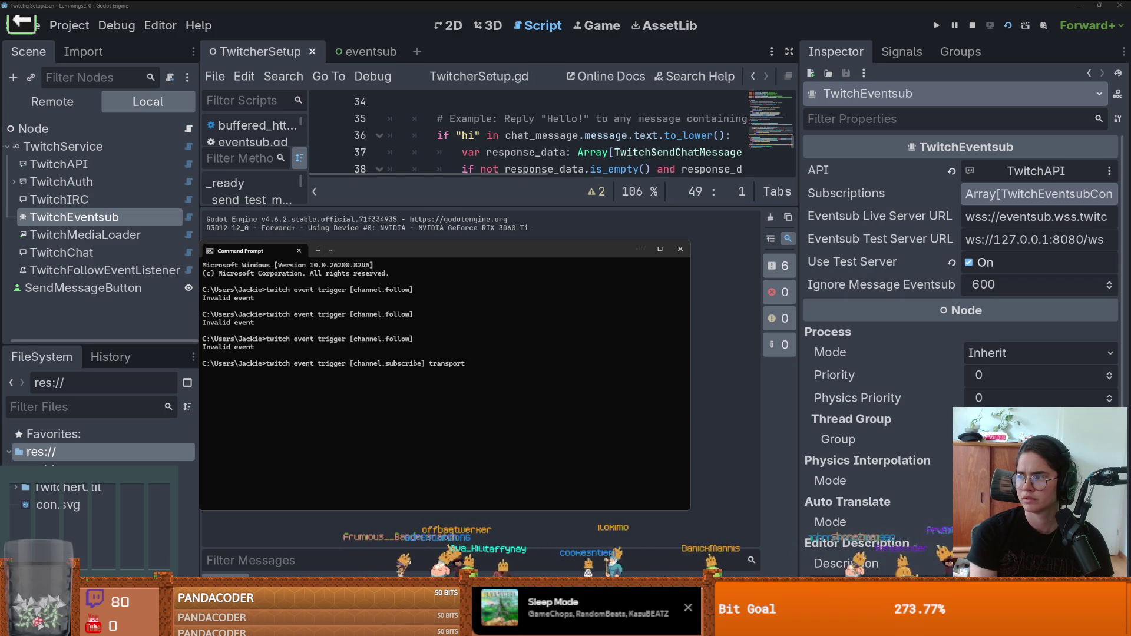
pyautogui.press('BackSpace')
pyautogui.press('BackSpace')
pyautogui.press('BackSpace')
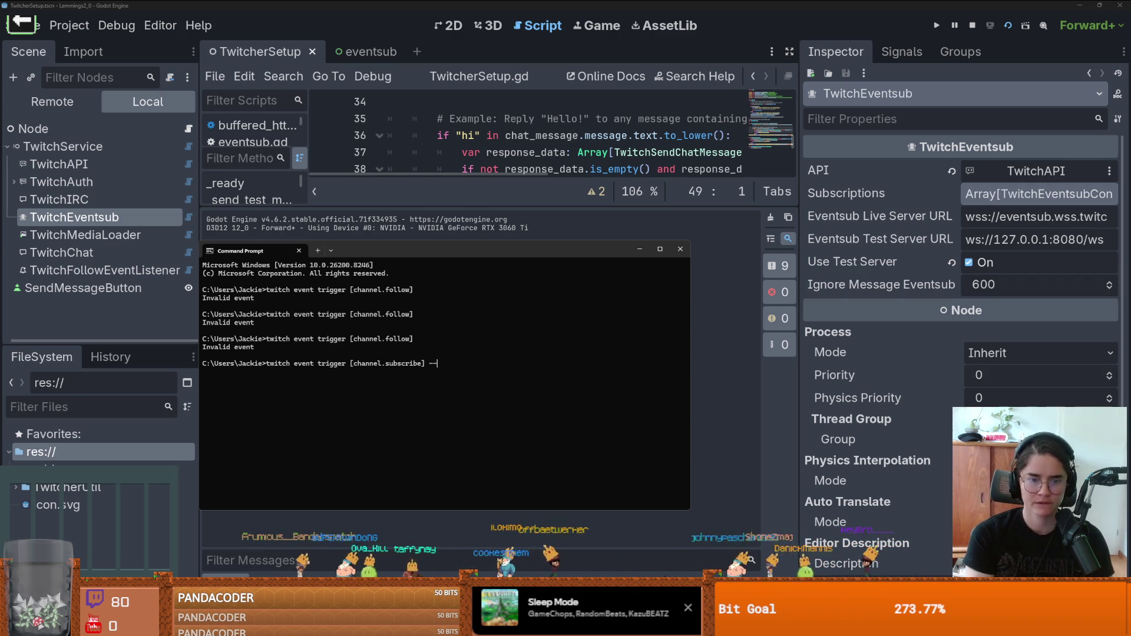
pyautogui.write('--trans')
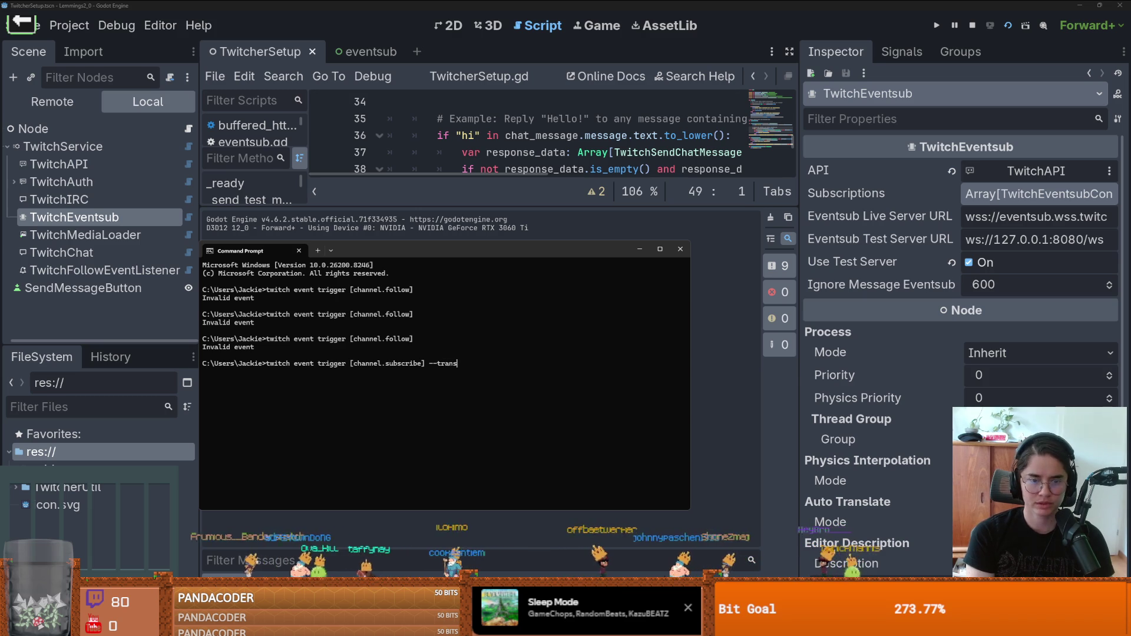
pyautogui.write('port= websocket')
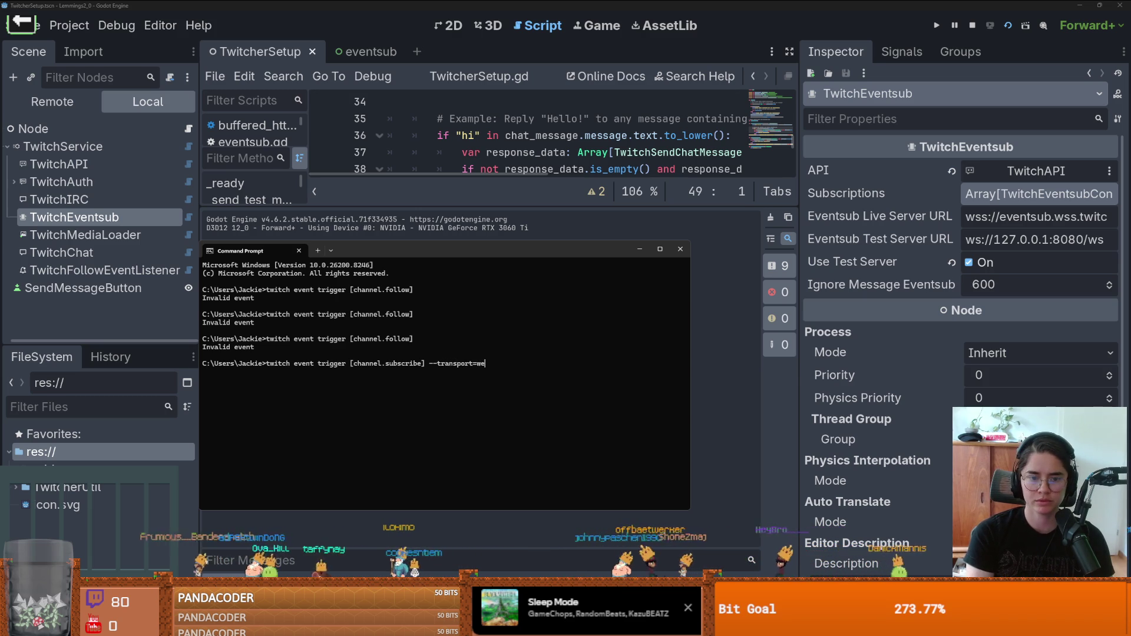
pyautogui.press('Return')
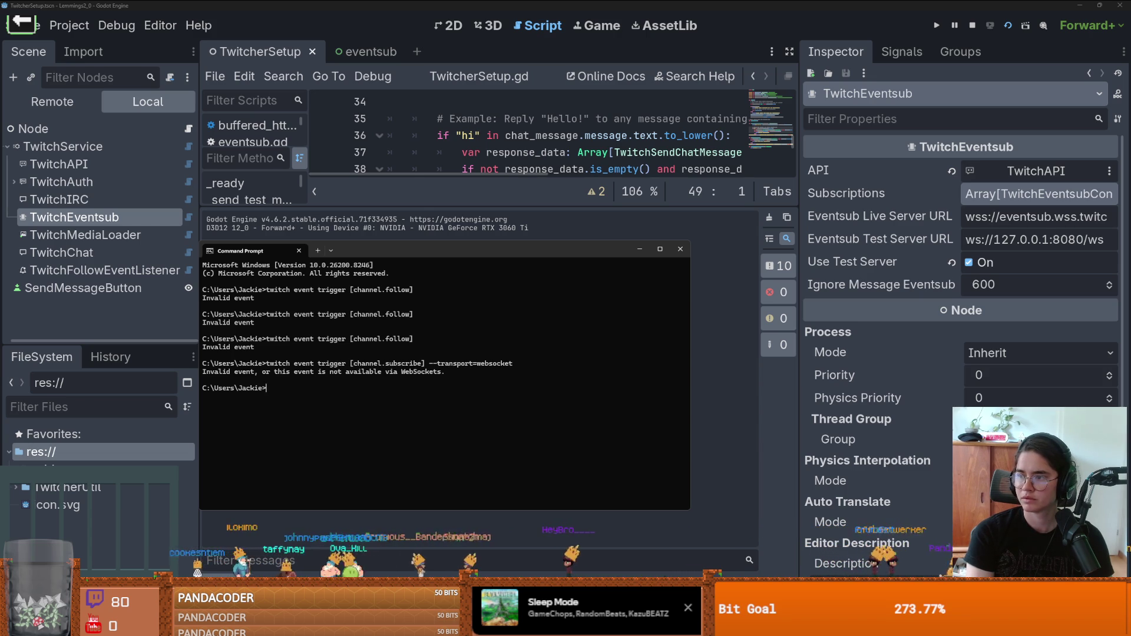
# Step: Run 'twitch event trigger channel.follow --transport=websocket' and return to Godot's output log
pyautogui.press('Up')
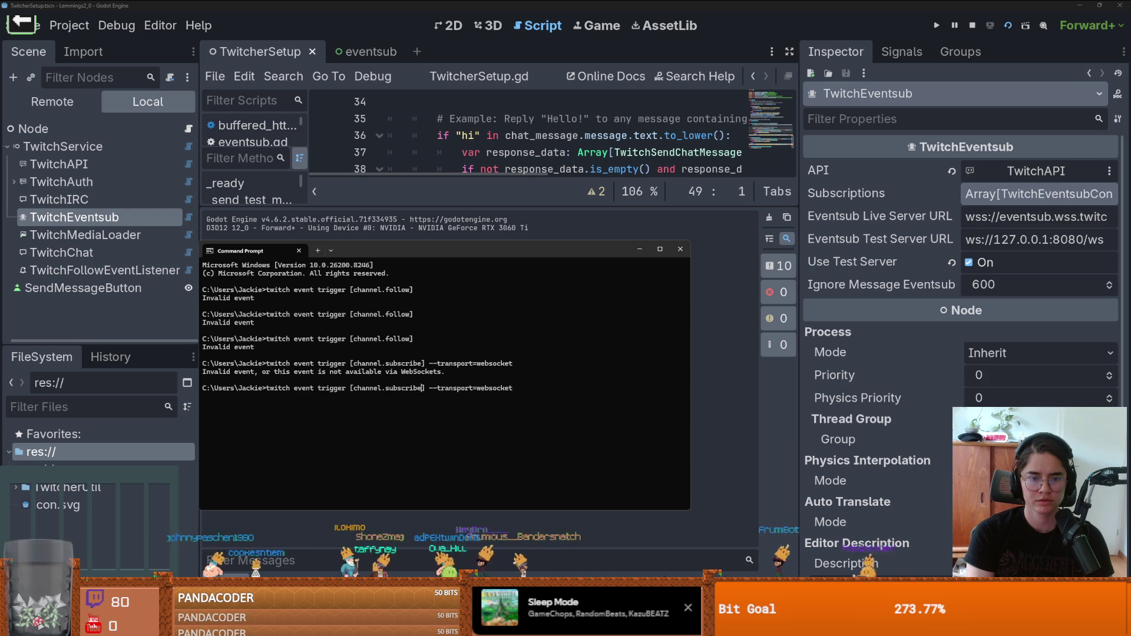
pyautogui.press('BackSpace')
pyautogui.press('BackSpace')
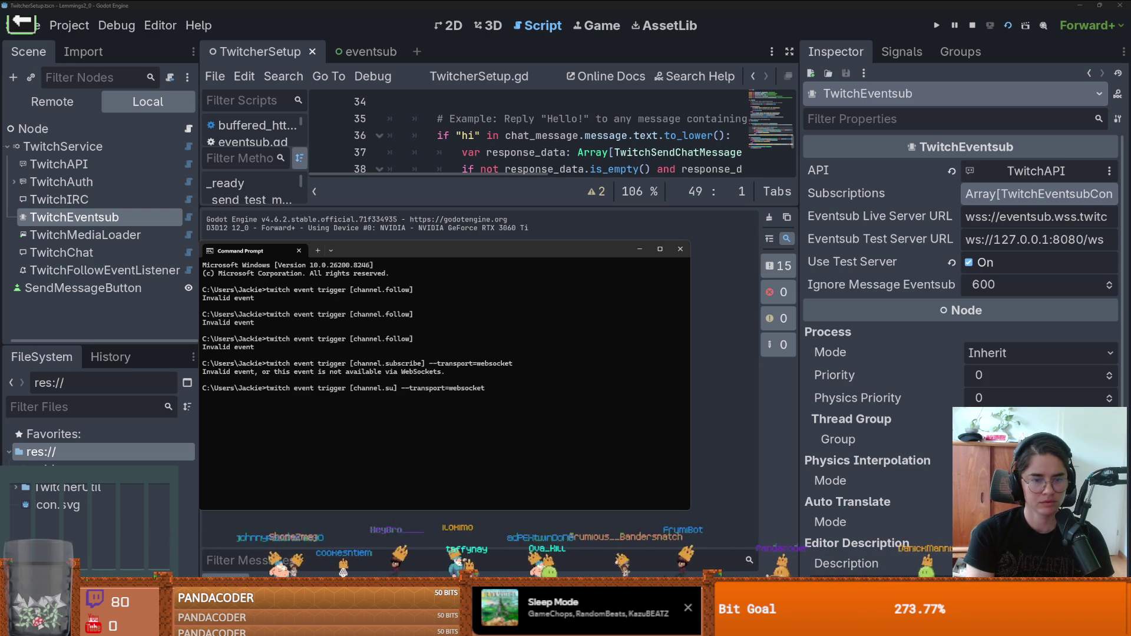
pyautogui.write('follow')
pyautogui.press('Return')
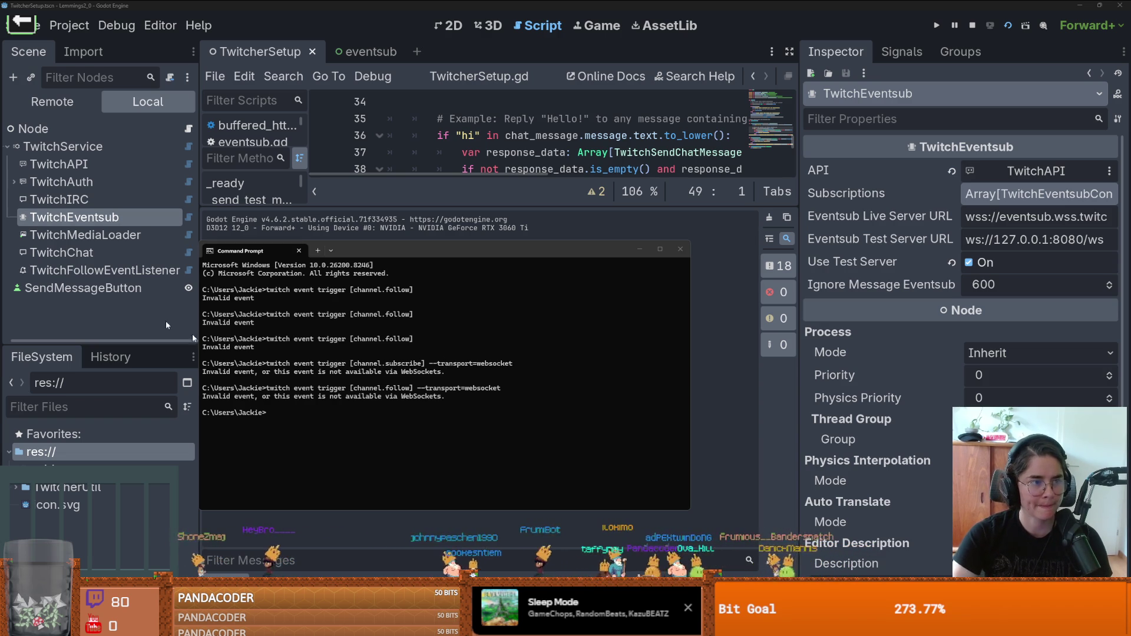
pyautogui.write('twitch event trigger channel.follow --transport=websocket')
pyautogui.press('Return')
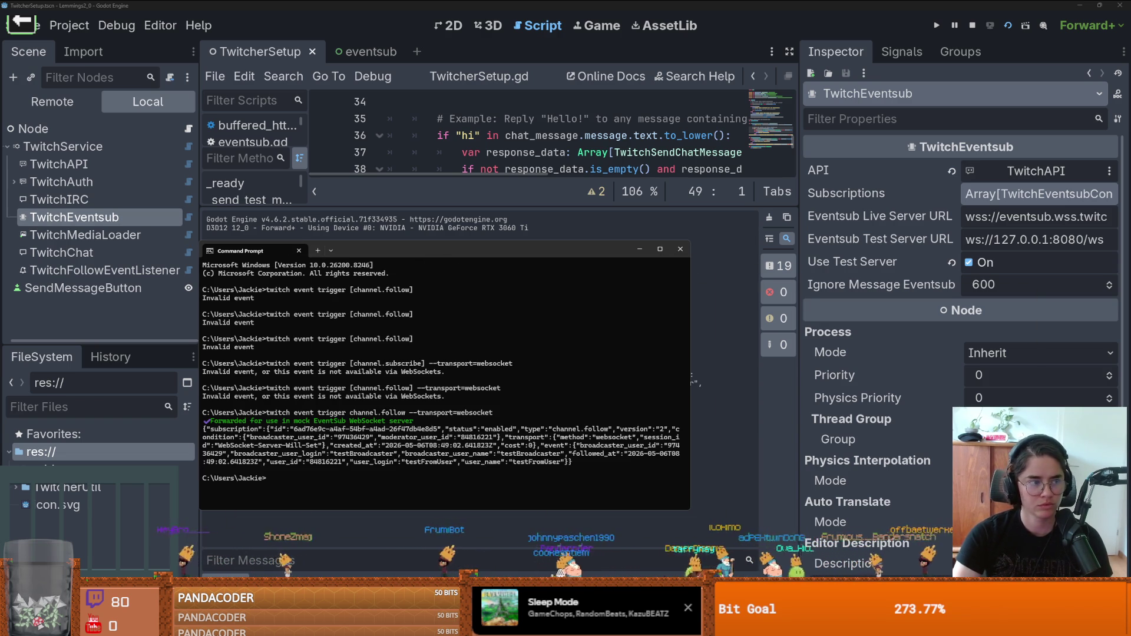
pyautogui.hotkey('alt', 'Tab')
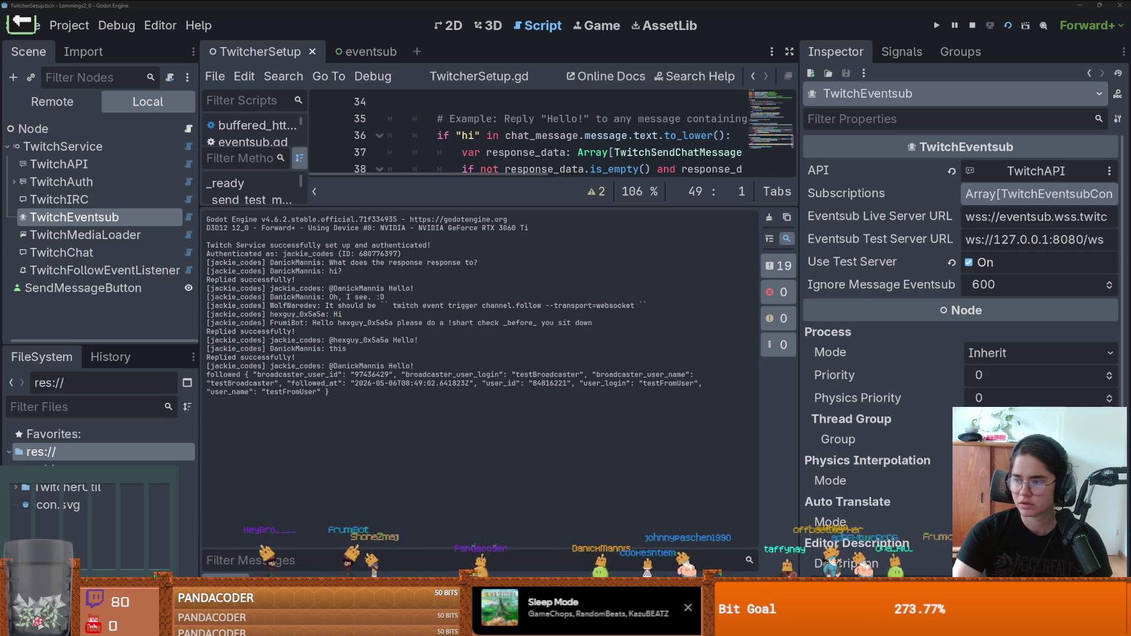
# Step: Inspect the follow event's data keys in the output log and enlarge the script area
pyautogui.hotkey('alt', 'Tab')
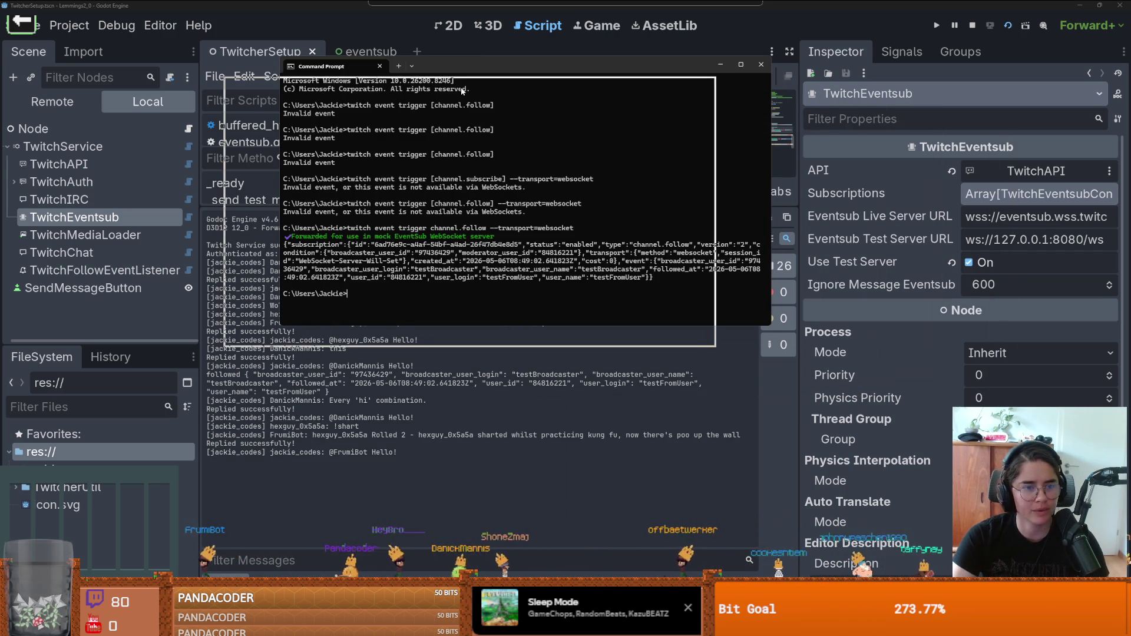
pyautogui.hotkey('alt', 'Tab')
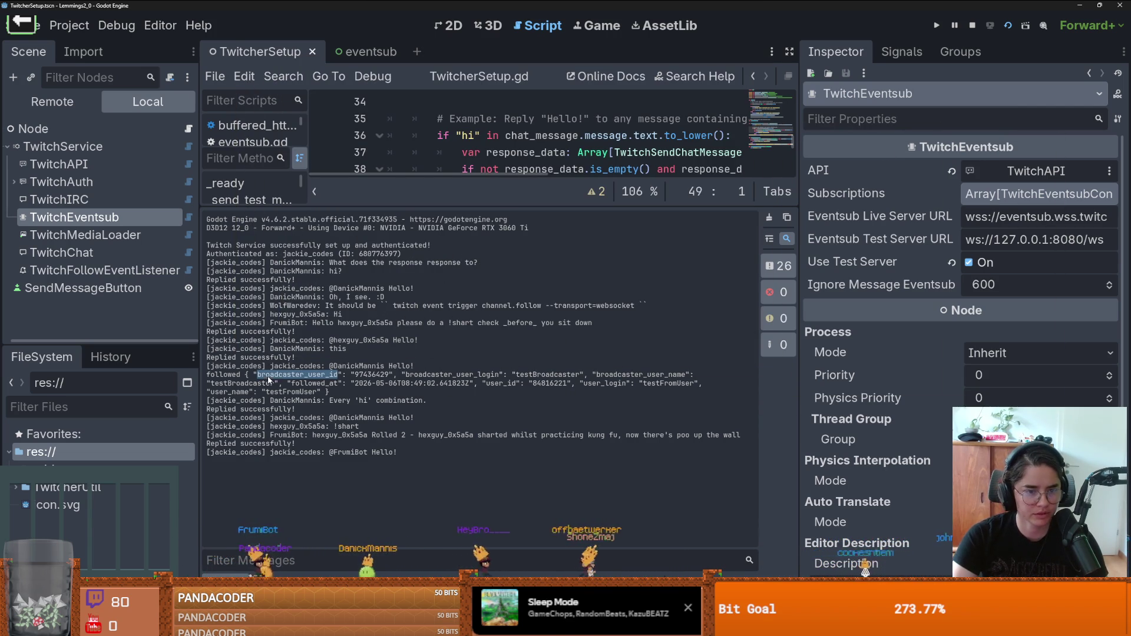
pyautogui.doubleClick(453, 375)
pyautogui.click(533, 376)
pyautogui.doubleClick(614, 375)
pyautogui.moveTo(480, 203); pyautogui.dragTo(482, 380)
# Step: Add print(data["broadcaster_user_login"], " just followed!") on line 52, comment out line 51, and save
pyautogui.click(578, 322)
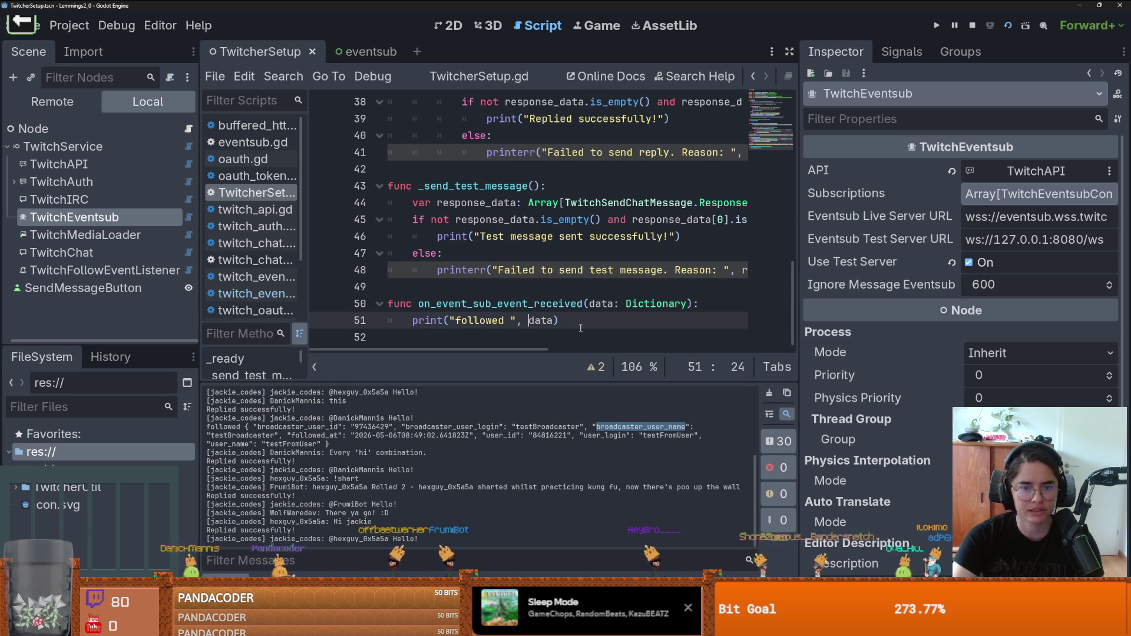
pyautogui.press('Return')
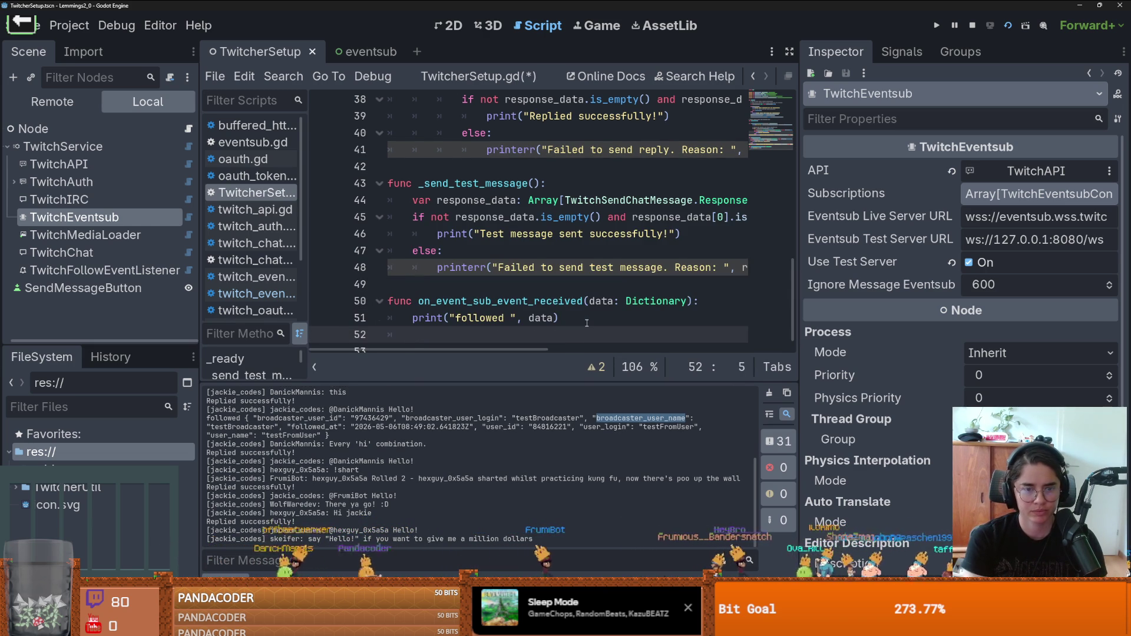
pyautogui.write('rint(')
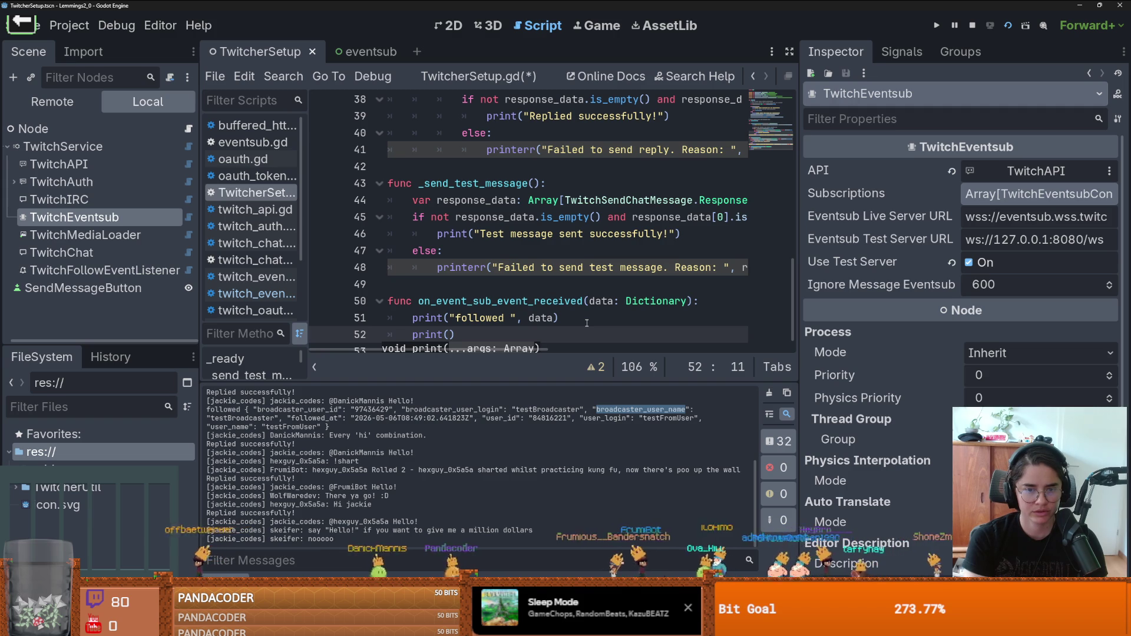
pyautogui.write('data')
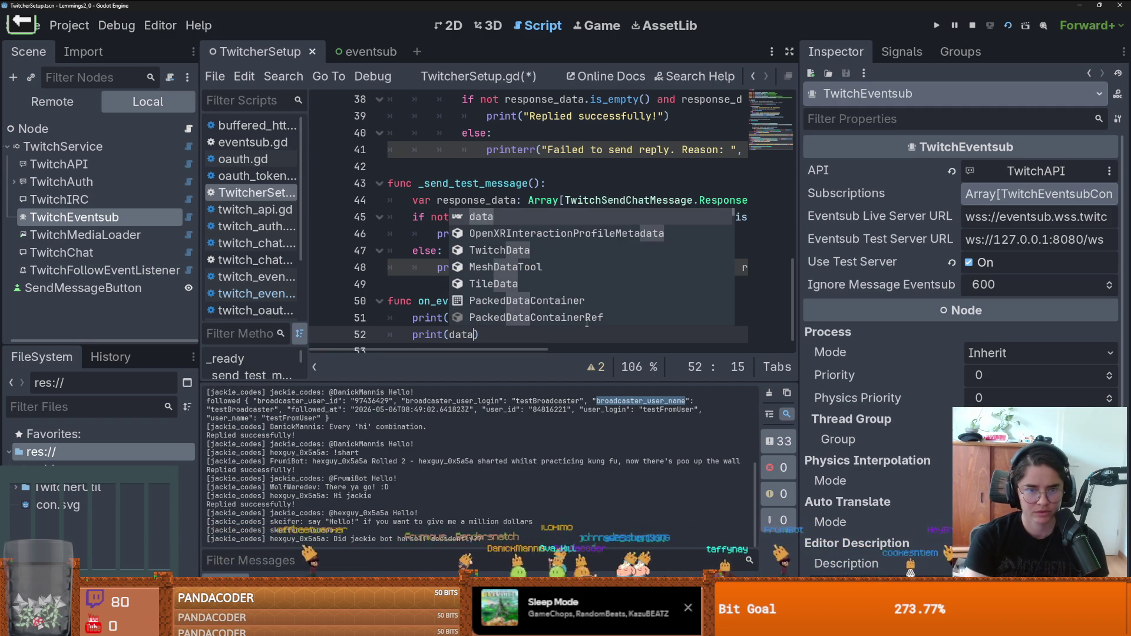
pyautogui.moveTo(503, 405); pyautogui.dragTo(431, 402)
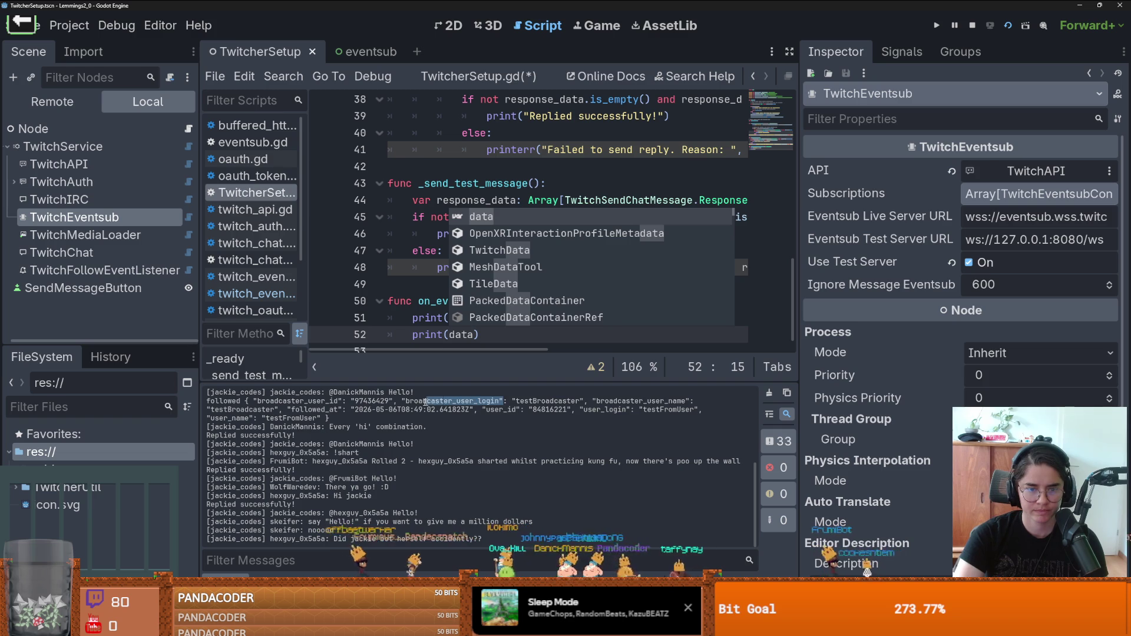
pyautogui.click(470, 341)
pyautogui.write('"broadcaster_user_login"')
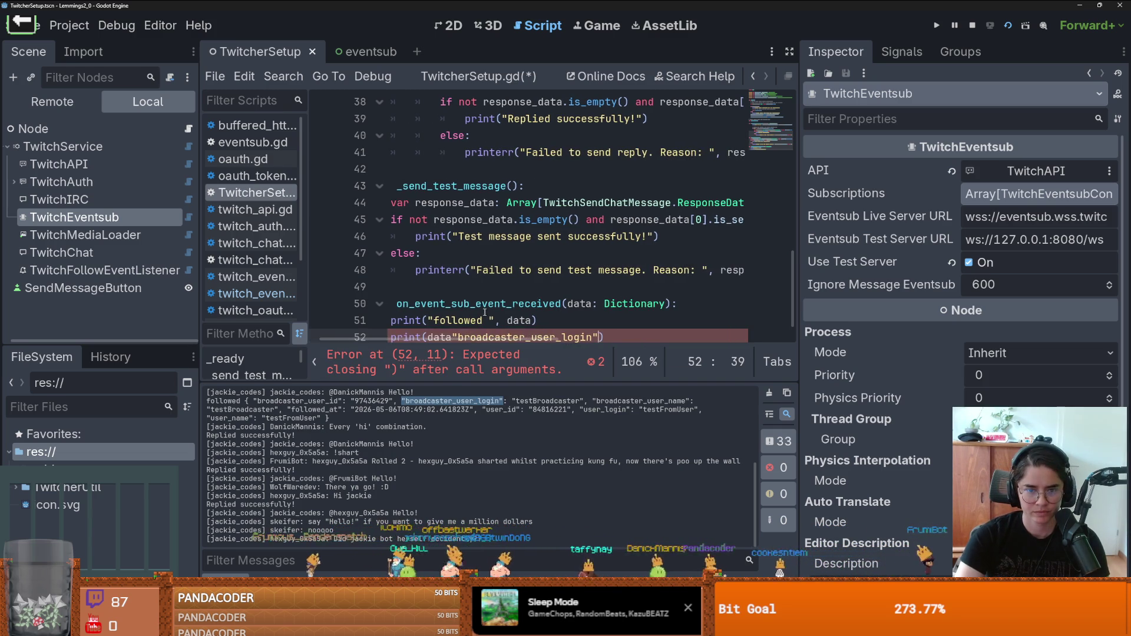
pyautogui.moveTo(454, 307); pyautogui.dragTo(588, 310)
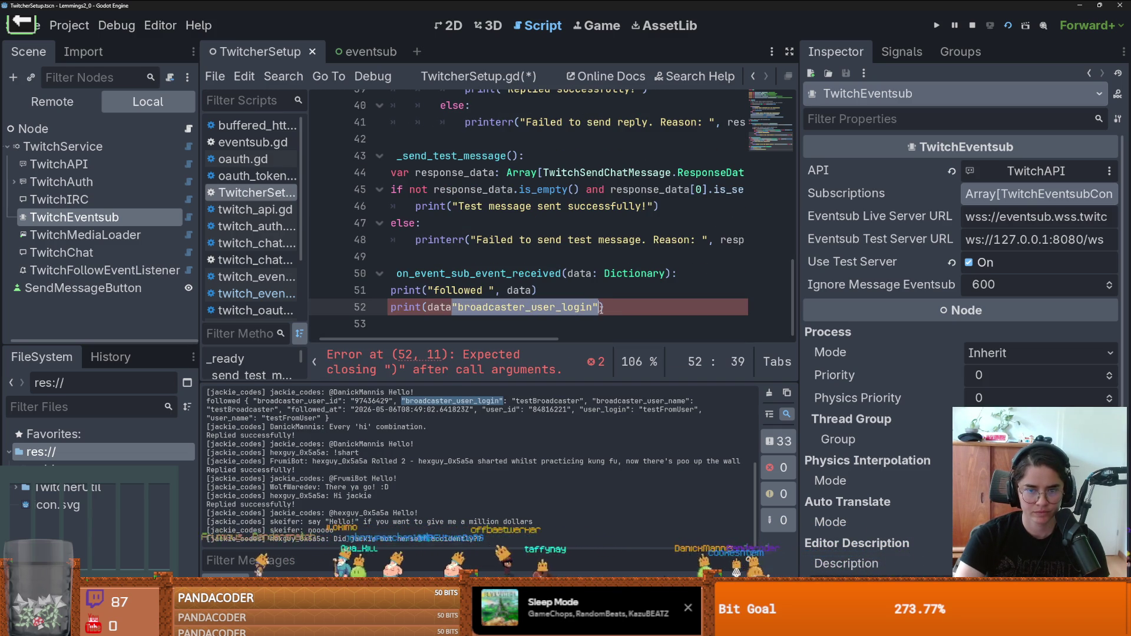
pyautogui.write('[')
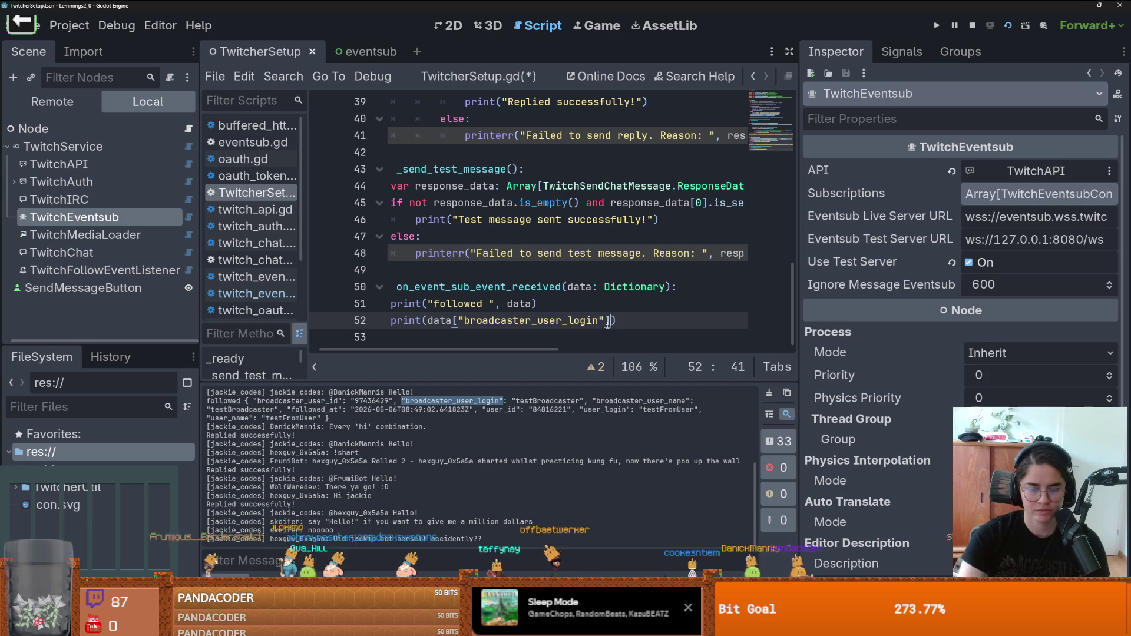
pyautogui.write(', ')
pyautogui.write('just fol')
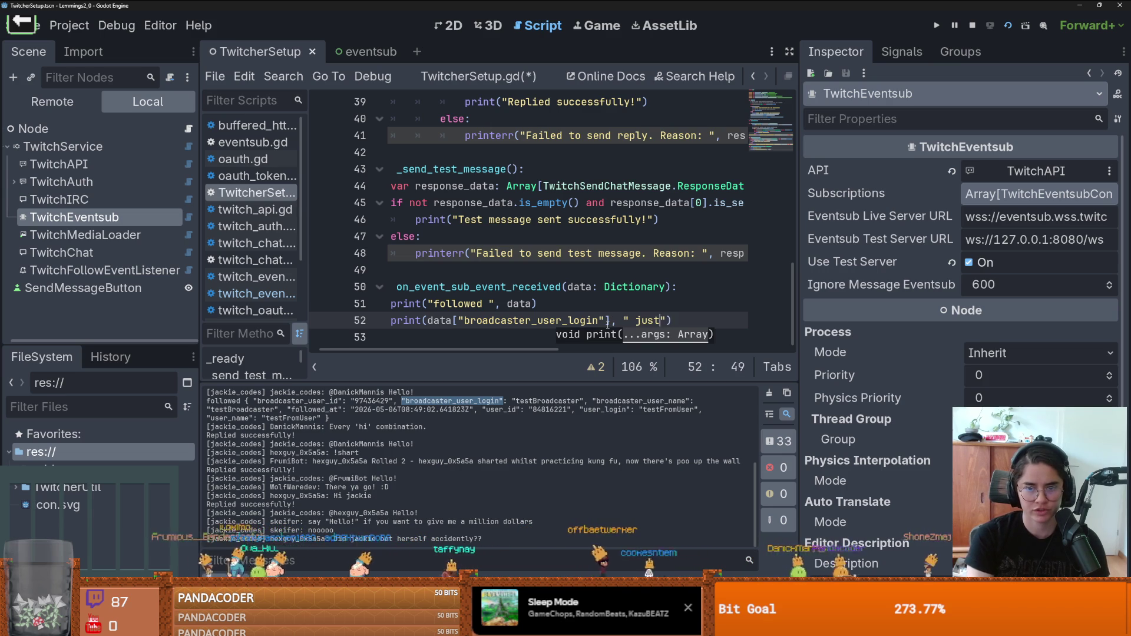
pyautogui.write('d!')
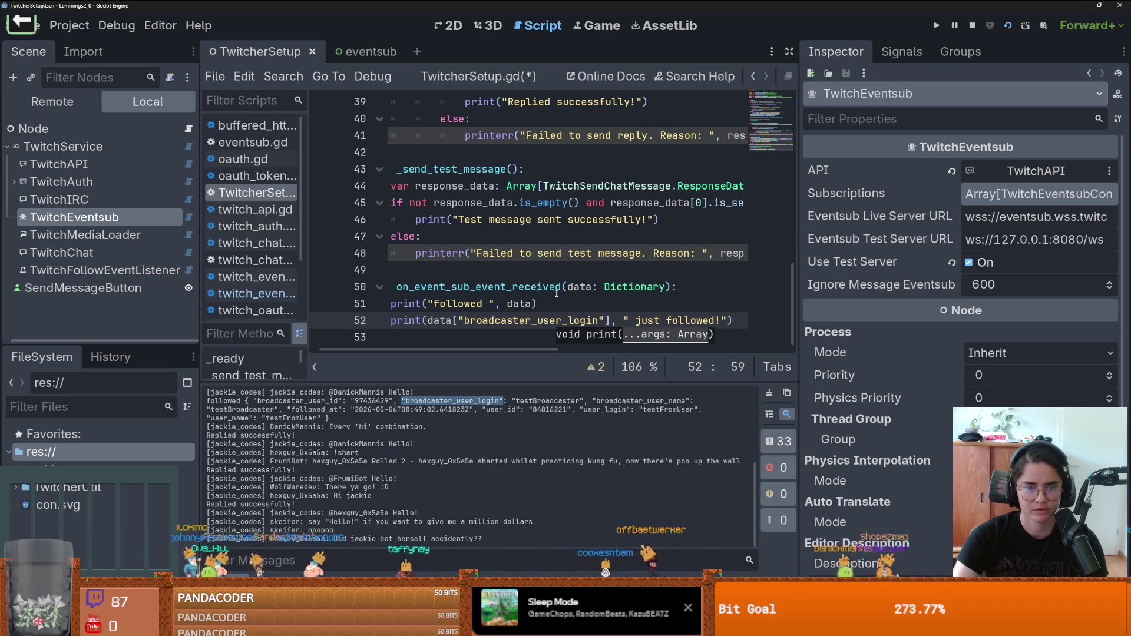
pyautogui.click(556, 305)
pyautogui.hotkey('ctrl', 'k')
pyautogui.hotkey('ctrl', 's')
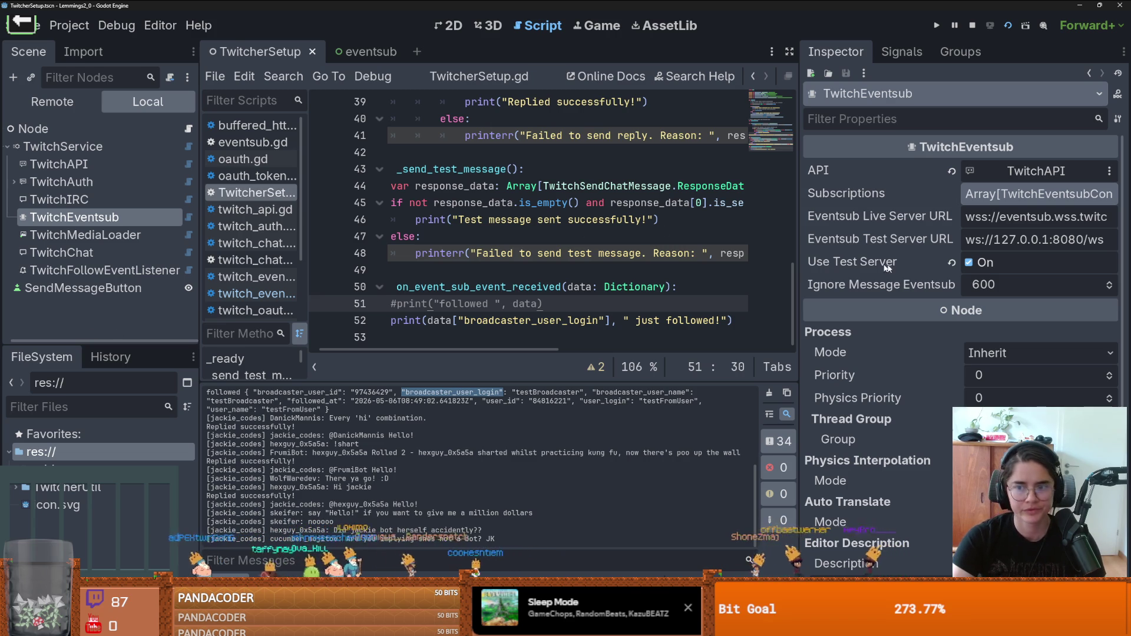
# Step: Turn off Use Test Server, run the project in debug, and widen the script editor
pyautogui.click(968, 262)
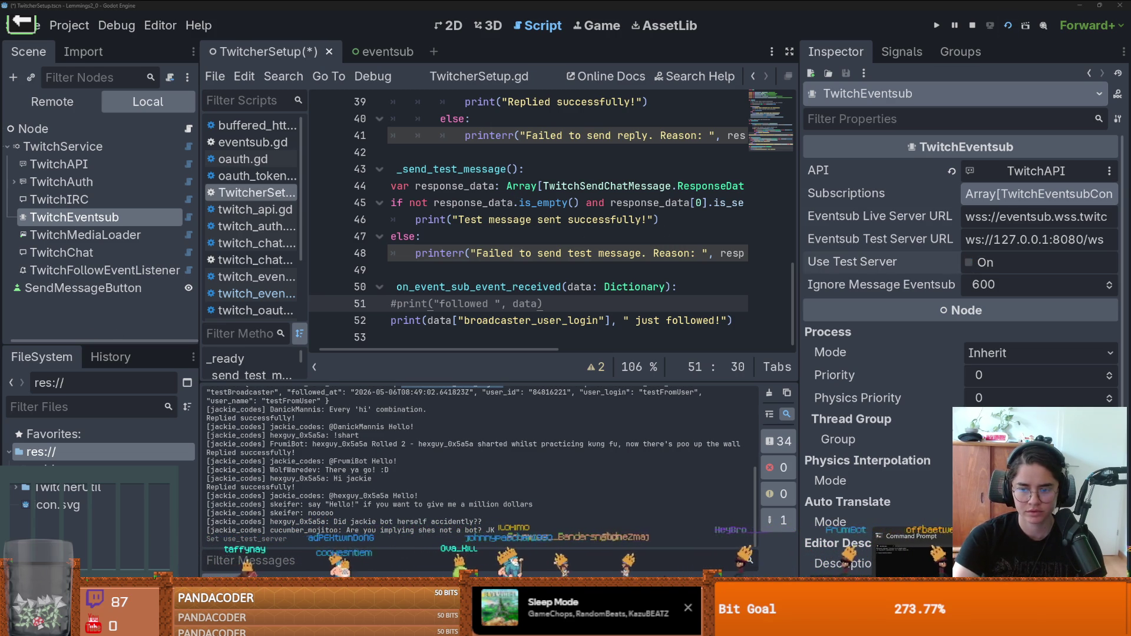
pyautogui.click(563, 271)
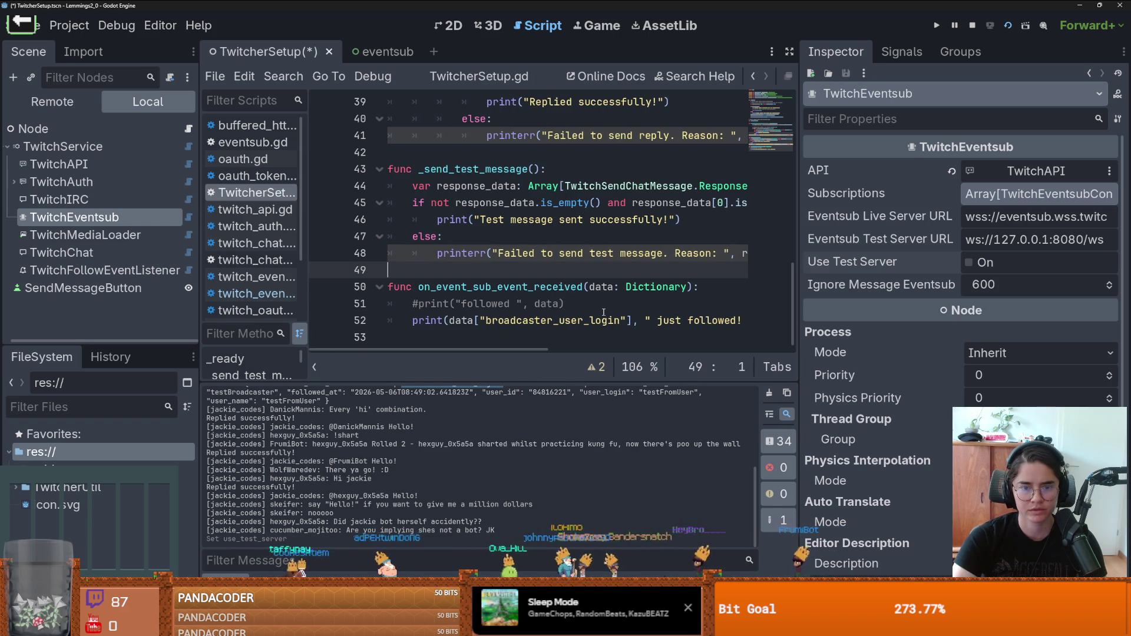
pyautogui.click(1009, 26)
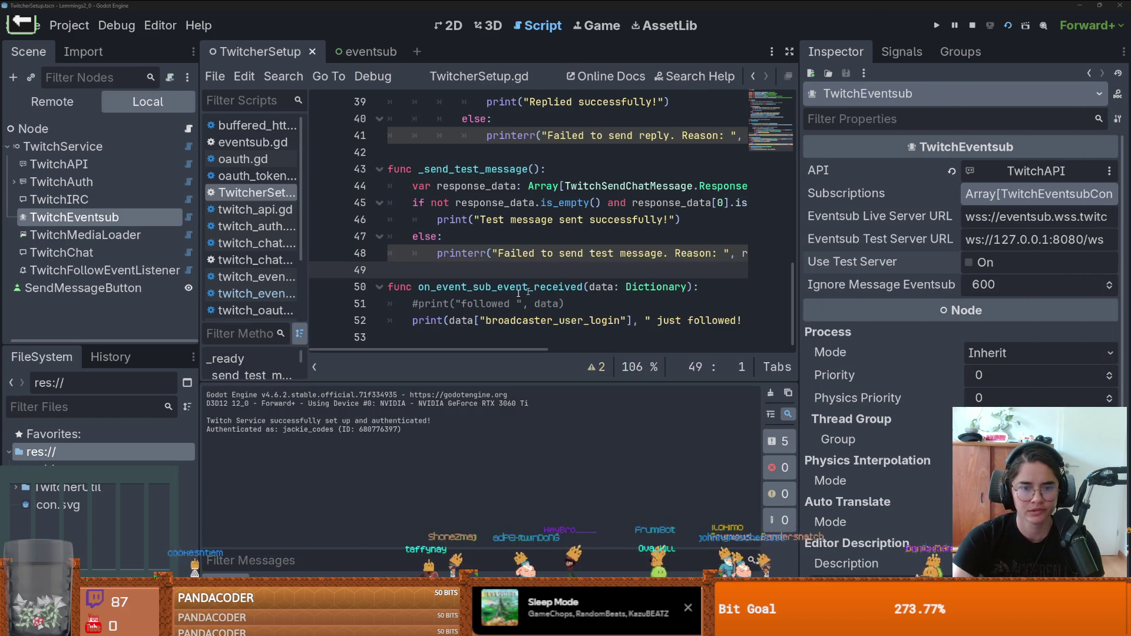
pyautogui.moveTo(798, 310); pyautogui.dragTo(962, 309)
pyautogui.click(660, 320)
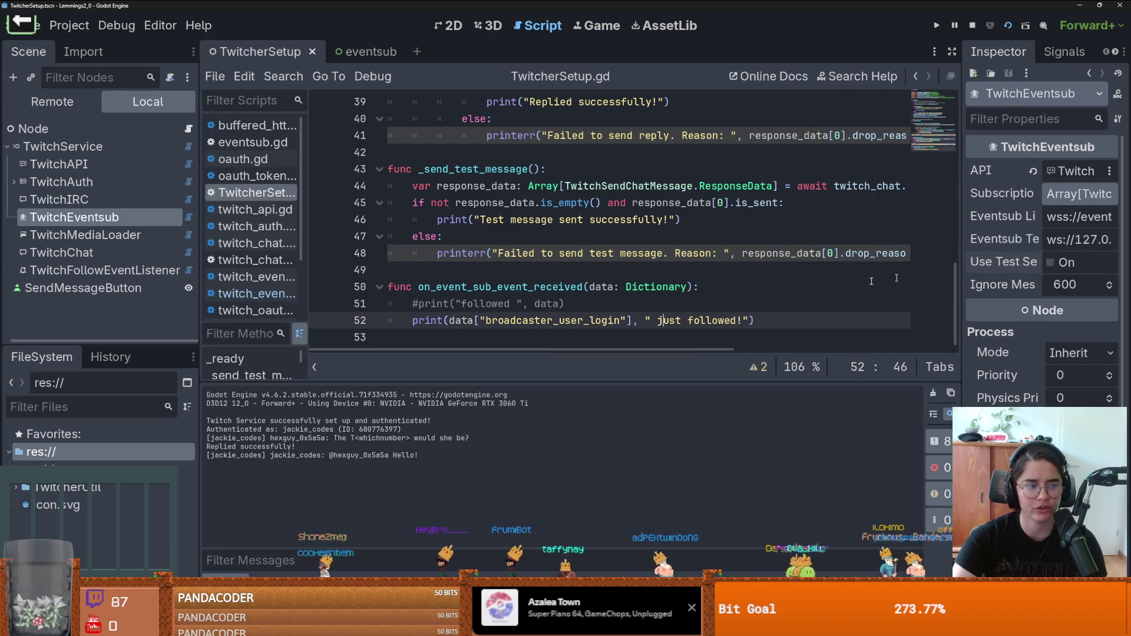
# Step: Widen the Inspector, re-enable Use Test Server, and relaunch the game in debug
pyautogui.moveTo(958, 268); pyautogui.dragTo(836, 259)
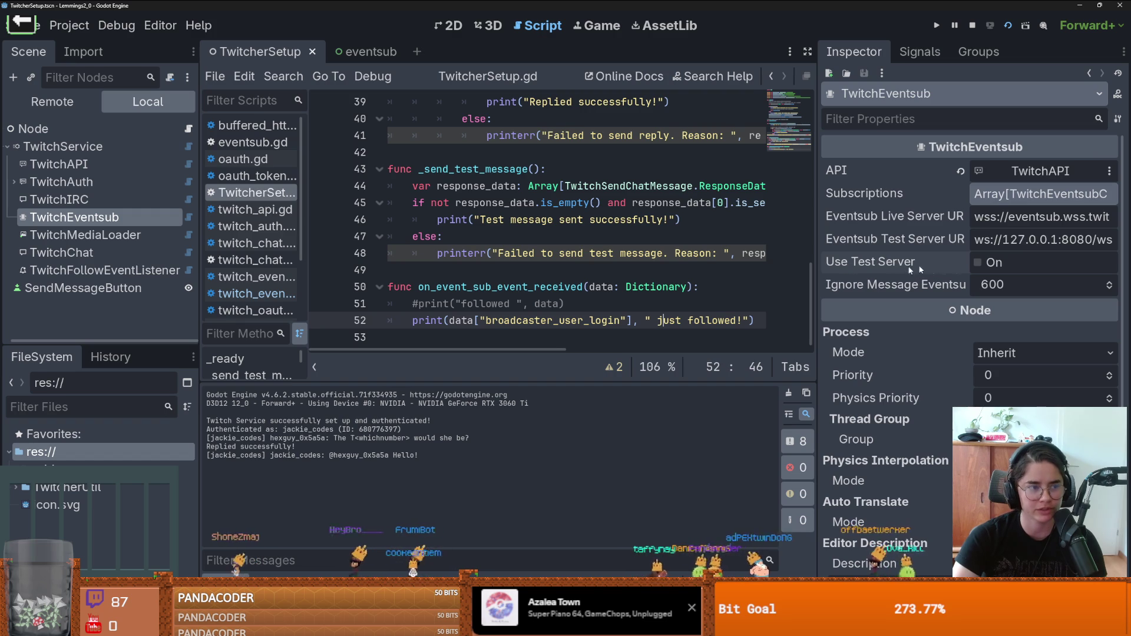
pyautogui.click(977, 261)
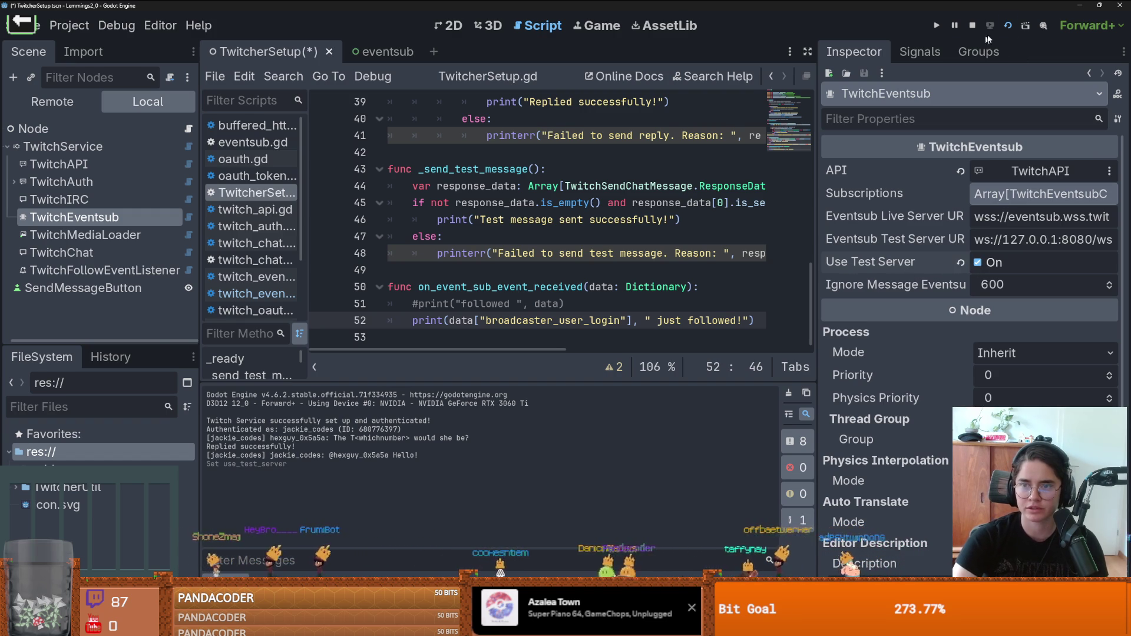
pyautogui.click(936, 26)
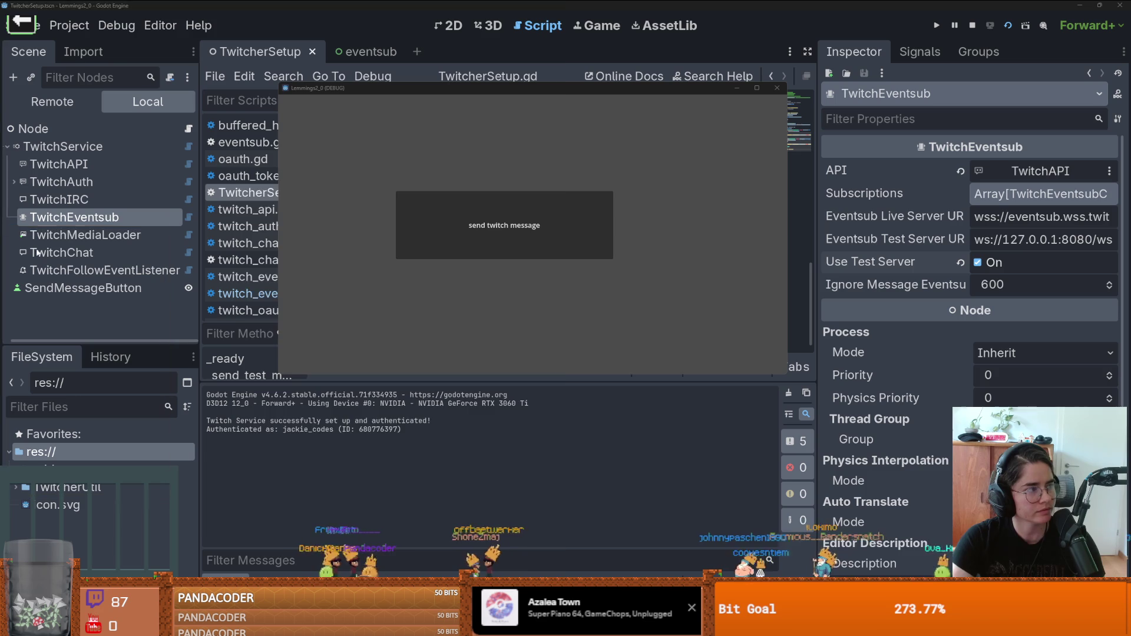
pyautogui.press('super+r')
# Step: Run 'twitch event websocket start-server' to start the mock EventSub server, then minimize it
pyautogui.write('twitch event ')
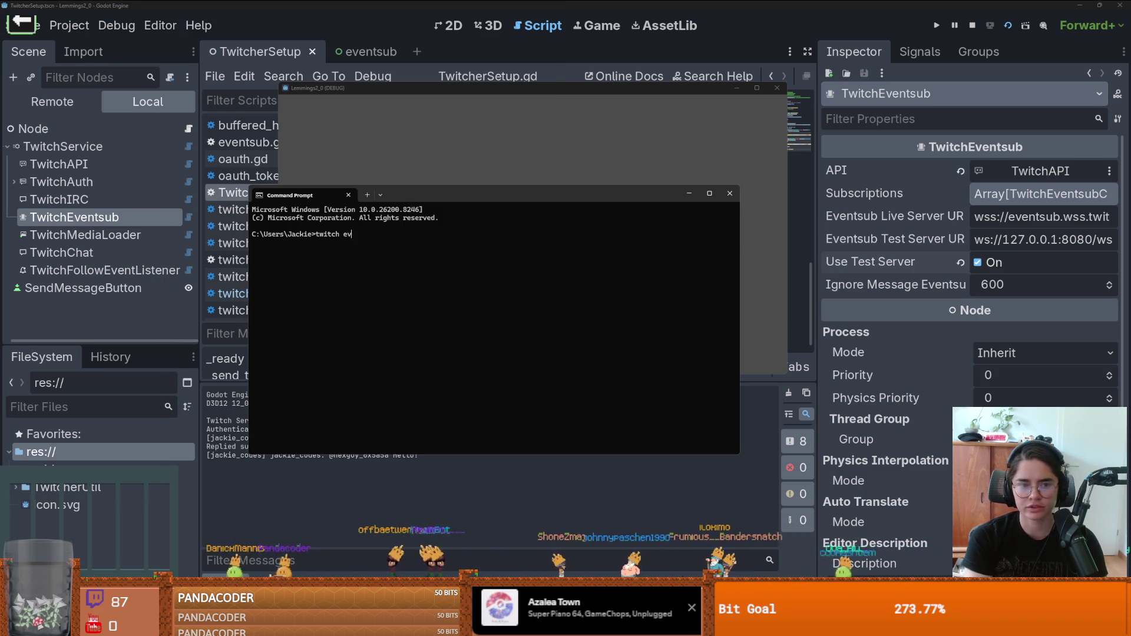
pyautogui.write('we')
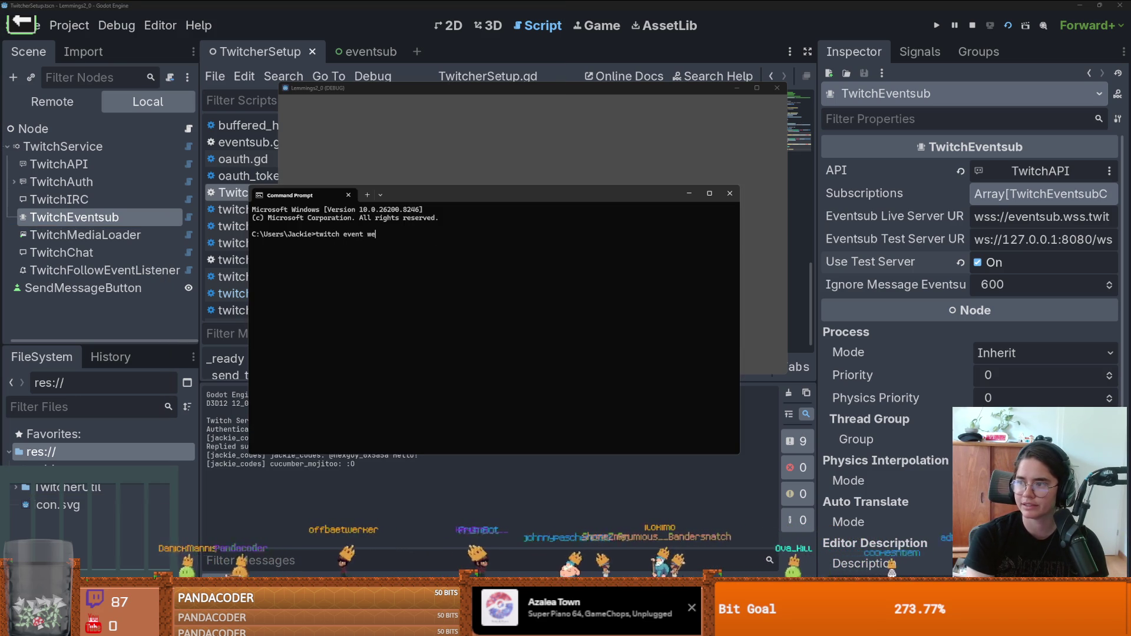
pyautogui.write('bsocket start-server')
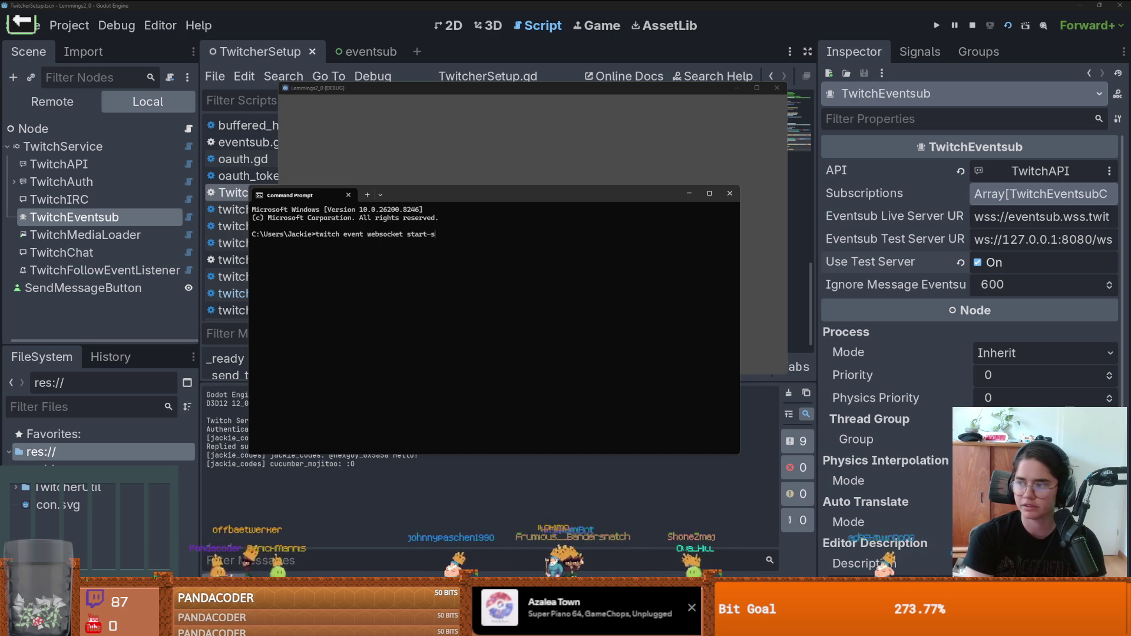
pyautogui.press('Return')
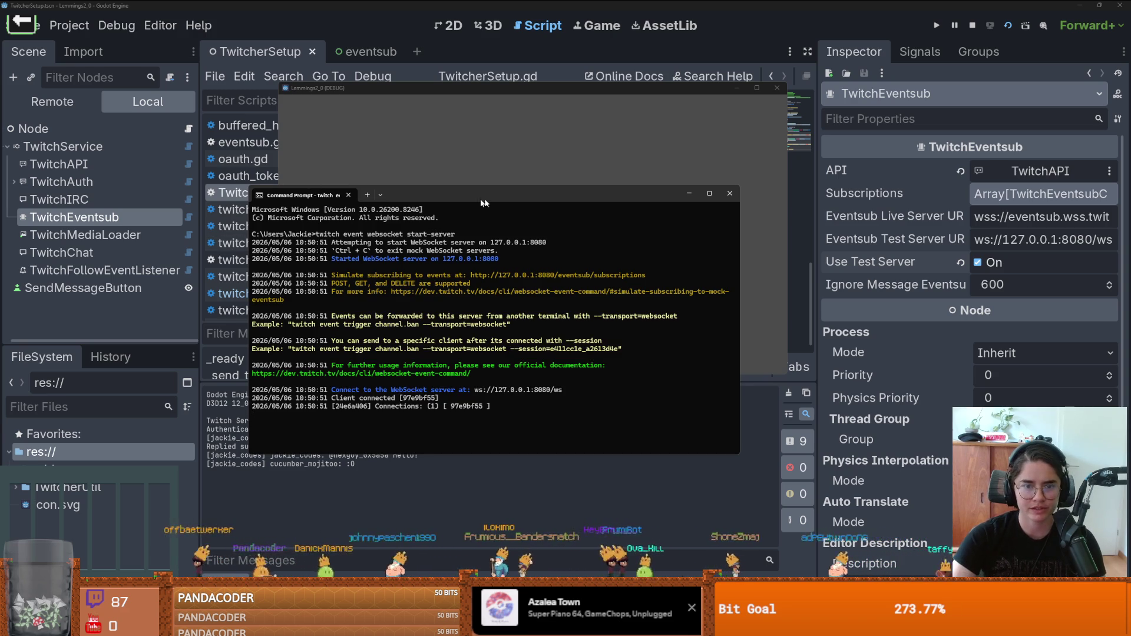
pyautogui.click(693, 473)
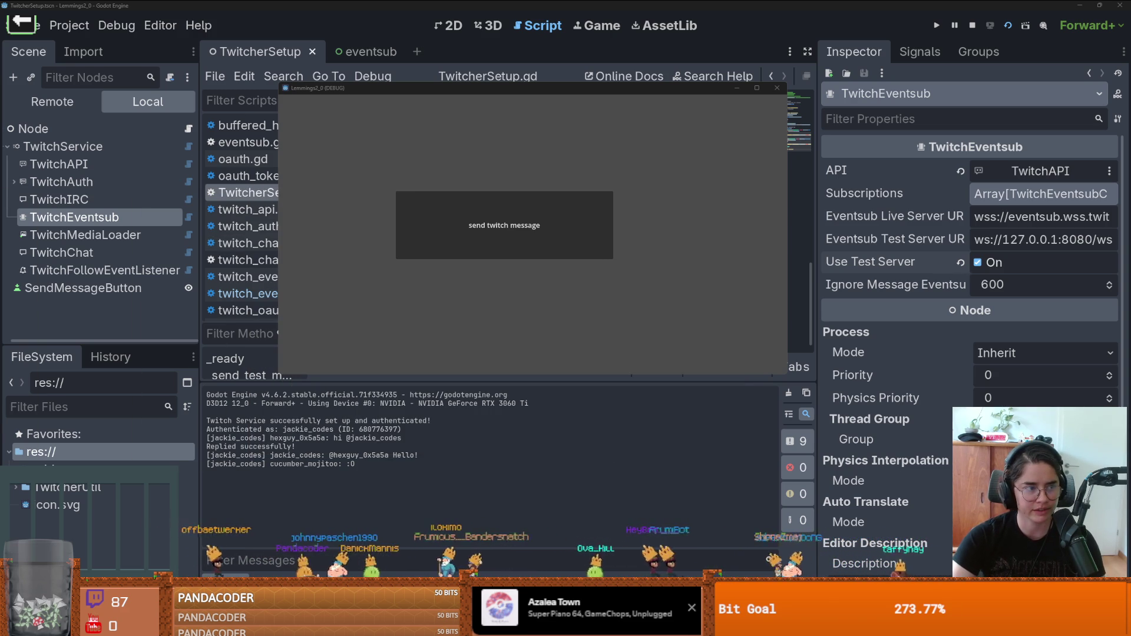
# Step: Open a second Command Prompt and position it over the editor
pyautogui.press('super')
pyautogui.write('cmd')
pyautogui.press('Return')
pyautogui.moveTo(344, 111); pyautogui.dragTo(564, 235)
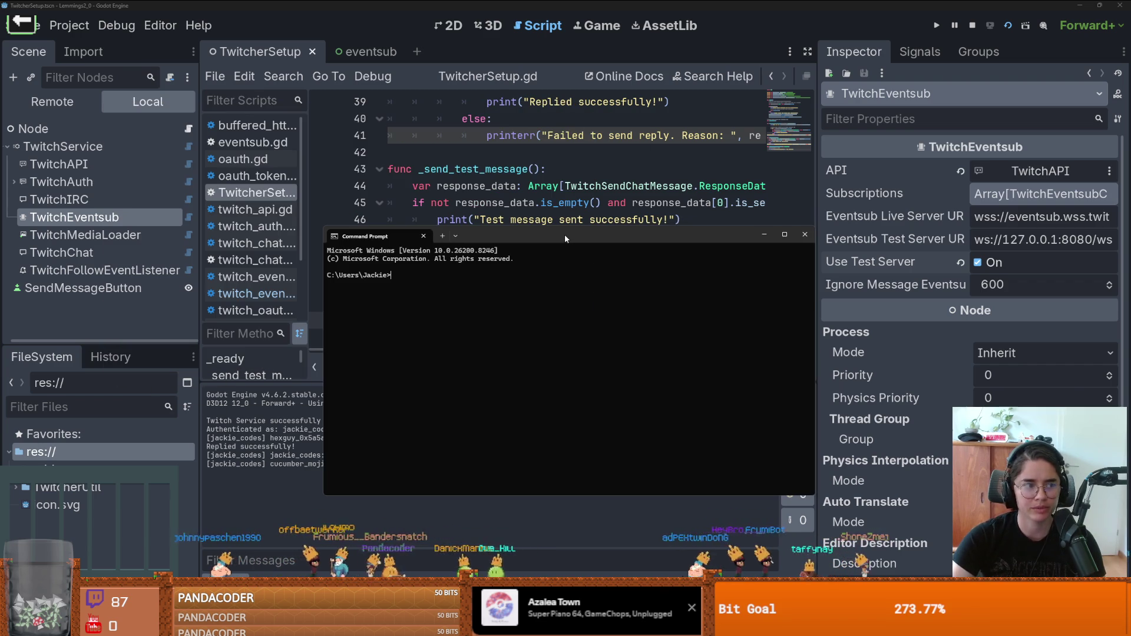
# Step: Trigger channel.follow with --transport=websocket, fixing the stray space, and find testBroadcaster in Godot's output
pyautogui.write('twitch event trigger')
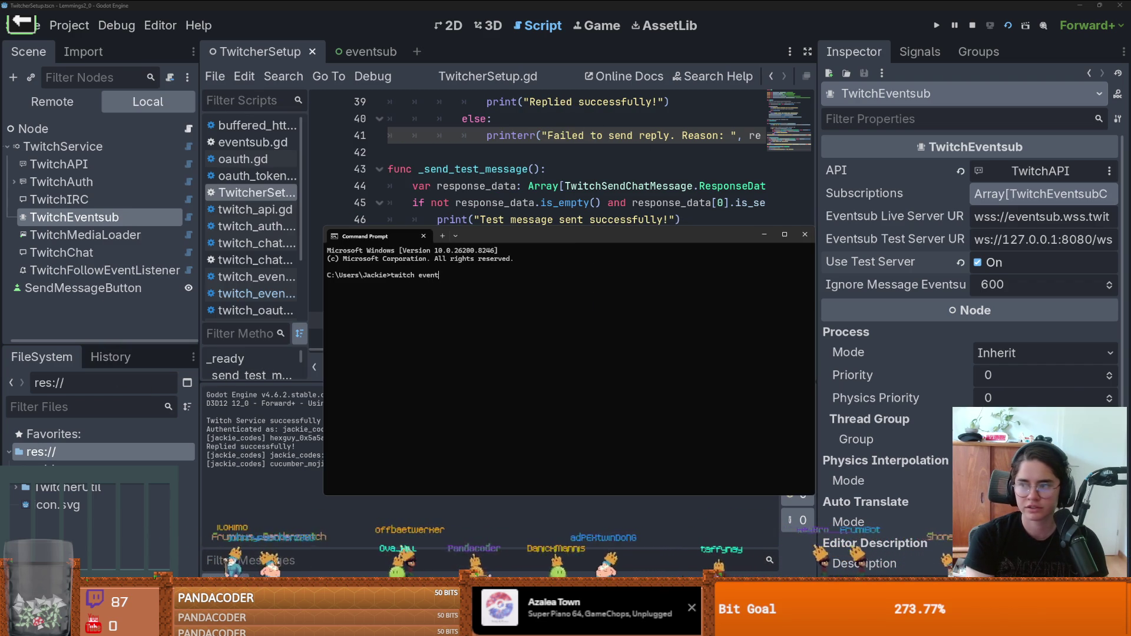
pyautogui.write(' chann')
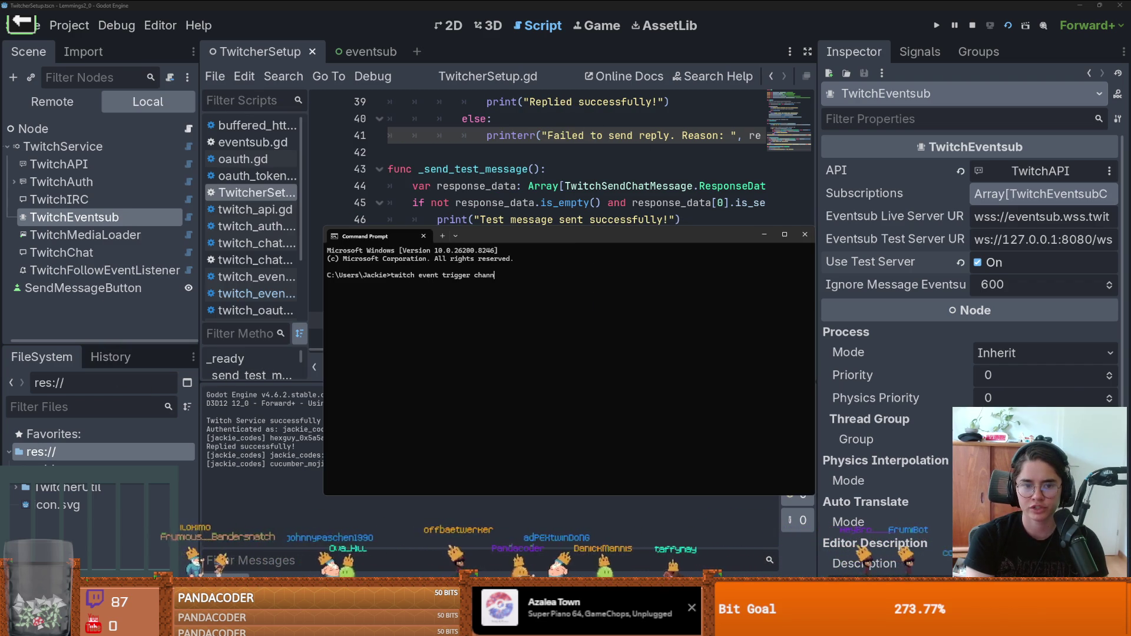
pyautogui.write('el.follow --tas')
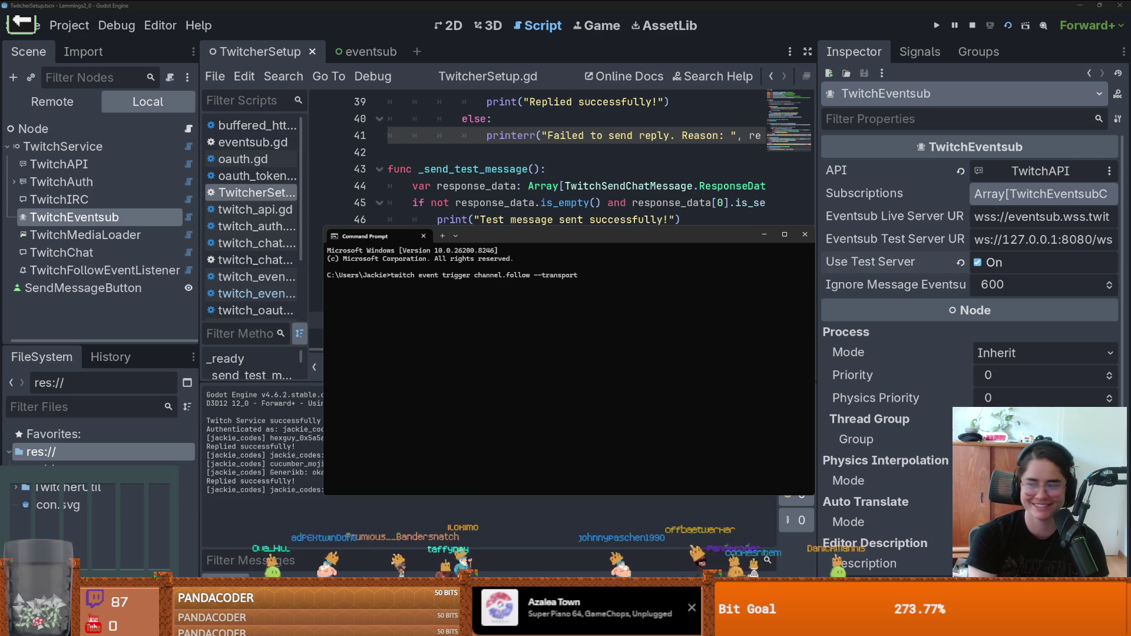
pyautogui.press('BackSpace')
pyautogui.write('= websocket')
pyautogui.press('Return')
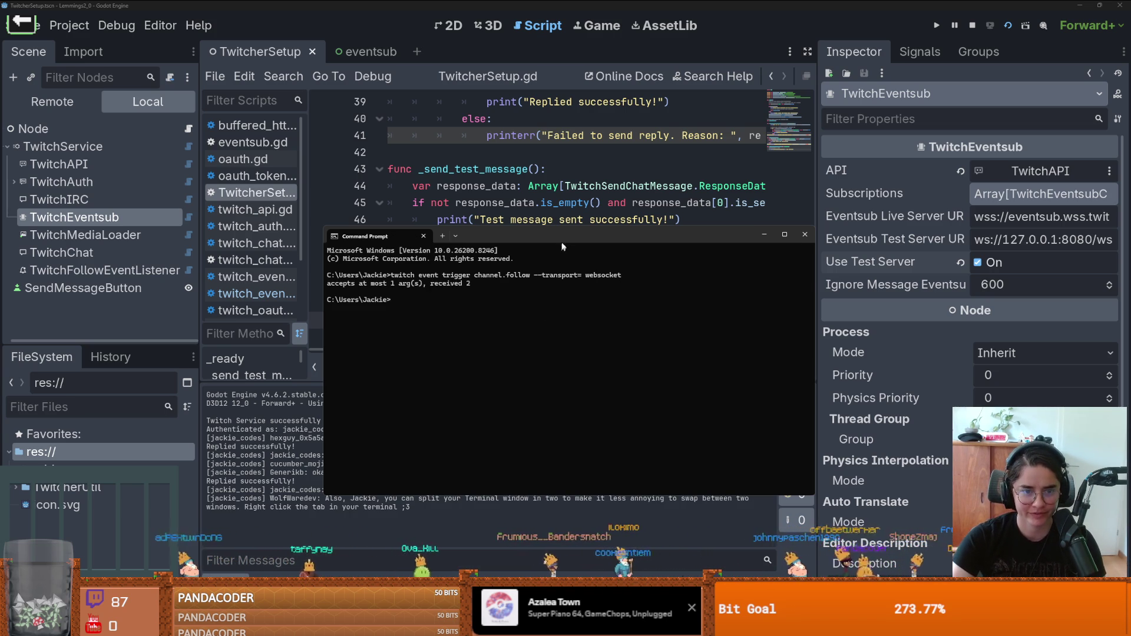
pyautogui.press('Up')
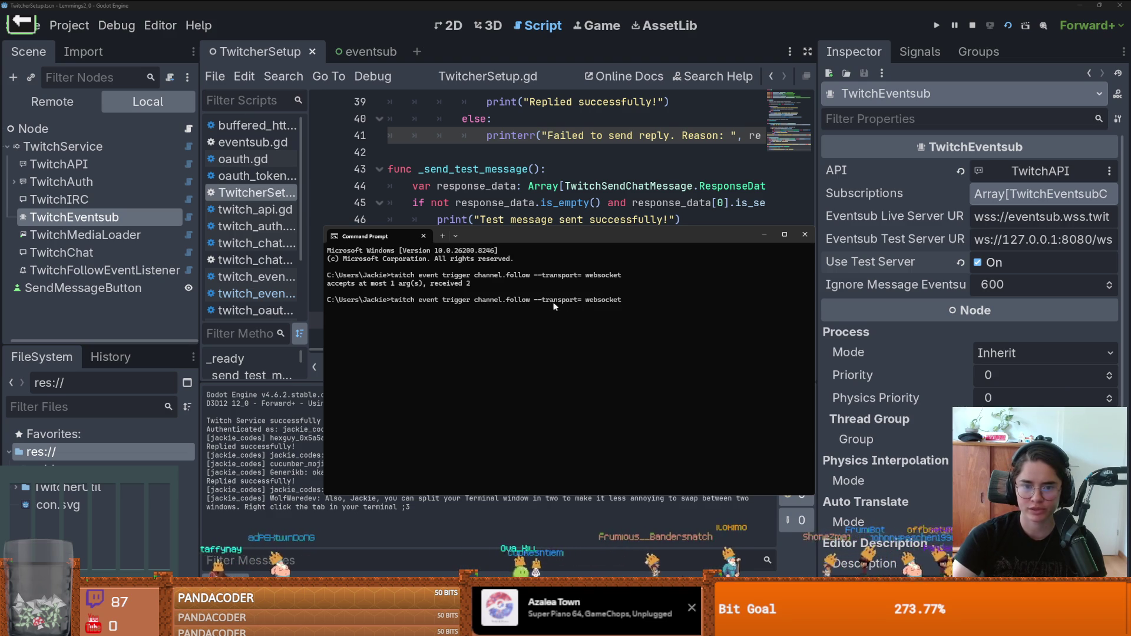
pyautogui.press('Left')
pyautogui.press('Left')
pyautogui.press('Left')
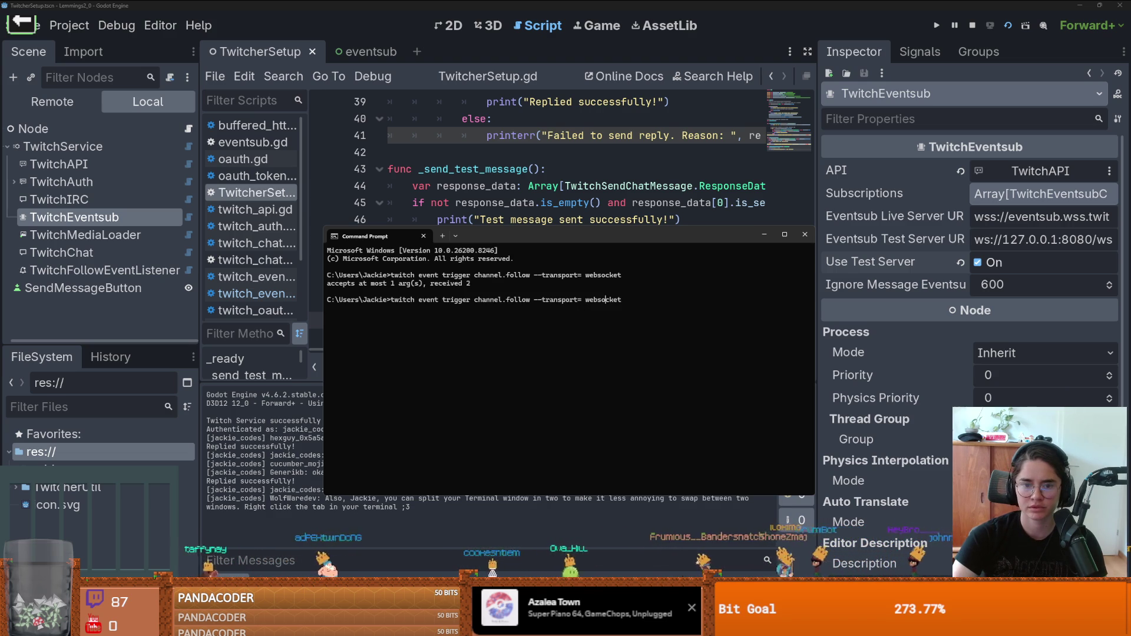
pyautogui.press('BackSpace')
pyautogui.press('Return')
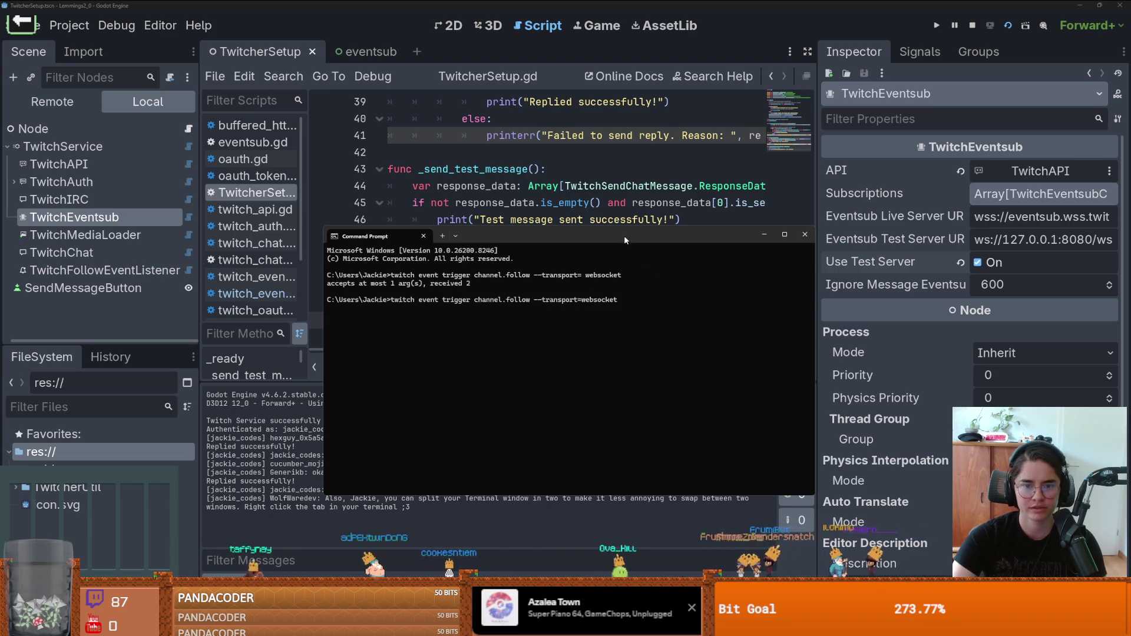
pyautogui.hotkey('alt', 'Tab')
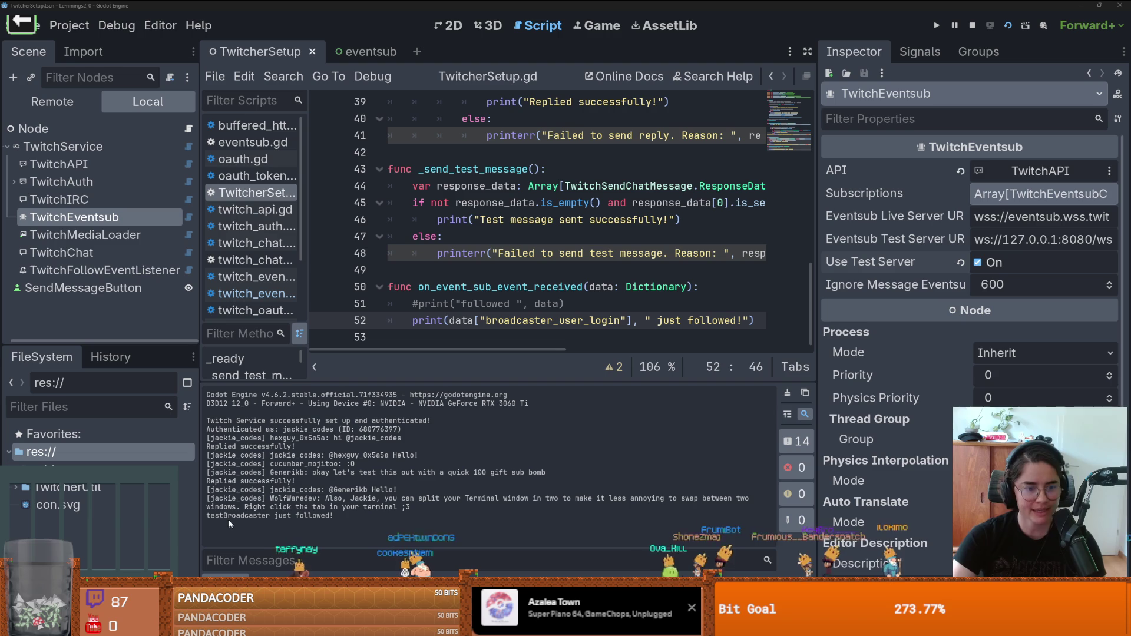
pyautogui.doubleClick(235, 516)
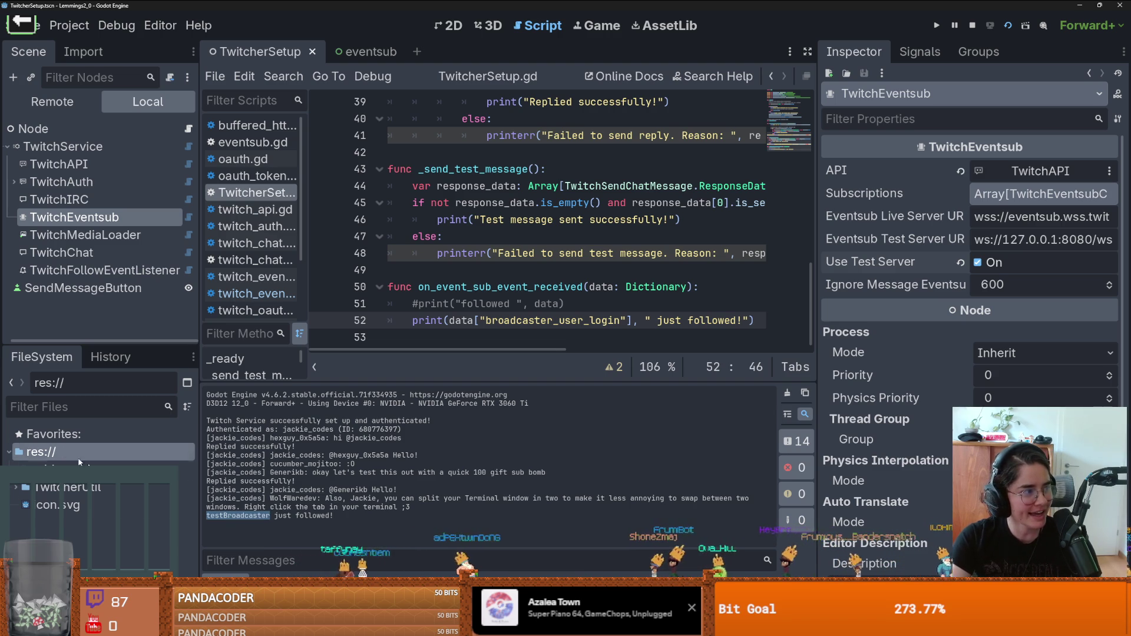
# Step: Turn Use Test Server off again, launch the game in debug, move its window aside, and refocus the editor
pyautogui.click(297, 518)
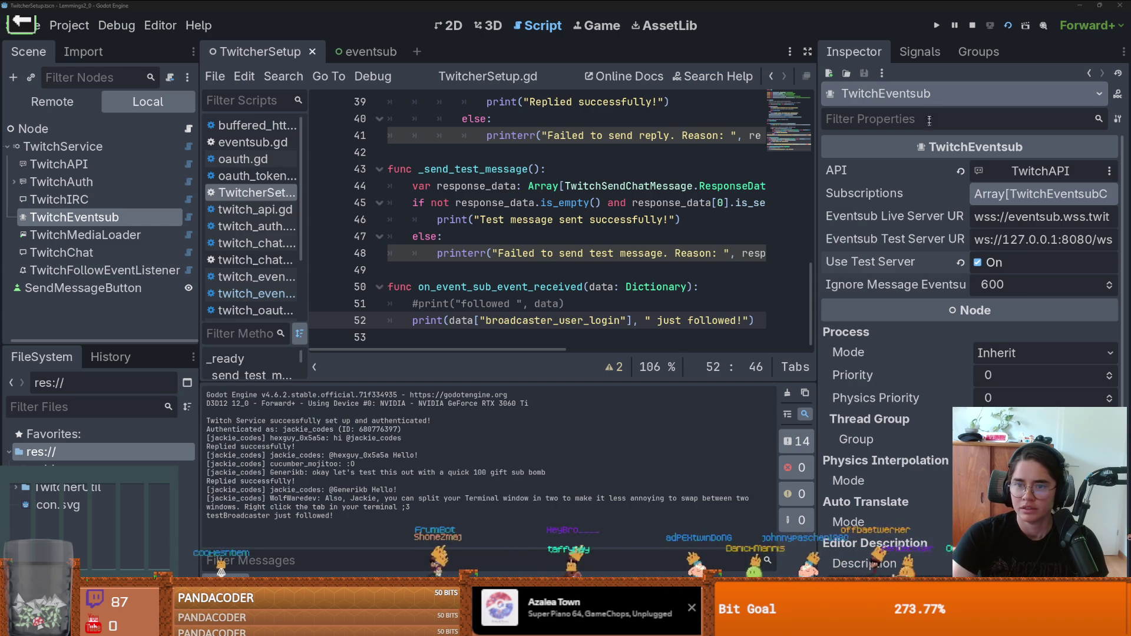
pyautogui.click(986, 262)
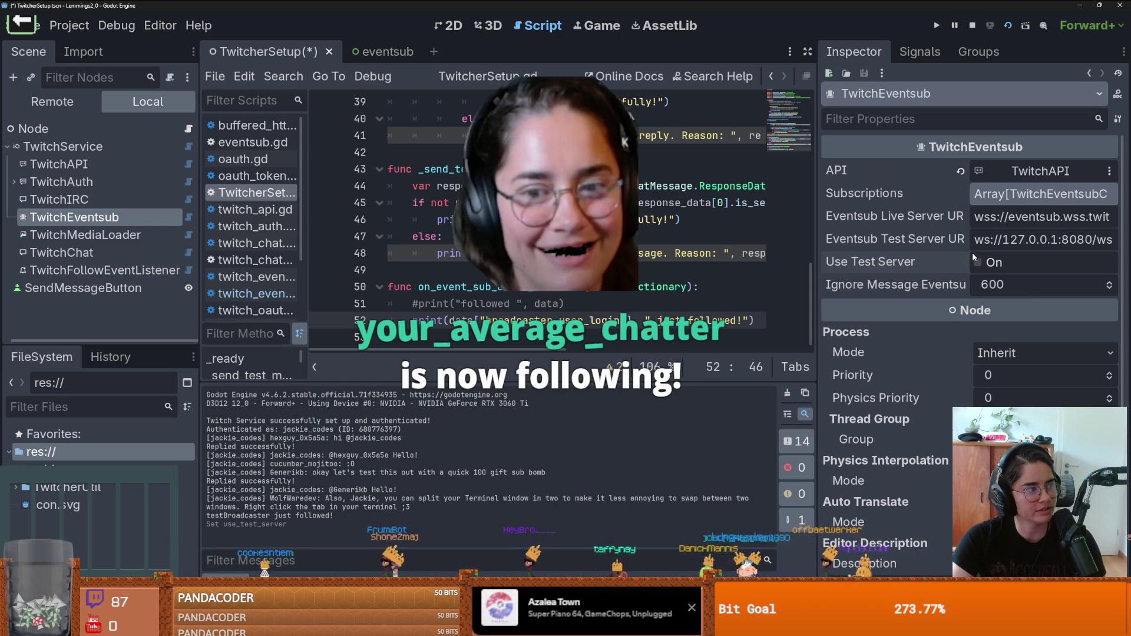
pyautogui.click(1008, 25)
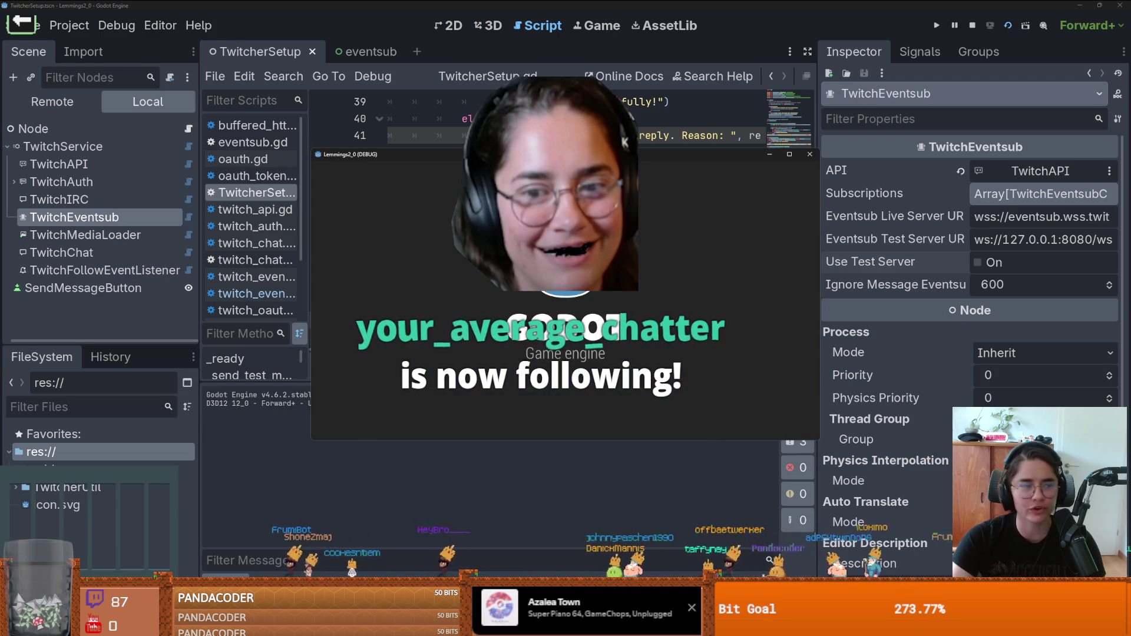
pyautogui.moveTo(616, 122); pyautogui.dragTo(576, 100)
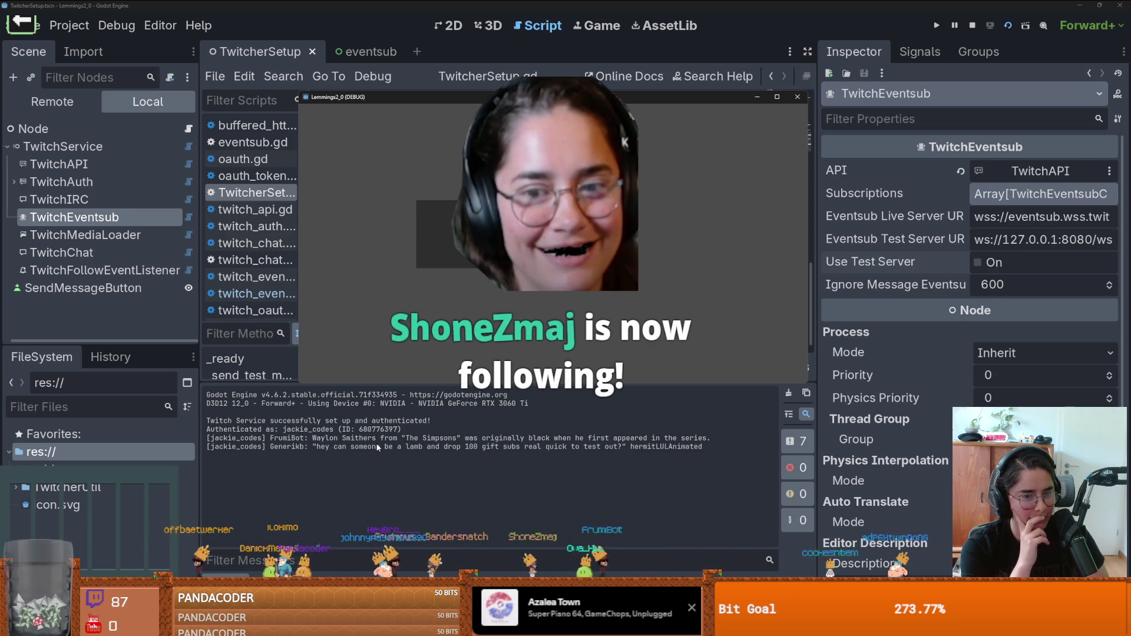
pyautogui.click(378, 443)
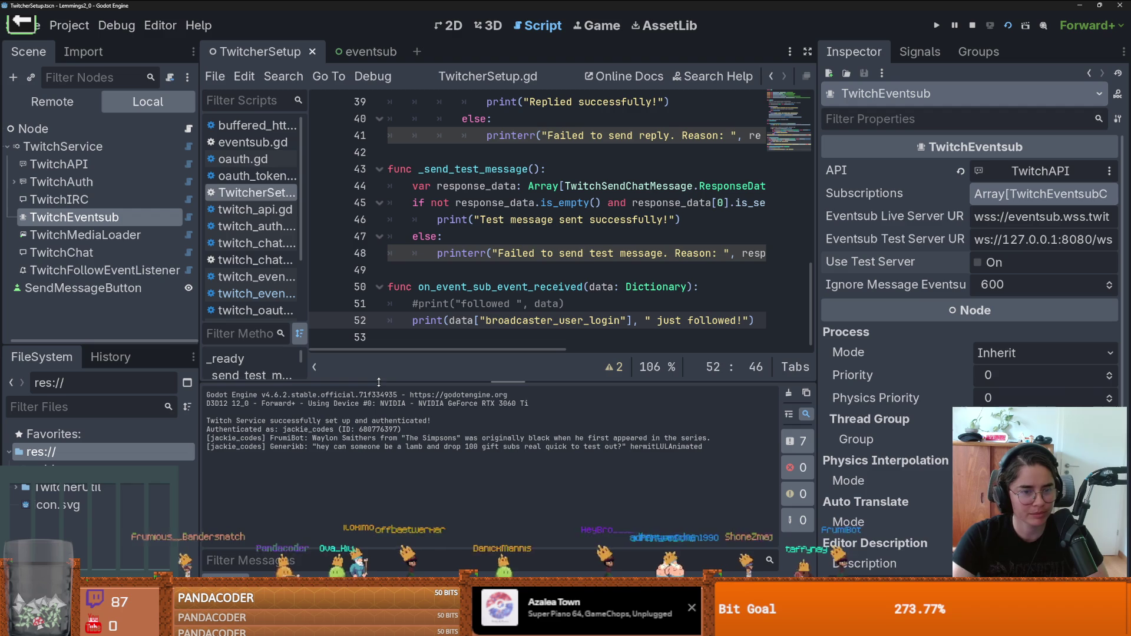
# Step: Make the output log taller and restart the game's debug run
pyautogui.moveTo(383, 381); pyautogui.dragTo(395, 236)
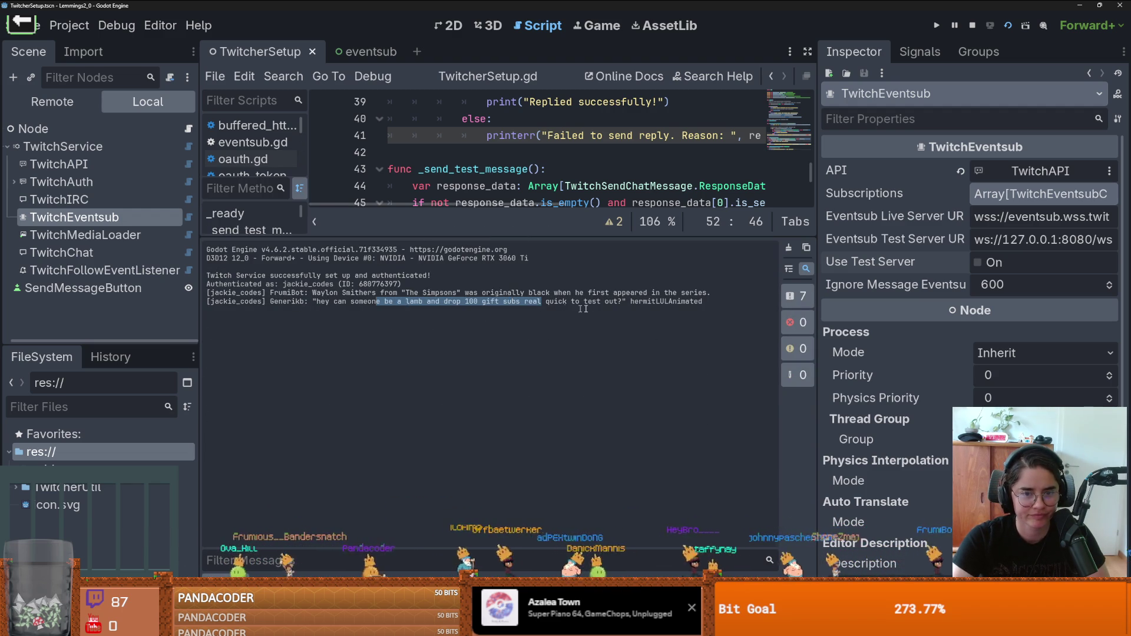
pyautogui.moveTo(630, 305); pyautogui.dragTo(630, 304)
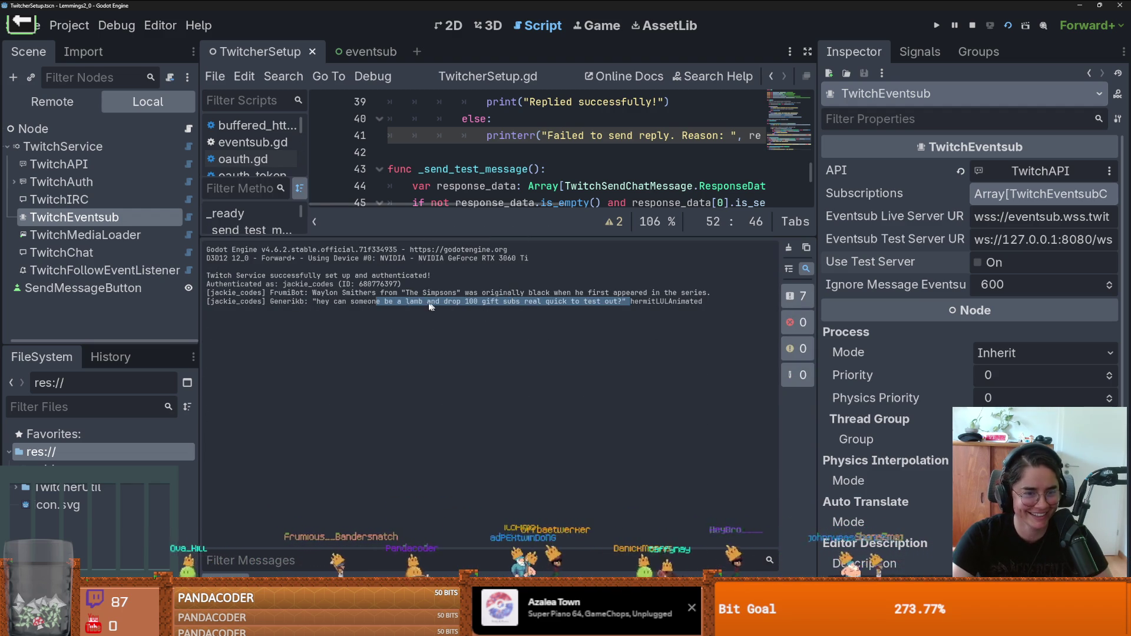
pyautogui.click(387, 307)
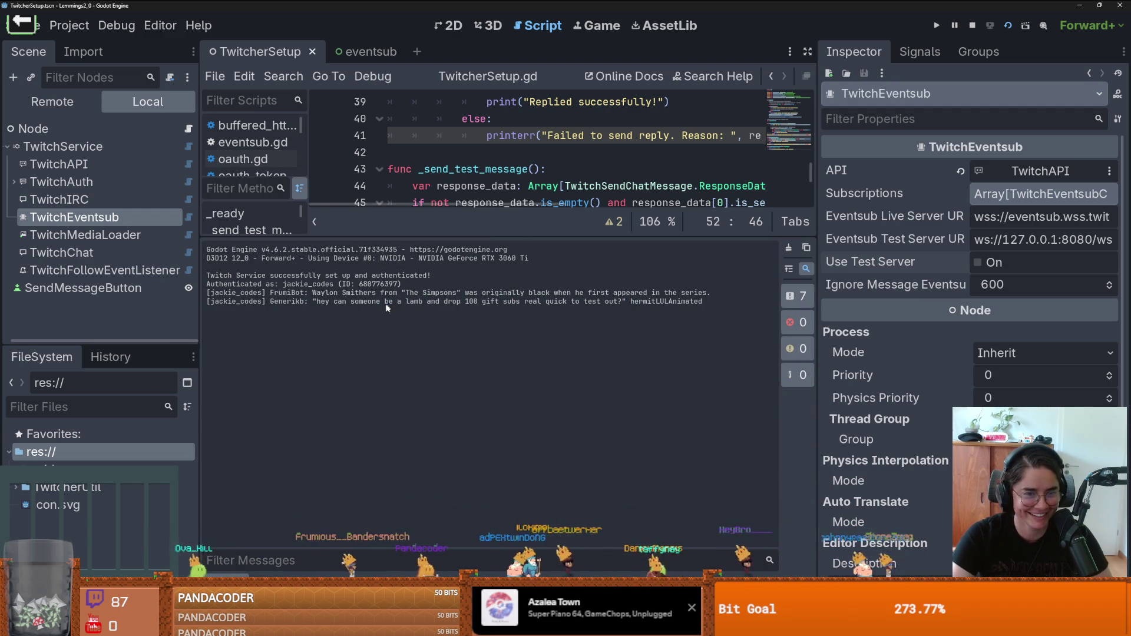
pyautogui.click(1009, 26)
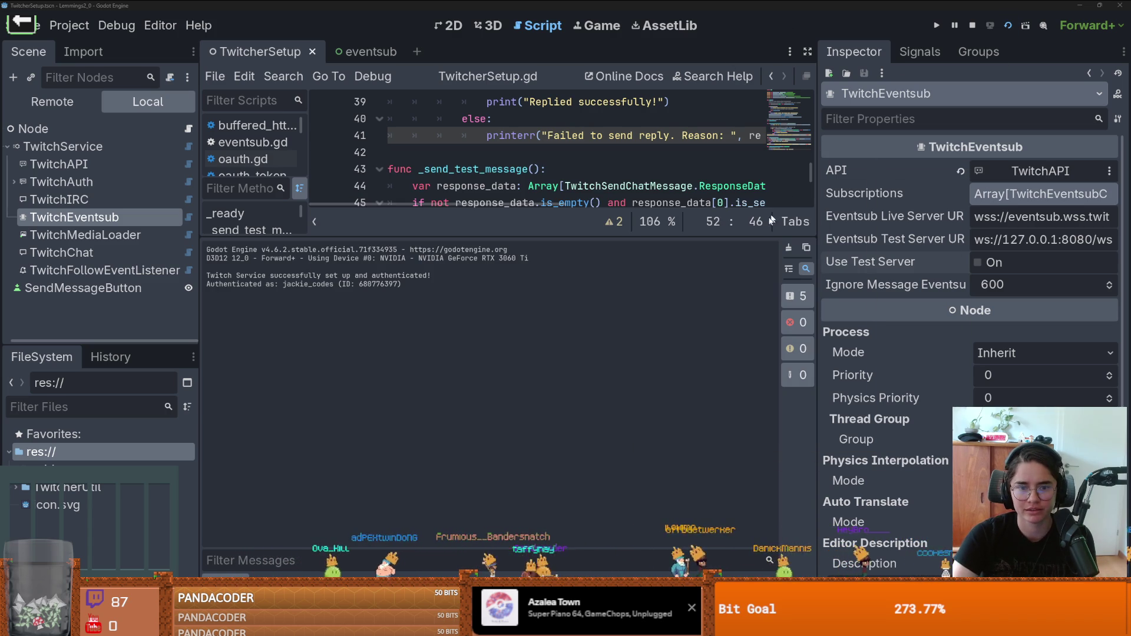
# Step: Confirm TwitchFollowEventListener uses Channel Follow, then select TwitchService to view its OAuth scopes
pyautogui.click(1003, 194)
pyautogui.click(92, 218)
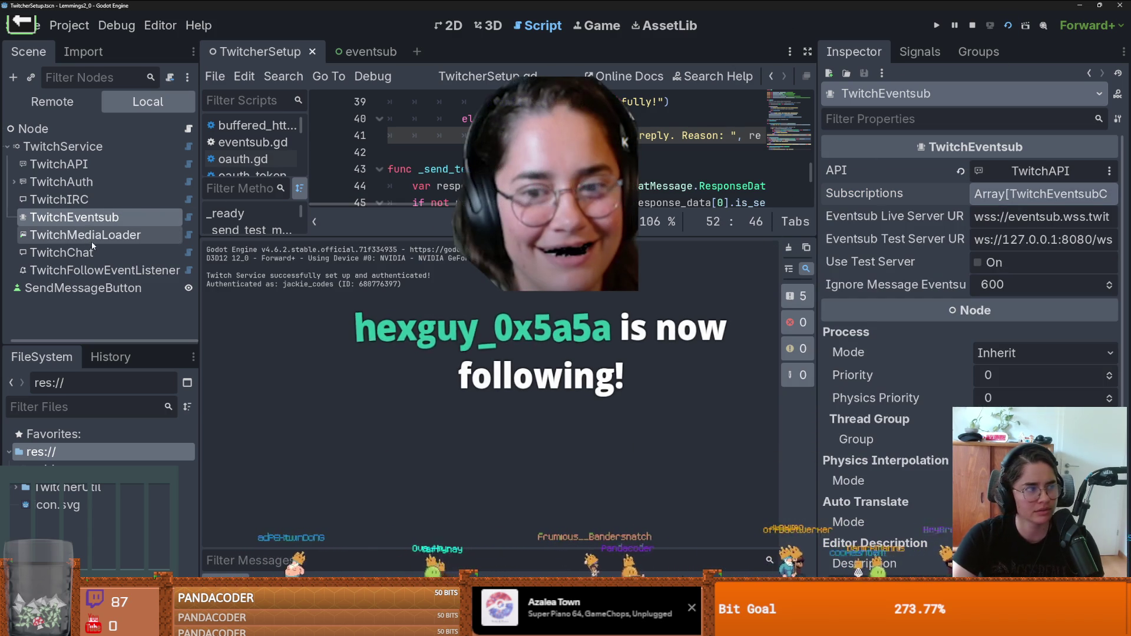
pyautogui.click(98, 270)
pyautogui.click(1009, 196)
pyautogui.click(1028, 188)
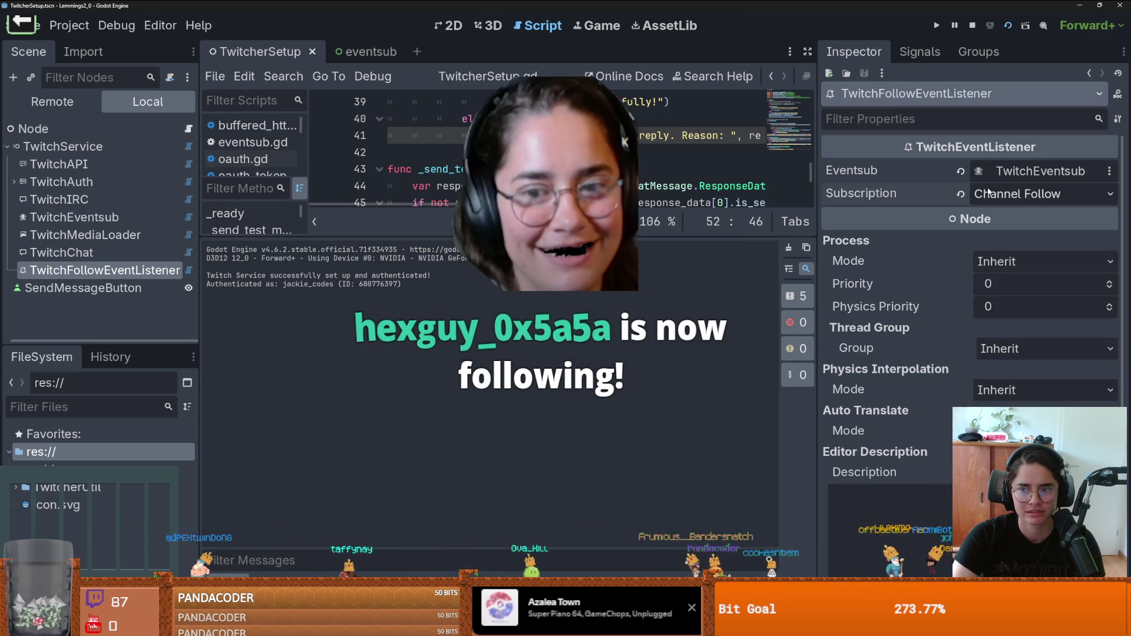
pyautogui.click(91, 148)
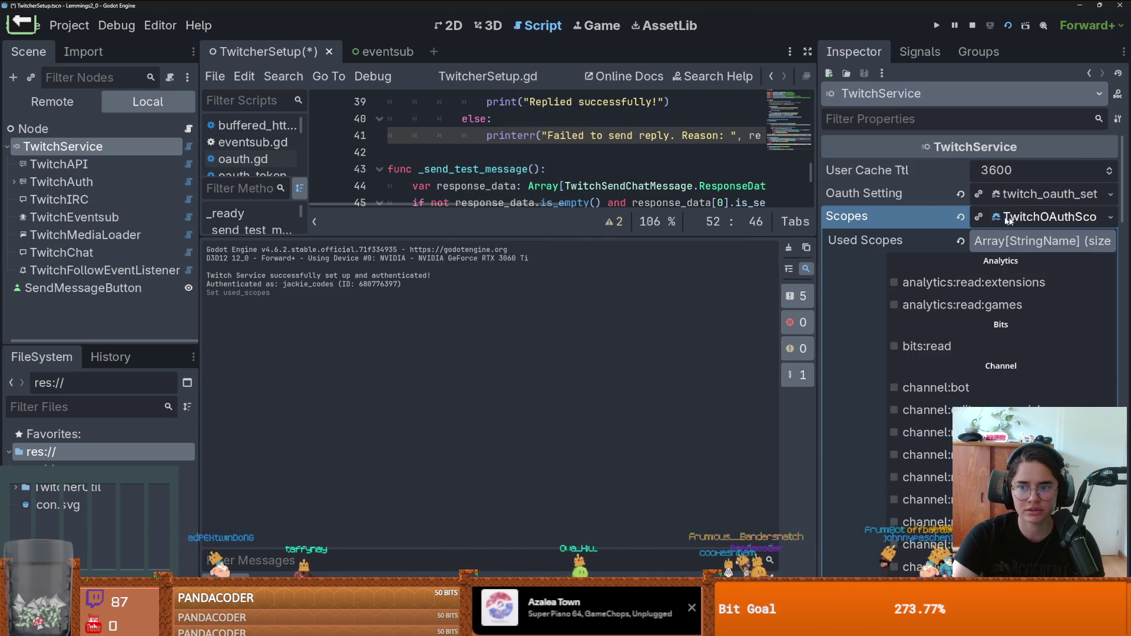
# Step: Enable the moderator:read:followers scope in TwitchService's Scopes list
pyautogui.scroll(-15, 852, 310)
pyautogui.click(941, 321)
pyautogui.scroll(-10, 973, 352)
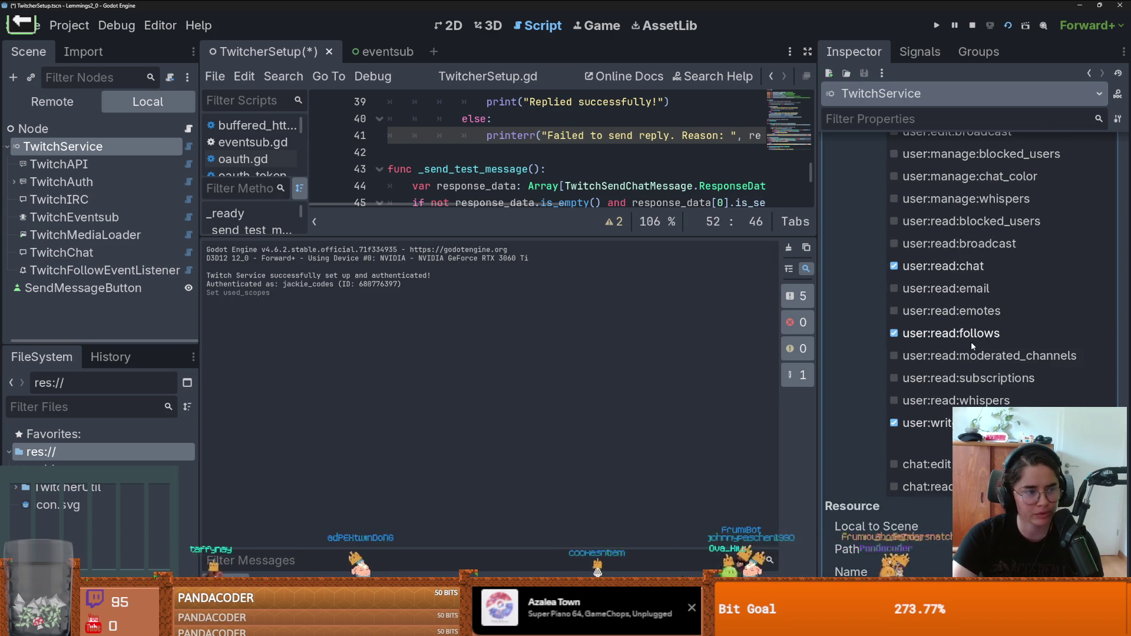
pyautogui.scroll(5, 971, 342)
# Step: Shrink the output panel, check TwitchFollowEventListener, and collapse the Scopes resource
pyautogui.moveTo(543, 236); pyautogui.dragTo(543, 376)
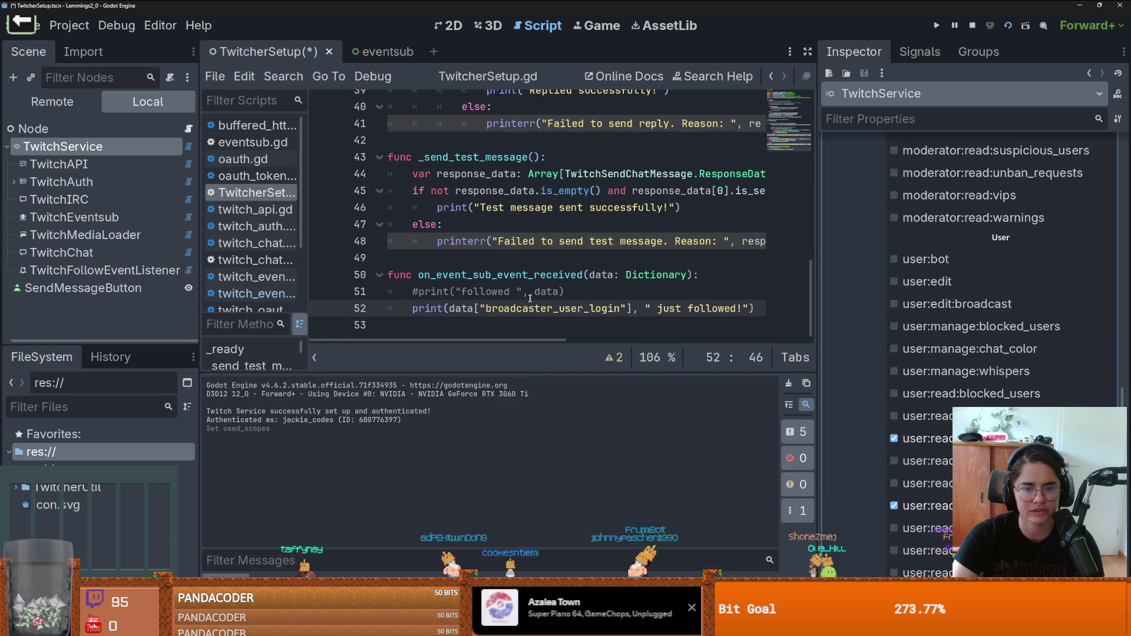
pyautogui.doubleClick(554, 308)
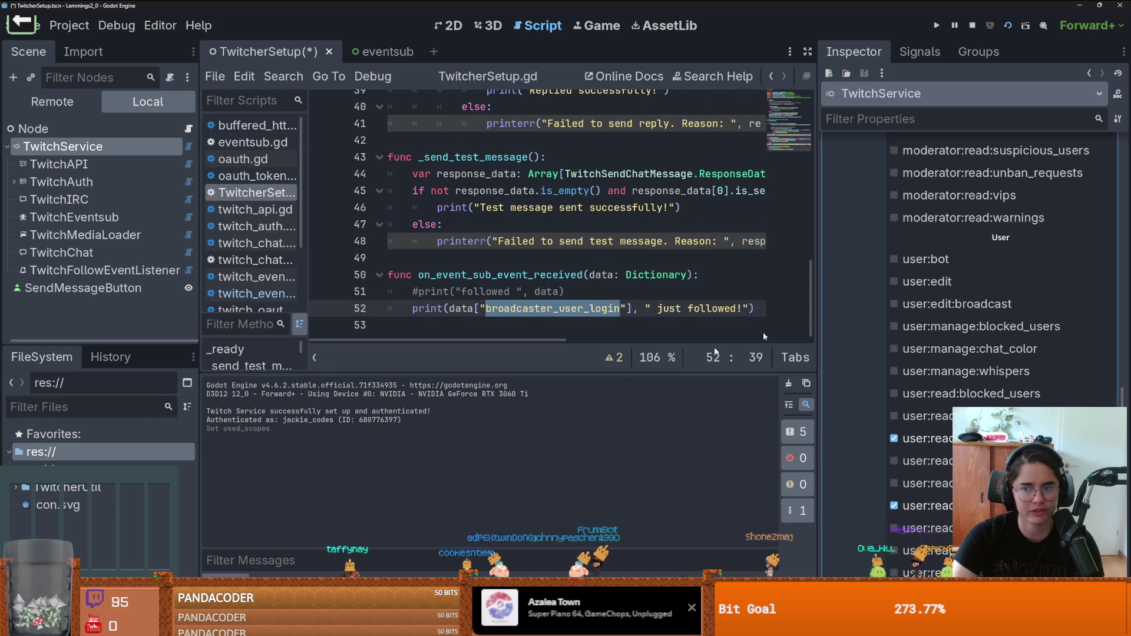
pyautogui.click(112, 275)
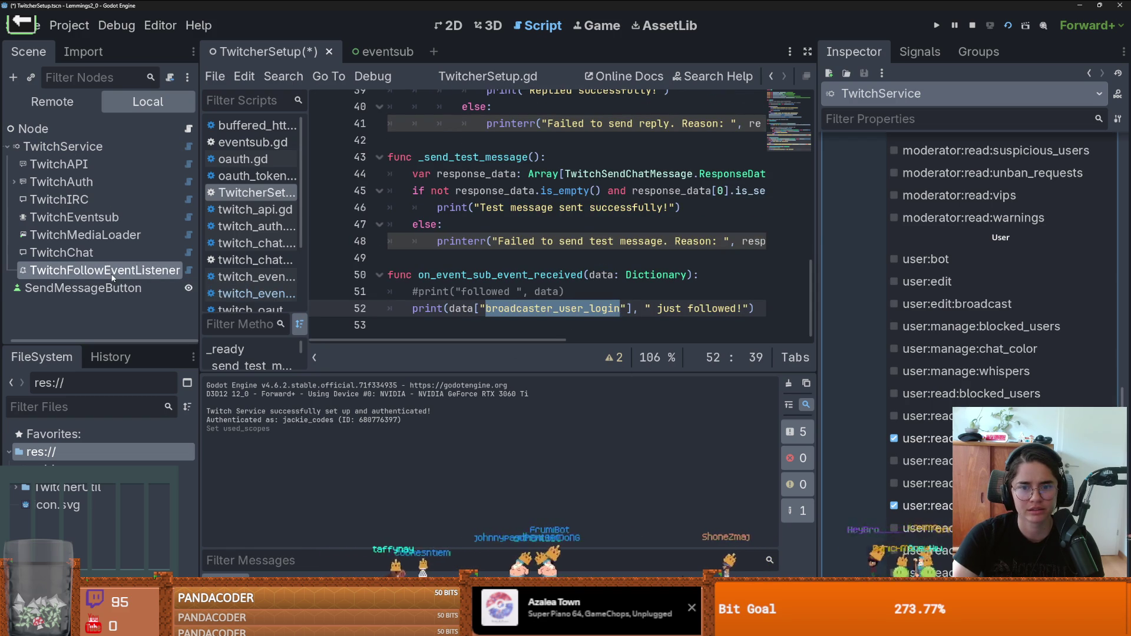
pyautogui.click(90, 151)
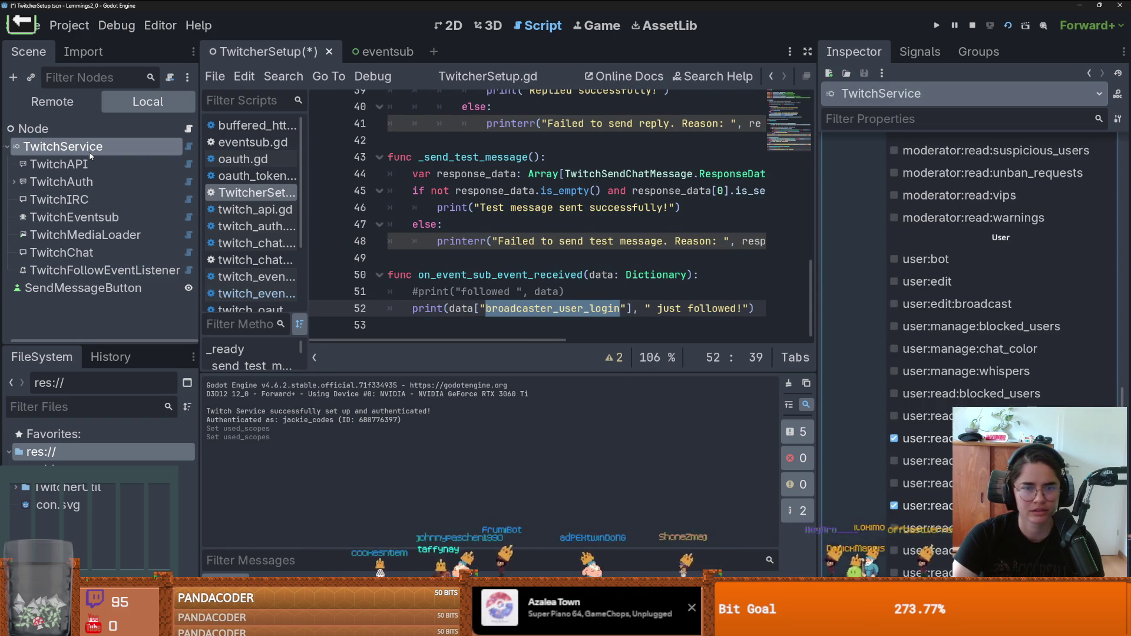
pyautogui.scroll(15, 972, 330)
pyautogui.scroll(2, 1002, 235)
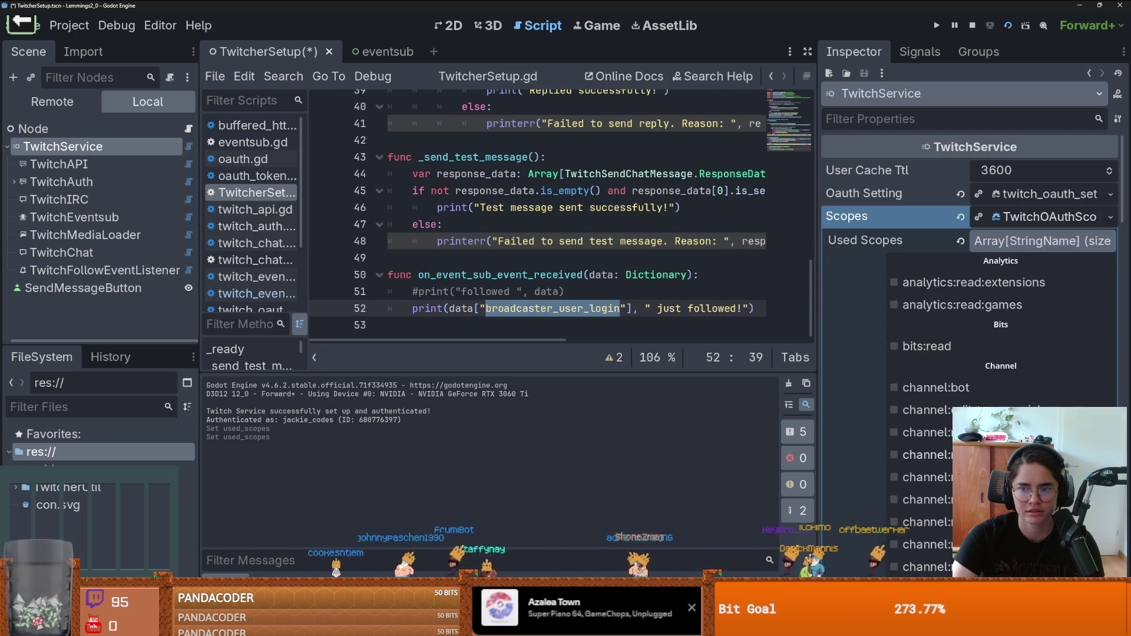
pyautogui.click(1033, 217)
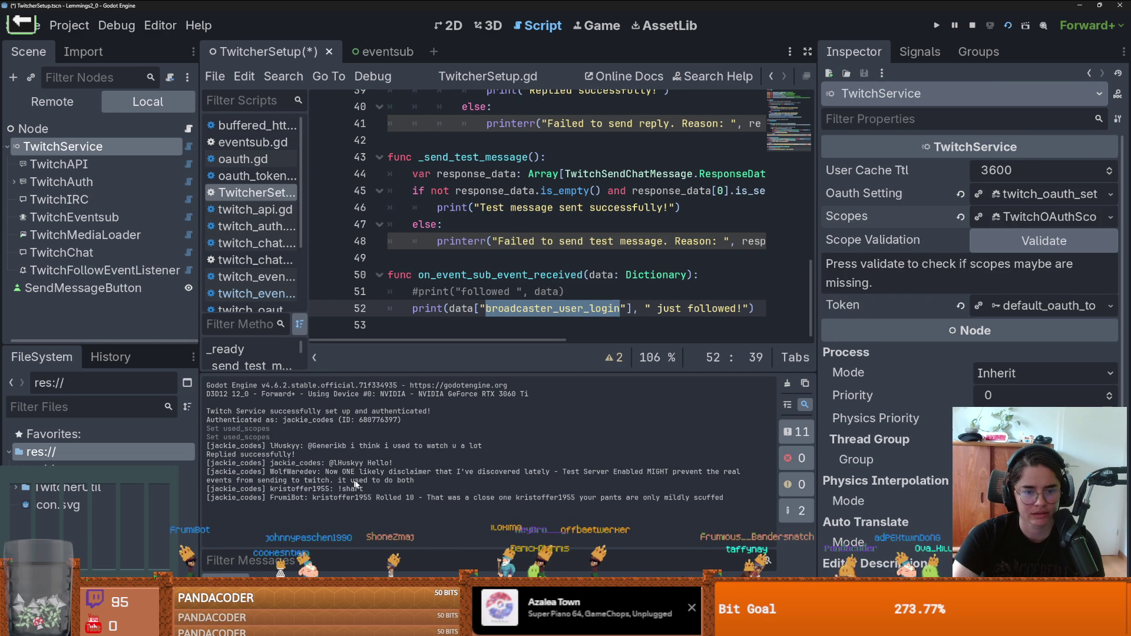
# Step: Save the scene, then run Scope Validation on the TwitchService node
pyautogui.click(118, 217)
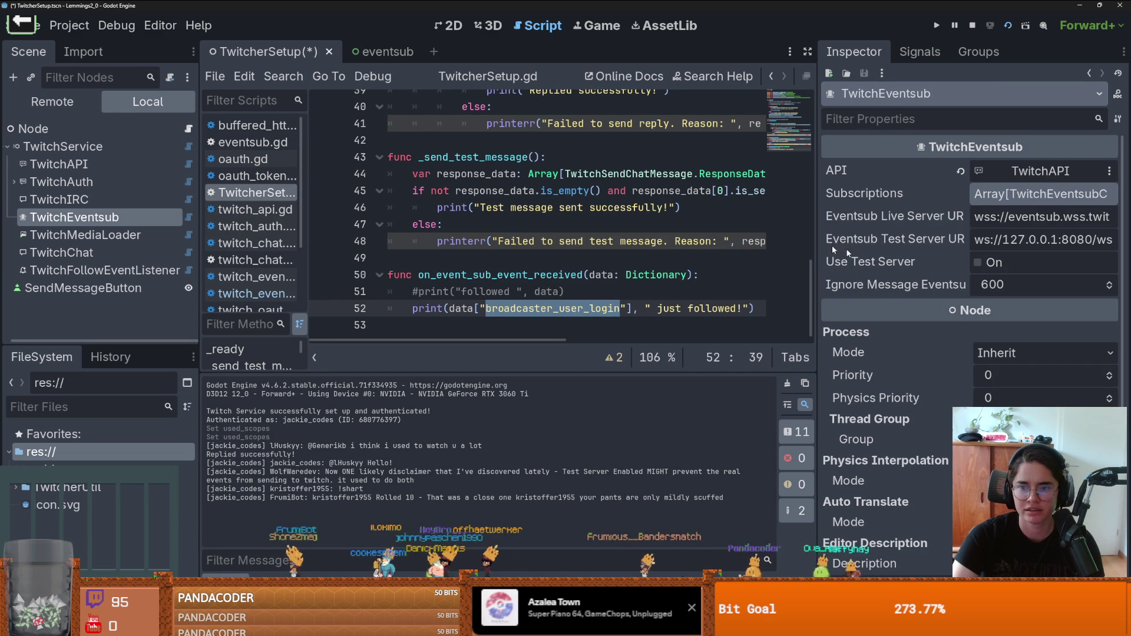
pyautogui.hotkey('ctrl', 's')
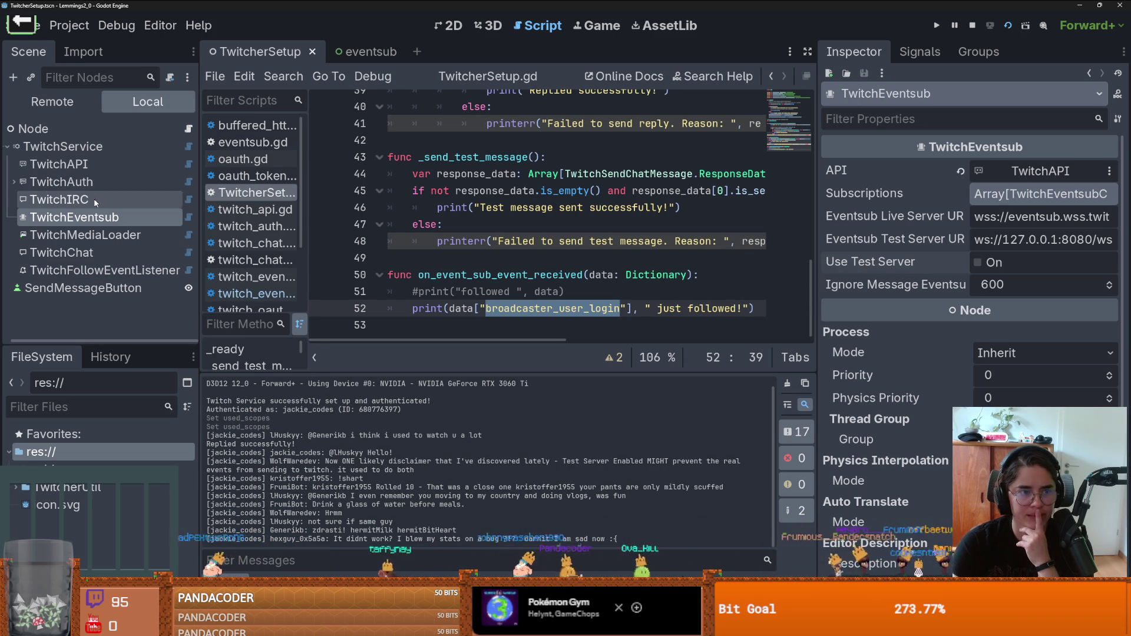
pyautogui.click(63, 146)
pyautogui.click(1017, 241)
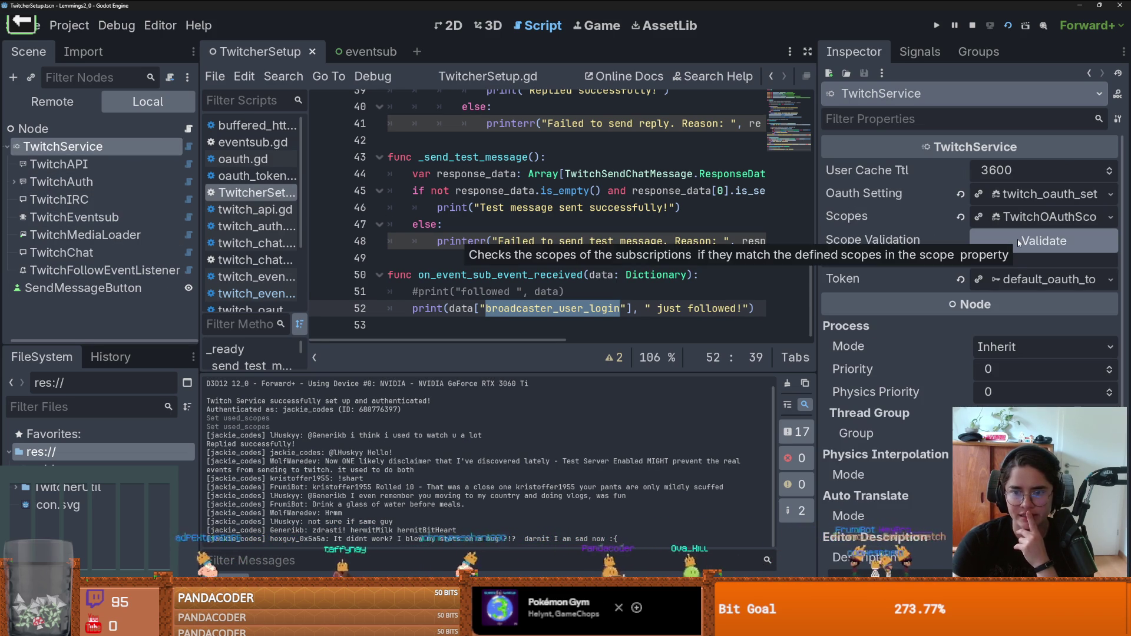
# Step: Restart the debug run, move the game window toward the top, and return to the editor
pyautogui.click(471, 225)
pyautogui.click(1009, 25)
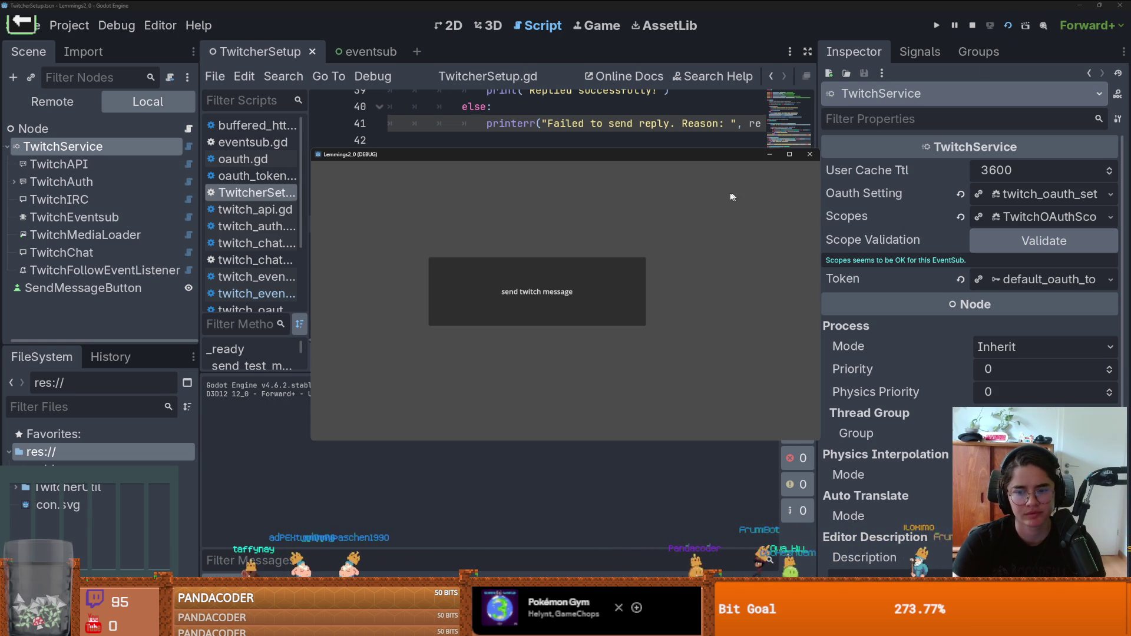
pyautogui.moveTo(624, 156); pyautogui.dragTo(581, 50)
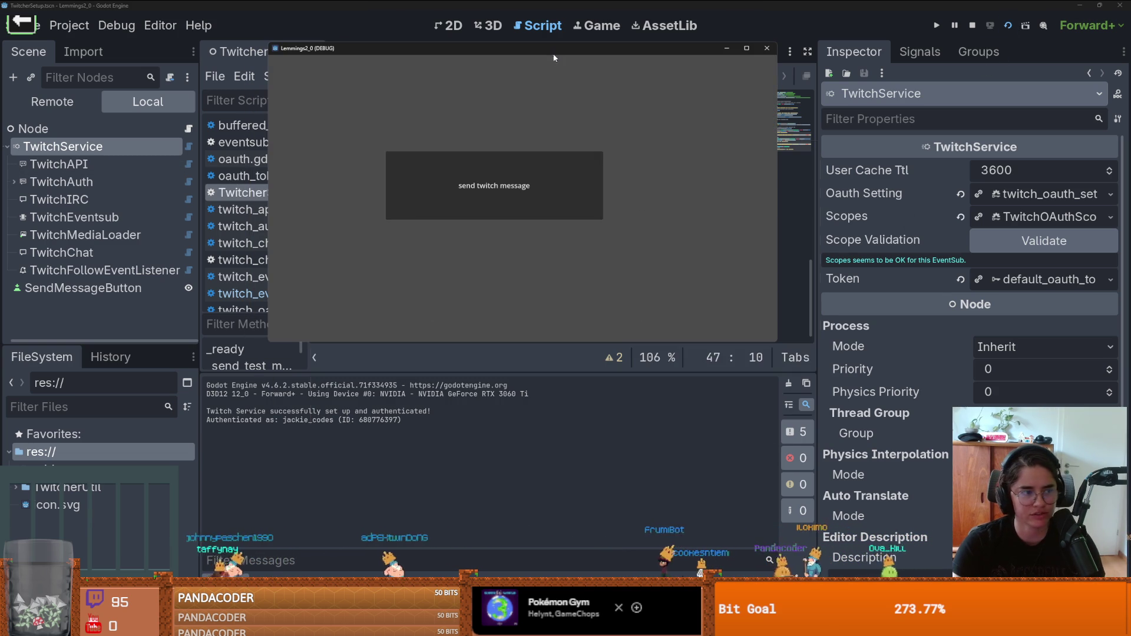
pyautogui.click(100, 262)
# Step: Review each Twitch node's settings, from TwitchFollowEventListener up to TwitchService
pyautogui.click(100, 268)
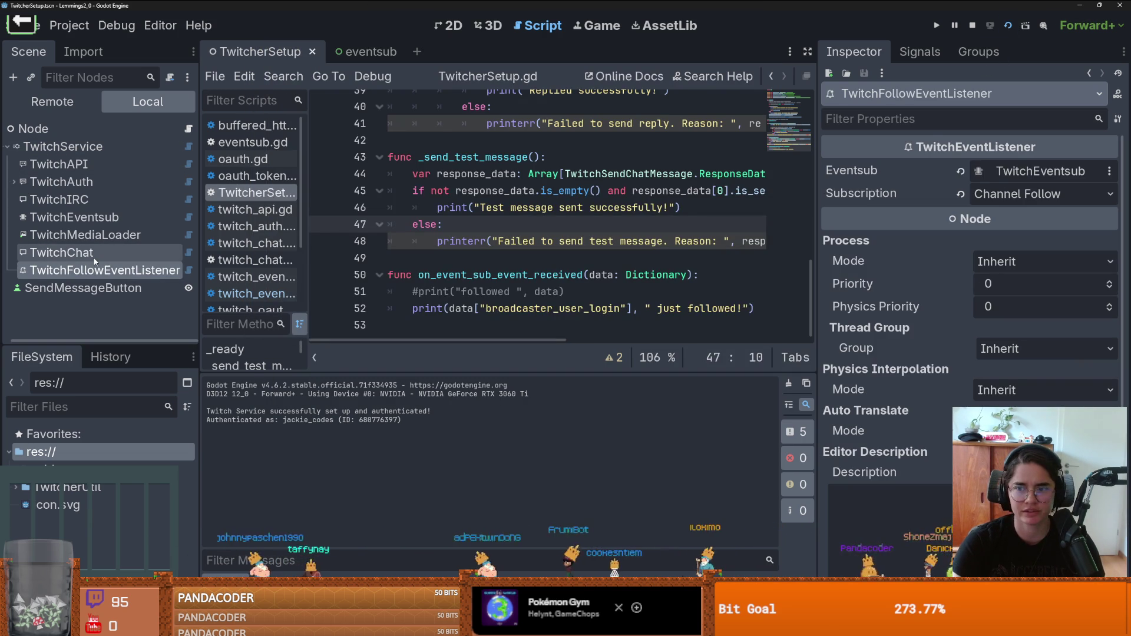
pyautogui.click(79, 253)
pyautogui.click(84, 235)
pyautogui.click(88, 218)
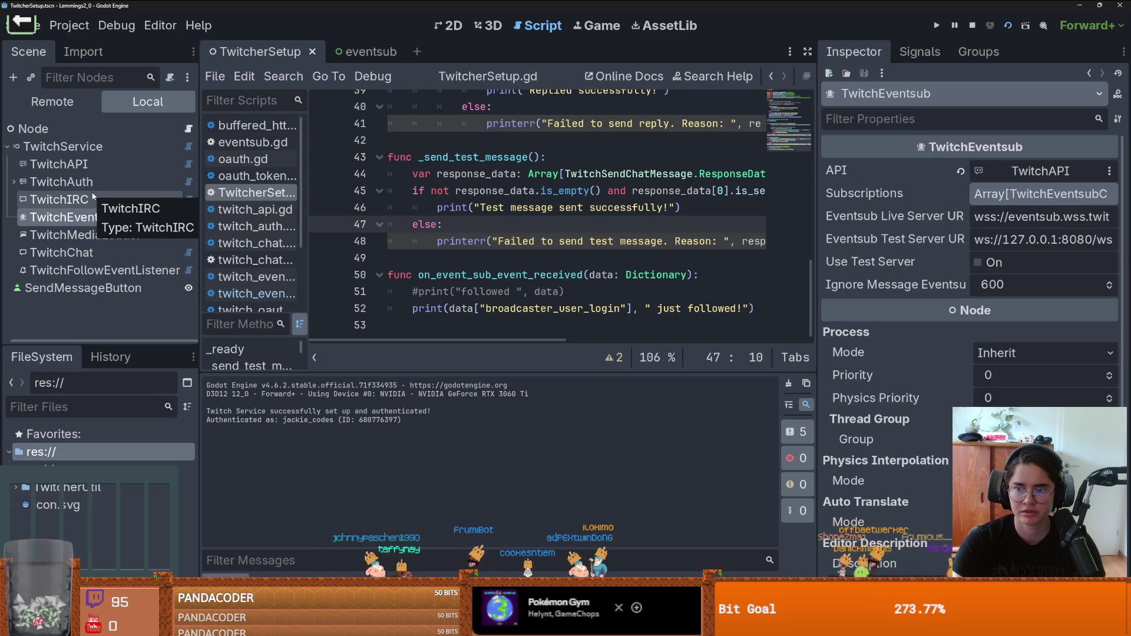
pyautogui.click(93, 199)
pyautogui.click(95, 181)
pyautogui.click(88, 164)
pyautogui.click(88, 146)
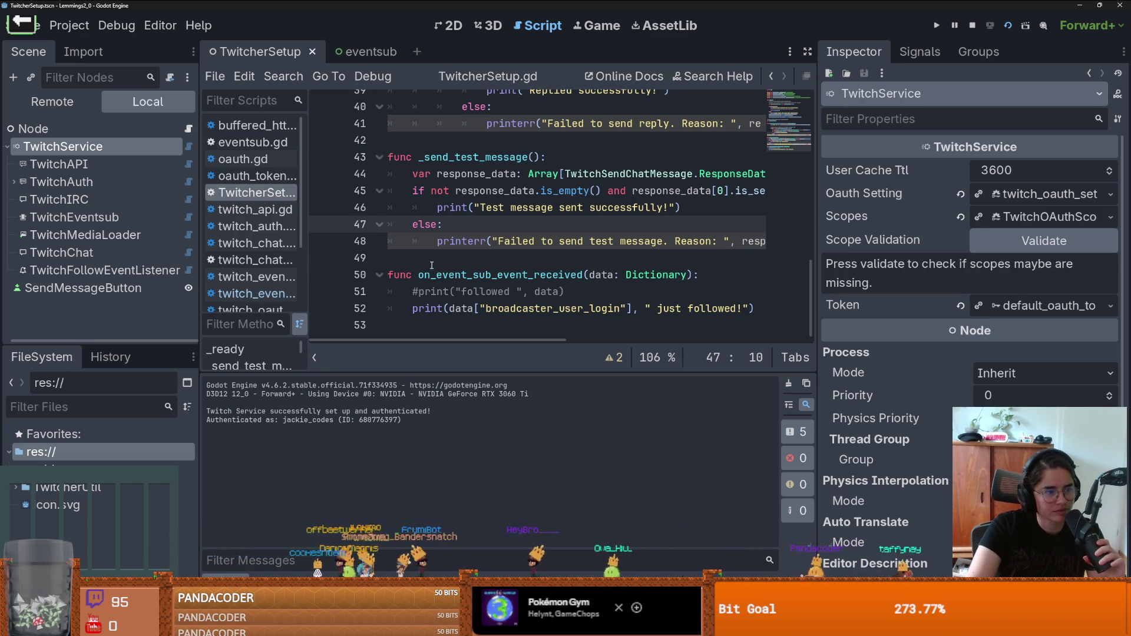
# Step: Widen the TwitcherSetup.gd editor by narrowing the side docks and script list, shortening the output, and saving
pyautogui.click(452, 263)
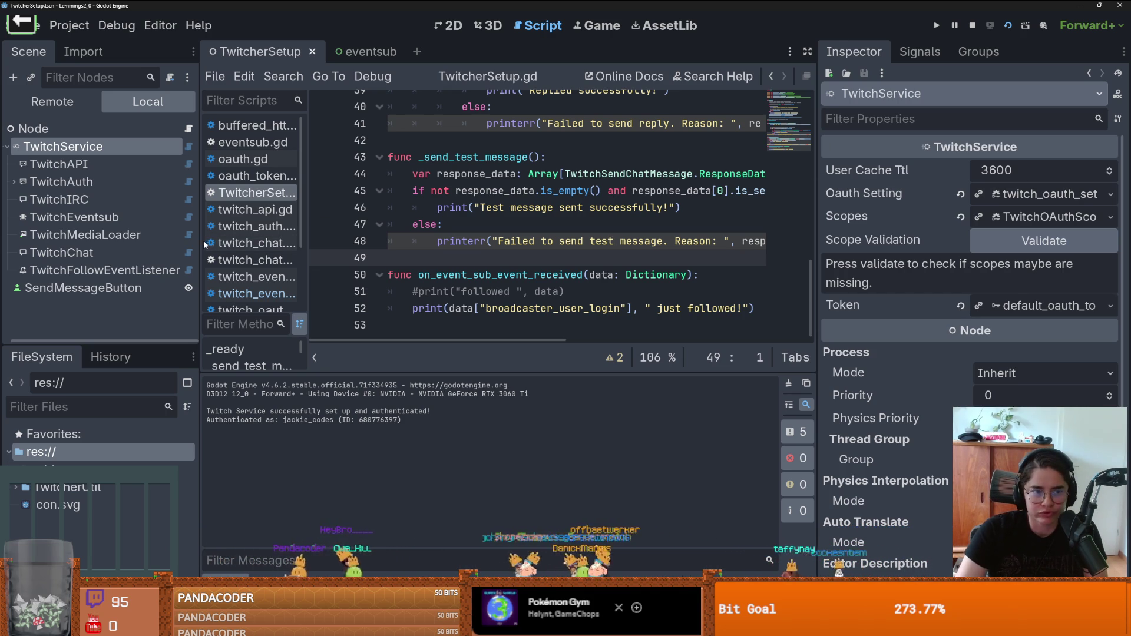
pyautogui.moveTo(201, 242); pyautogui.dragTo(155, 242)
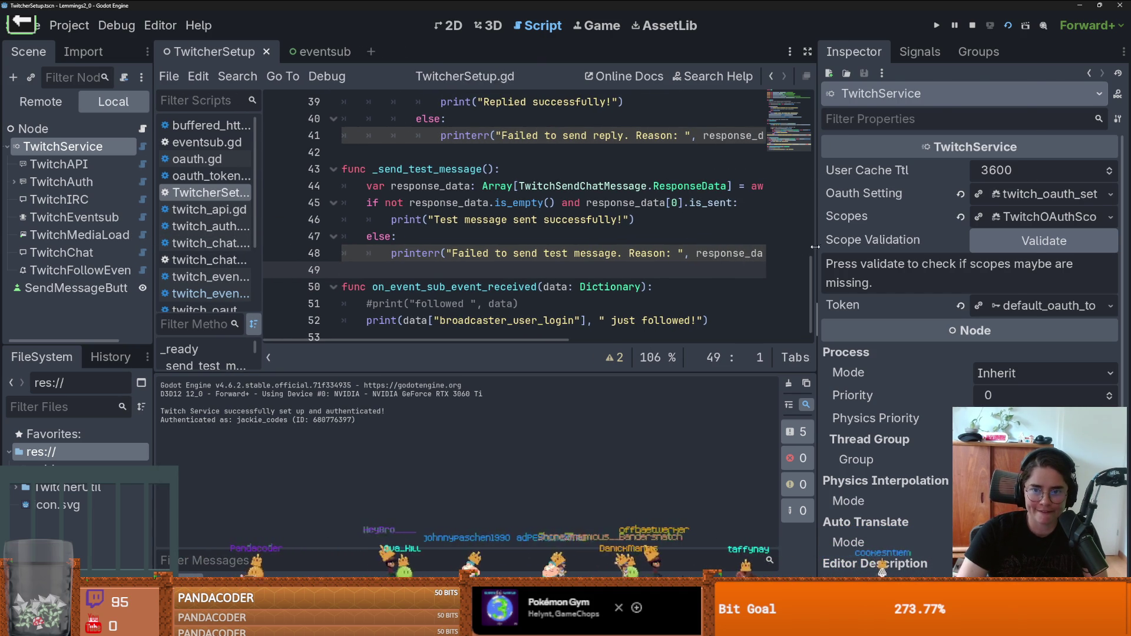
pyautogui.moveTo(815, 247); pyautogui.dragTo(1006, 247)
pyautogui.scroll(-1, 621, 179)
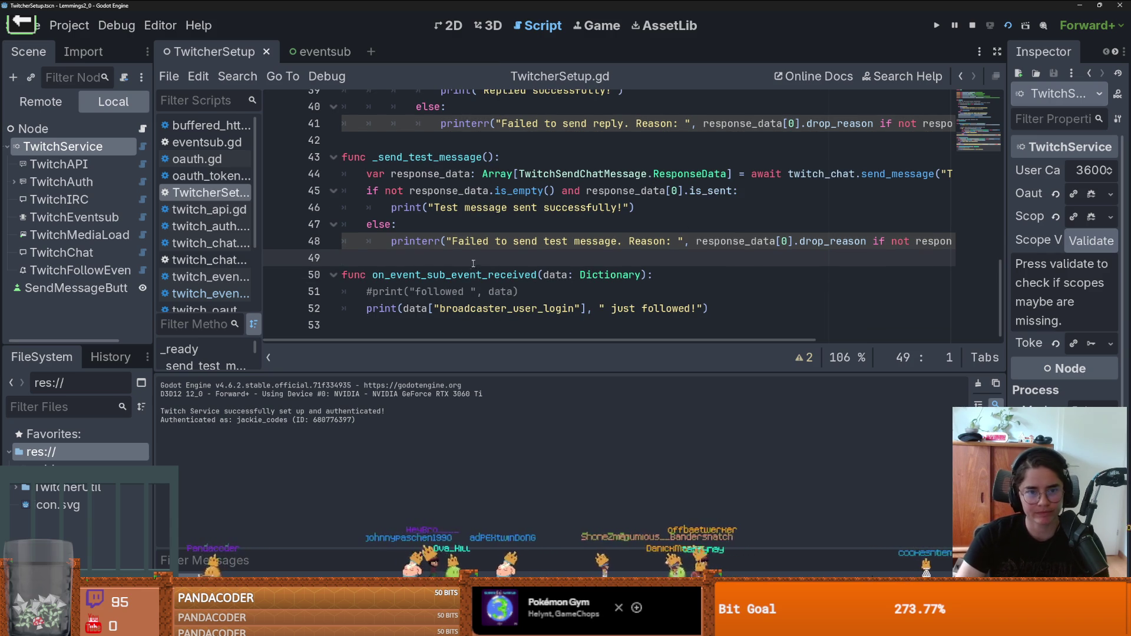
pyautogui.hotkey('ctrl', 's')
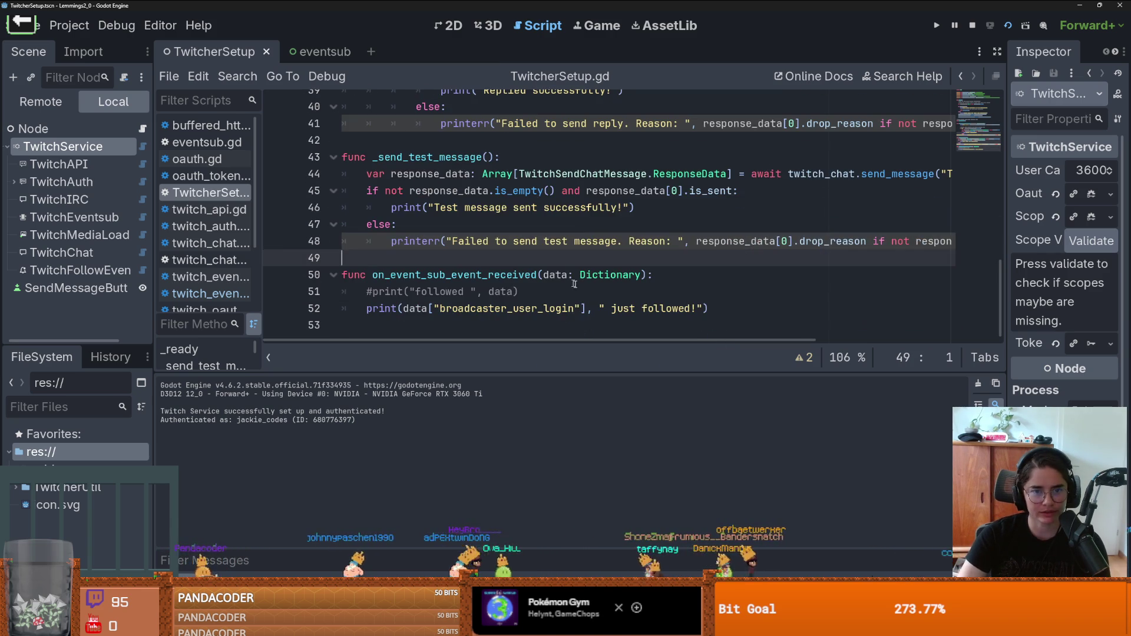
pyautogui.moveTo(607, 373); pyautogui.dragTo(607, 421)
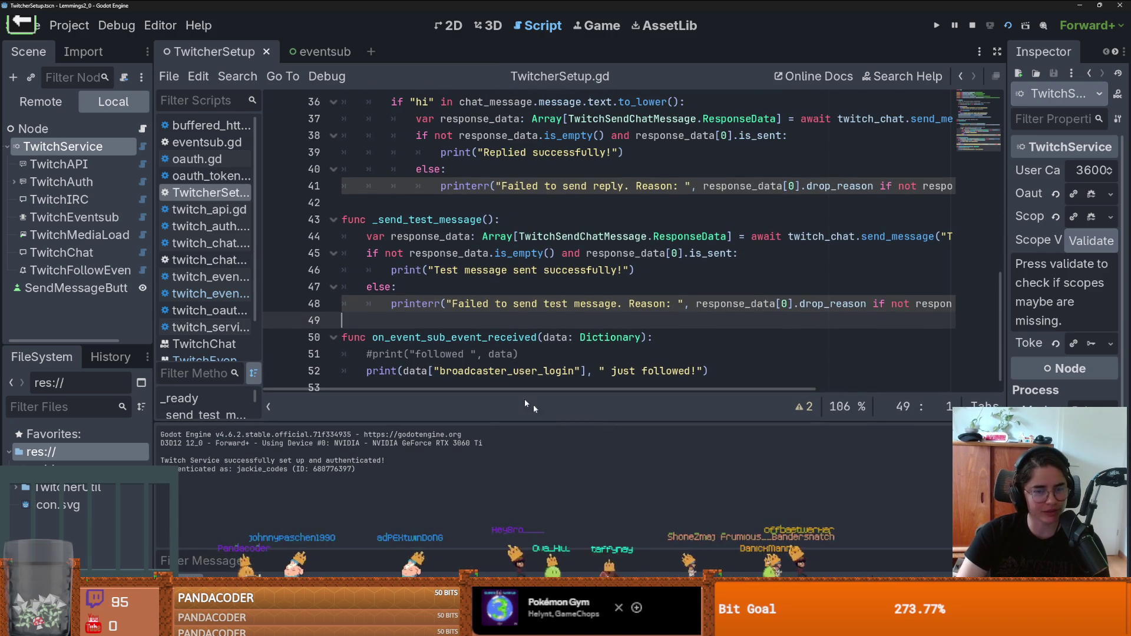
pyautogui.moveTo(258, 287); pyautogui.dragTo(238, 286)
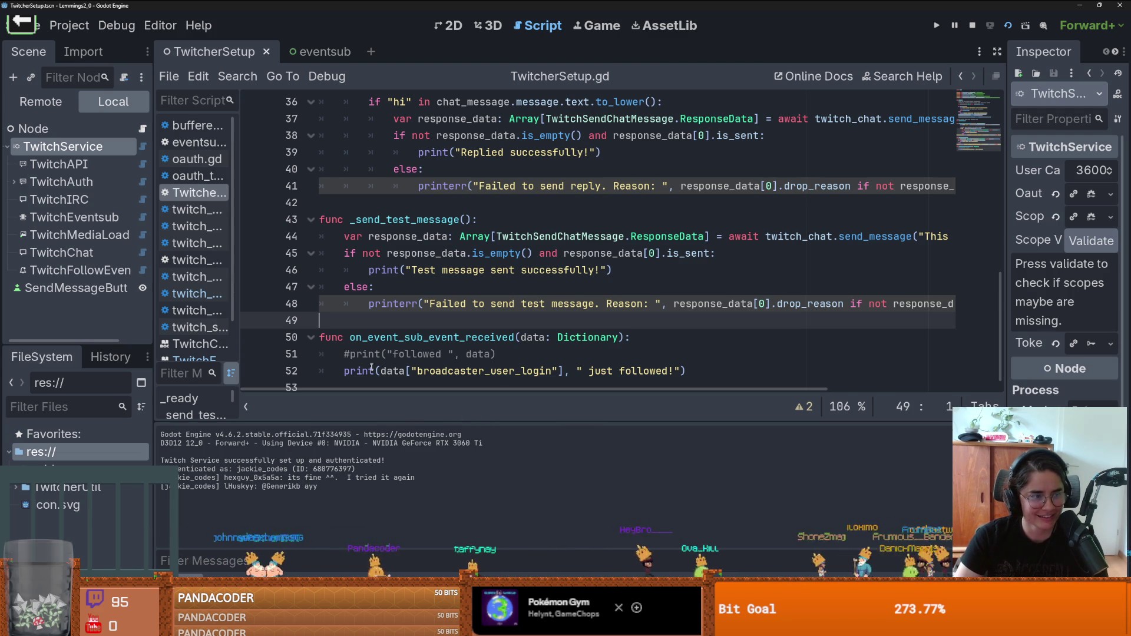
pyautogui.scroll(-1, 434, 305)
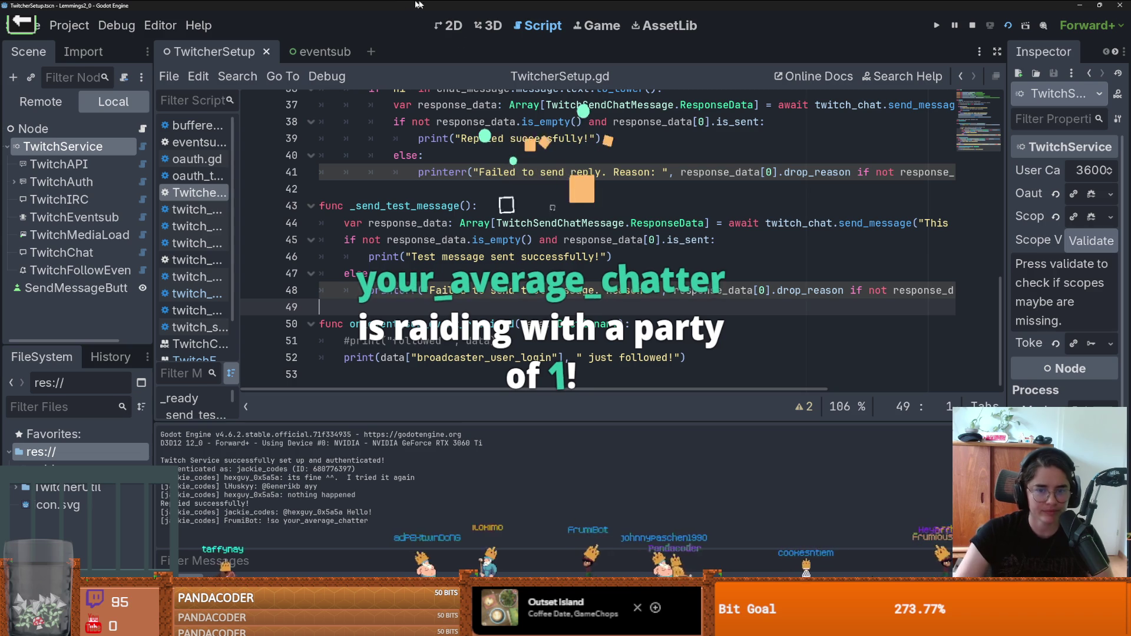
# Step: Widen the Scene tree and Inspector so TwitchChat and TwitchFollowEventListener settings are readable
pyautogui.doubleClick(448, 324)
pyautogui.scroll(2, 413, 265)
pyautogui.moveTo(154, 236); pyautogui.dragTo(197, 242)
pyautogui.click(65, 252)
pyautogui.click(88, 269)
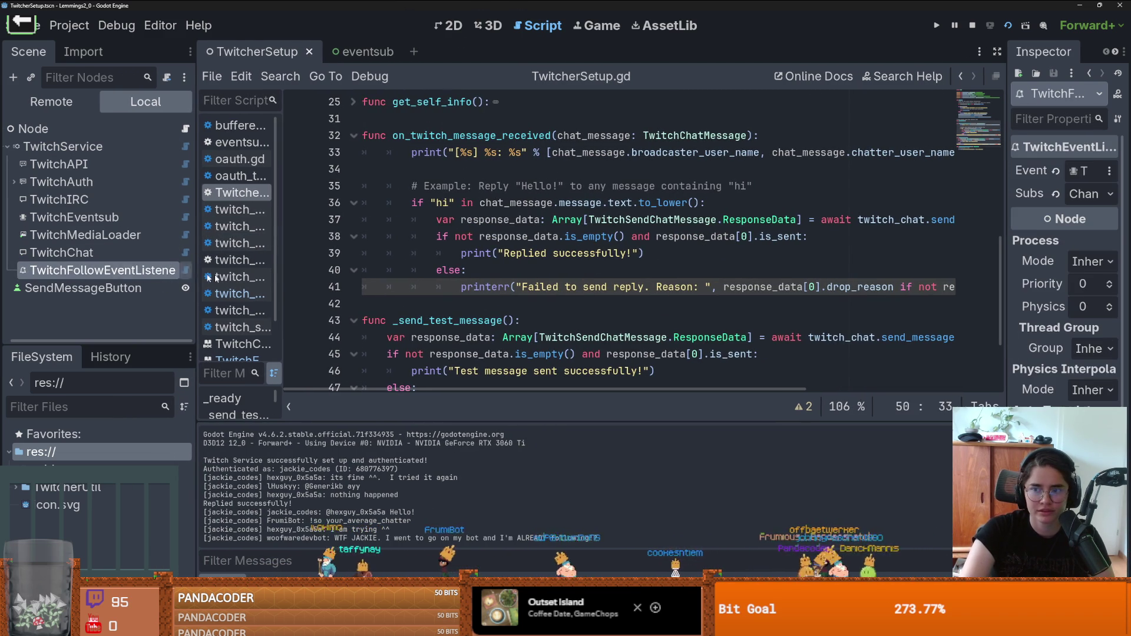
pyautogui.moveTo(1001, 242); pyautogui.dragTo(882, 222)
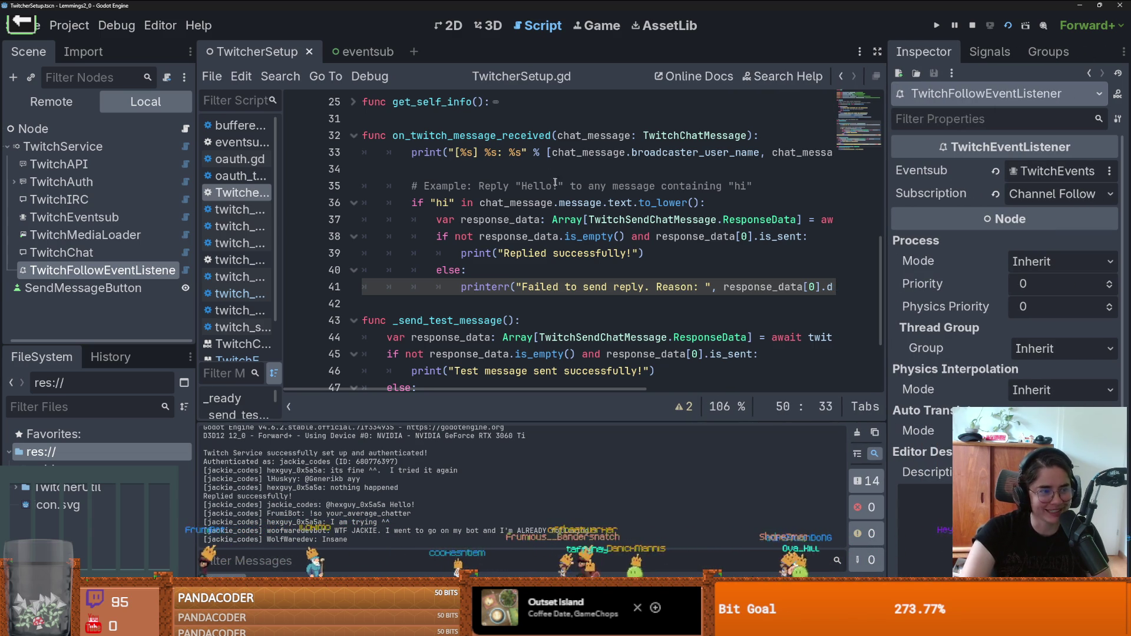
# Step: Review the TwitchChat, TwitchMediaLoader, TwitchEventsub, TwitchIRC and TwitchAuth node properties
pyautogui.click(94, 254)
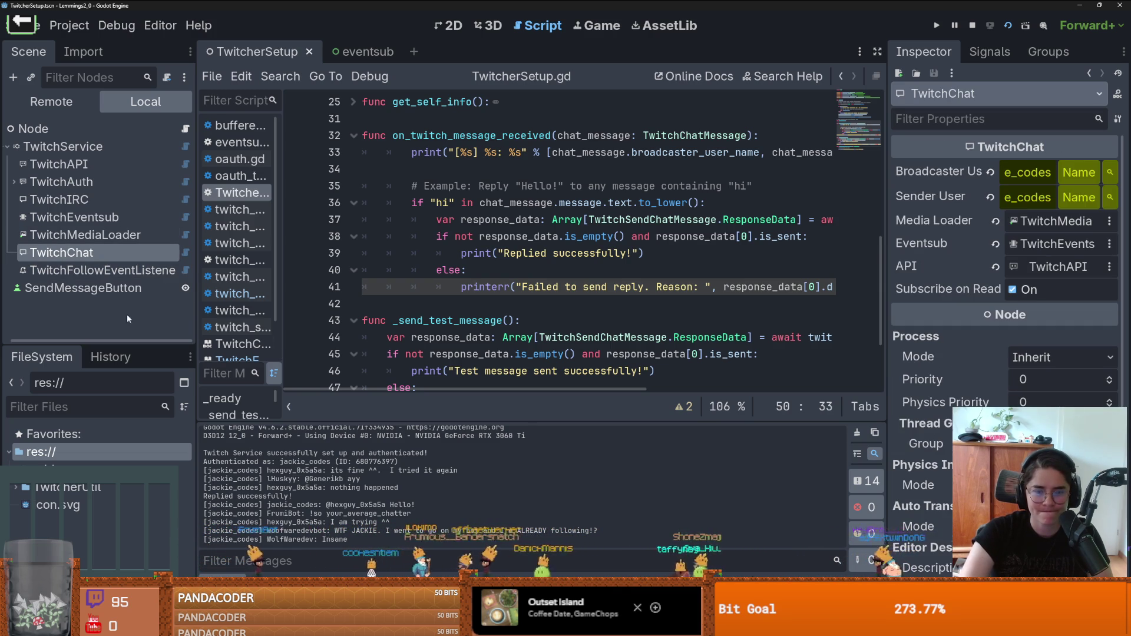
pyautogui.click(108, 235)
pyautogui.click(105, 218)
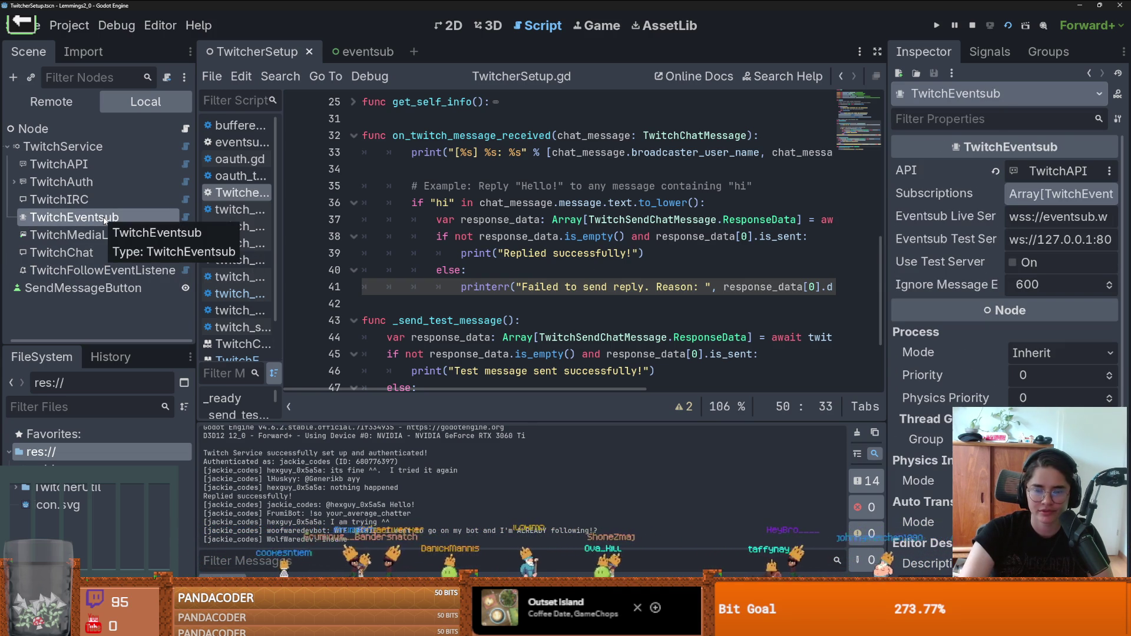
pyautogui.click(95, 194)
pyautogui.click(97, 182)
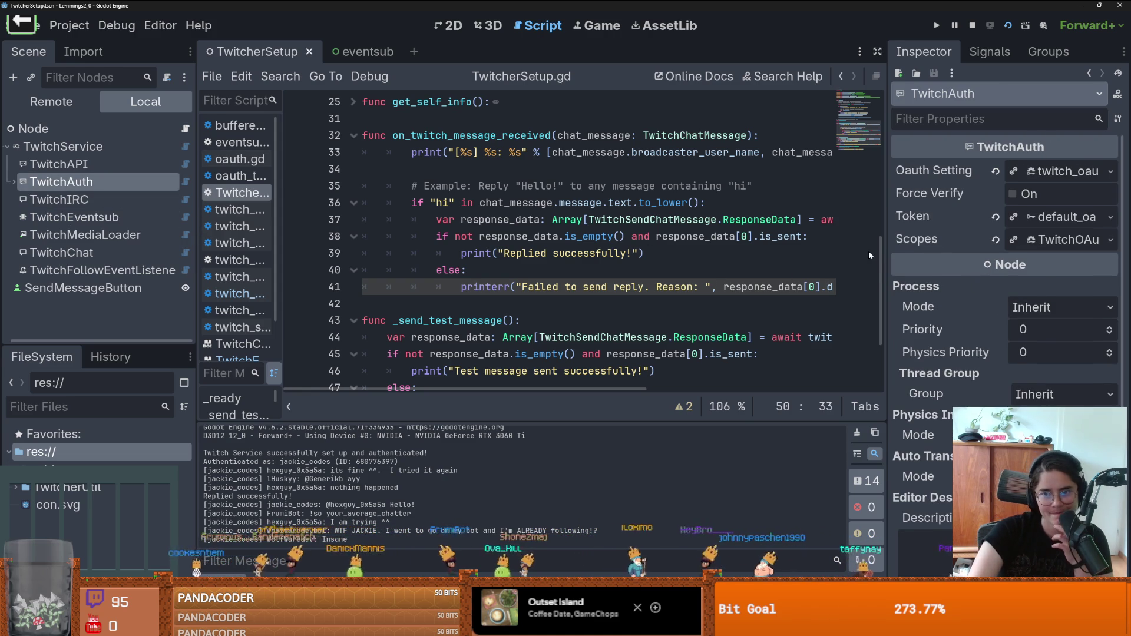
# Step: Validate TwitchService's scopes, getting "Scopes seems to be OK for this EventSub."
pyautogui.moveTo(881, 253); pyautogui.dragTo(713, 228)
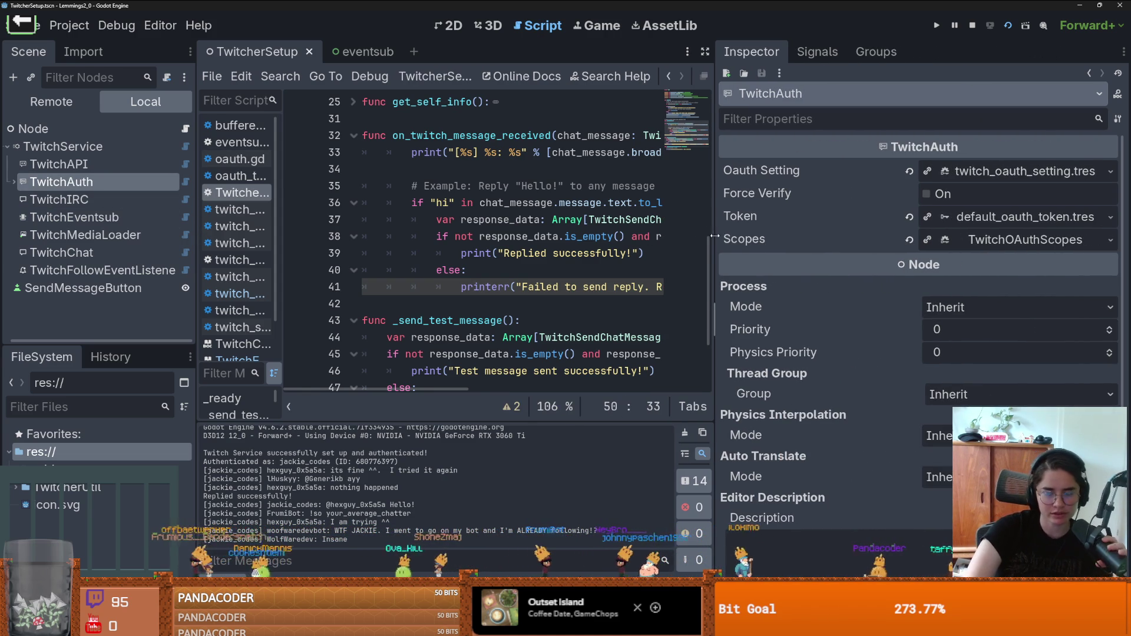
pyautogui.moveTo(714, 311); pyautogui.dragTo(902, 311)
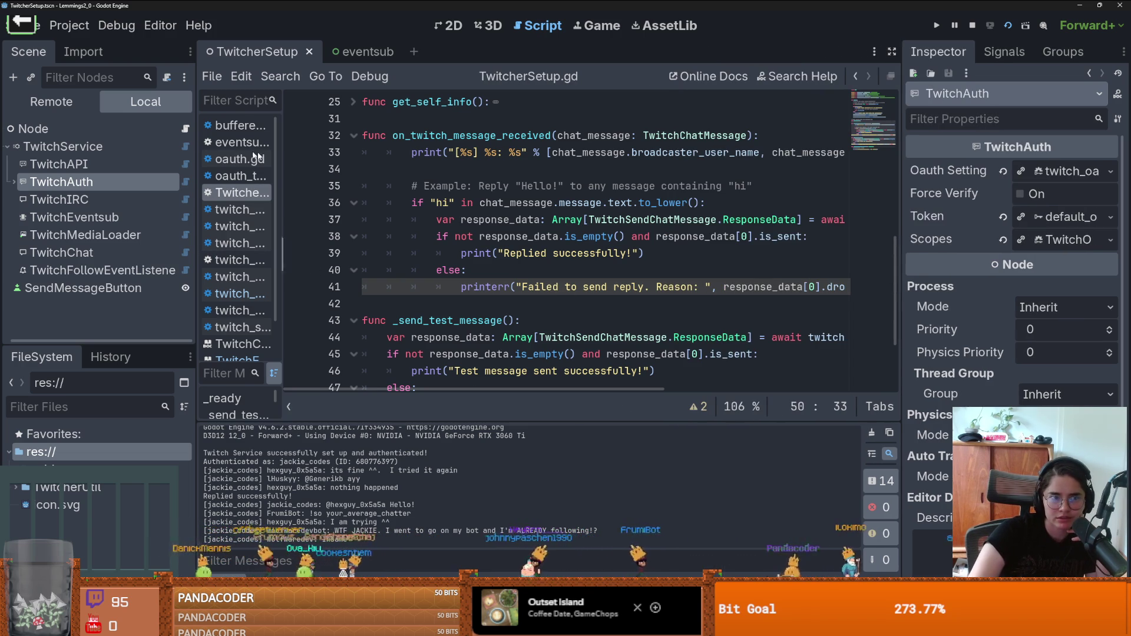
pyautogui.click(117, 147)
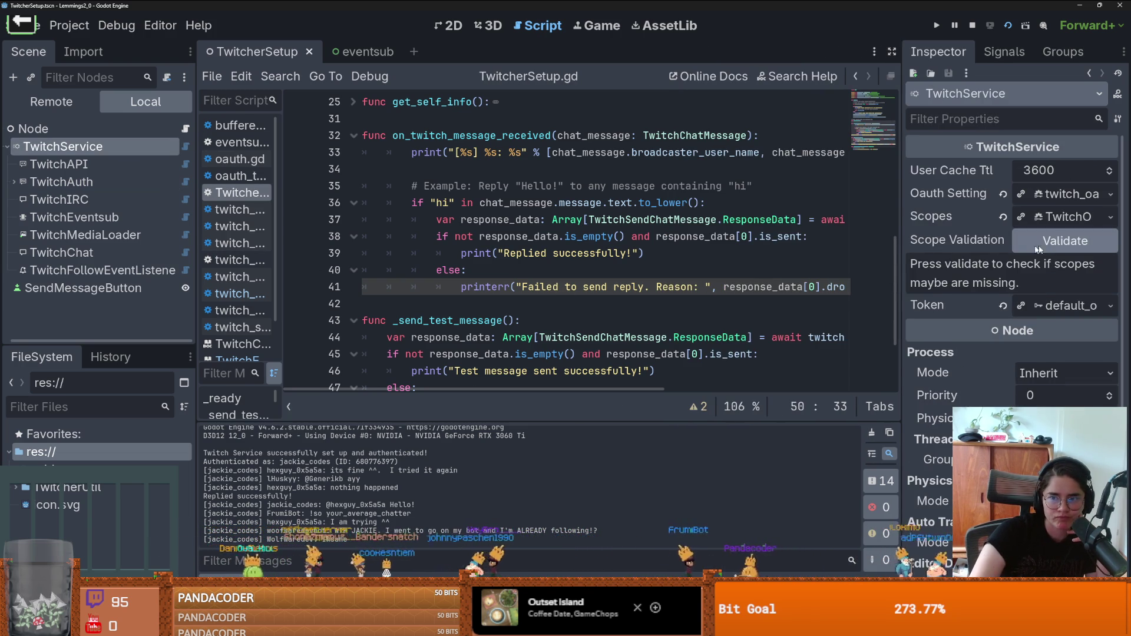
pyautogui.click(1009, 247)
pyautogui.moveTo(899, 255); pyautogui.dragTo(709, 256)
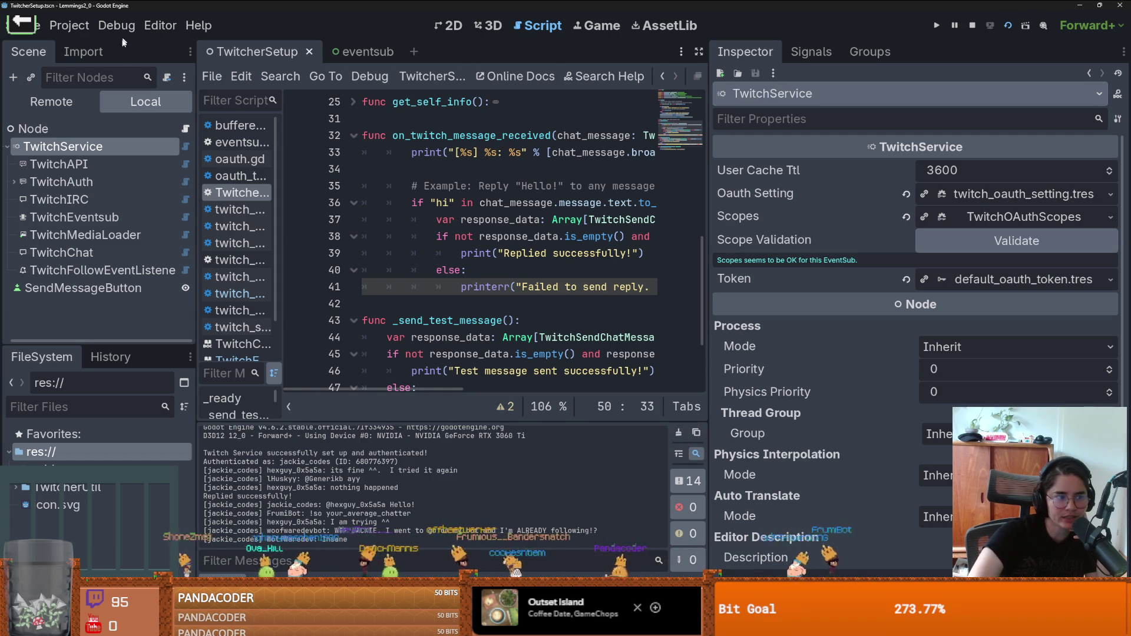
# Step: Reload the current project with Stop & Reload and dismiss the Setup Twitcher wizard
pyautogui.click(69, 26)
pyautogui.click(127, 202)
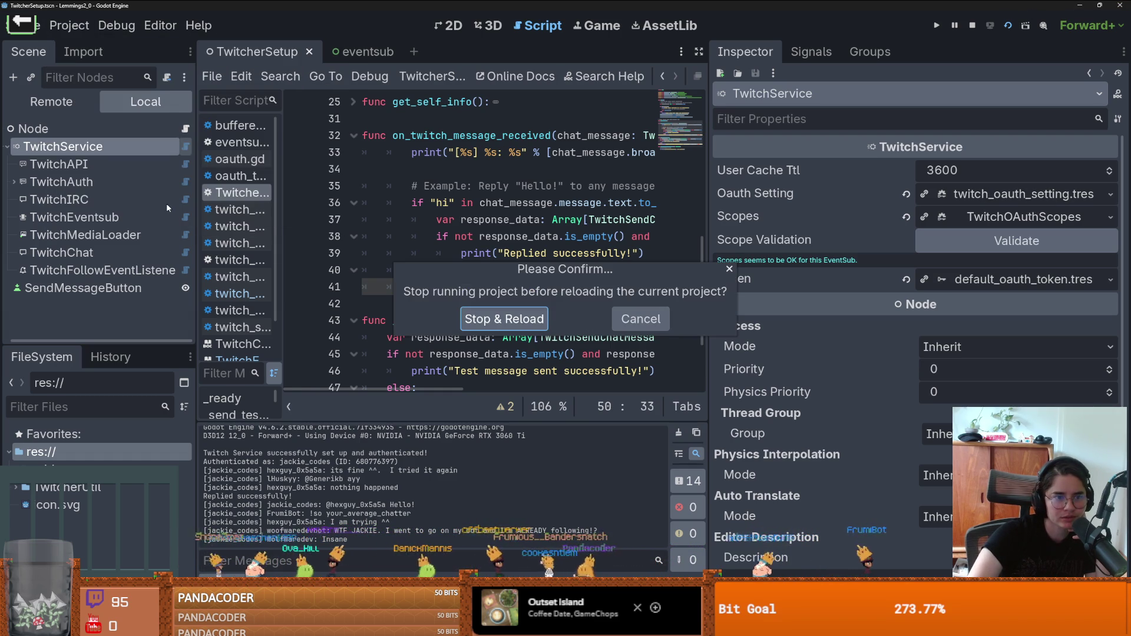
pyautogui.click(536, 327)
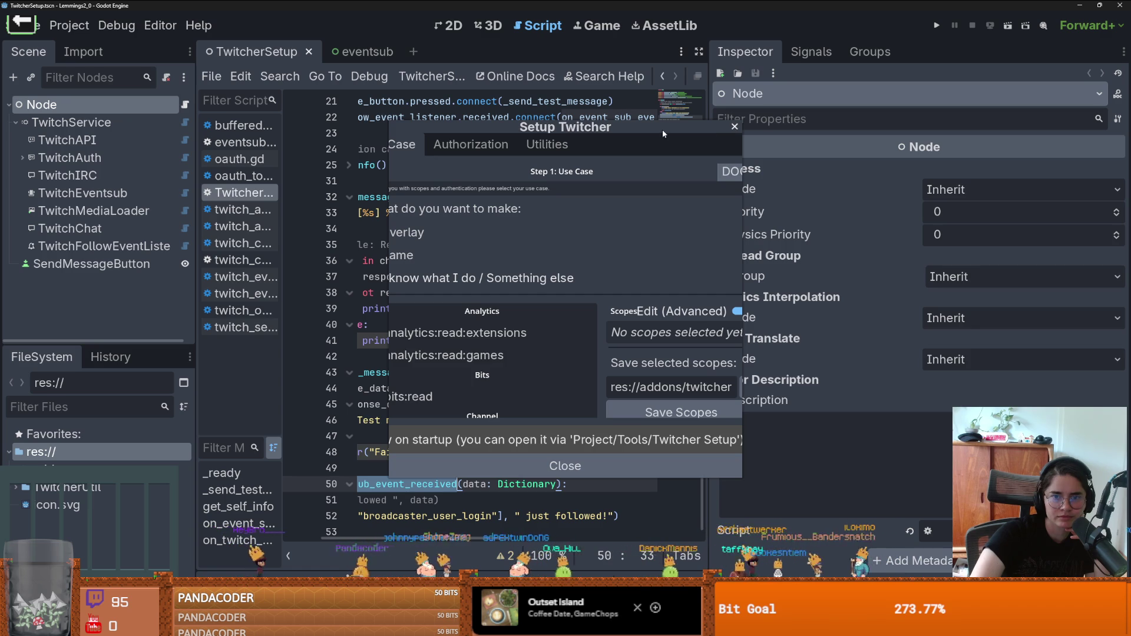
pyautogui.click(734, 128)
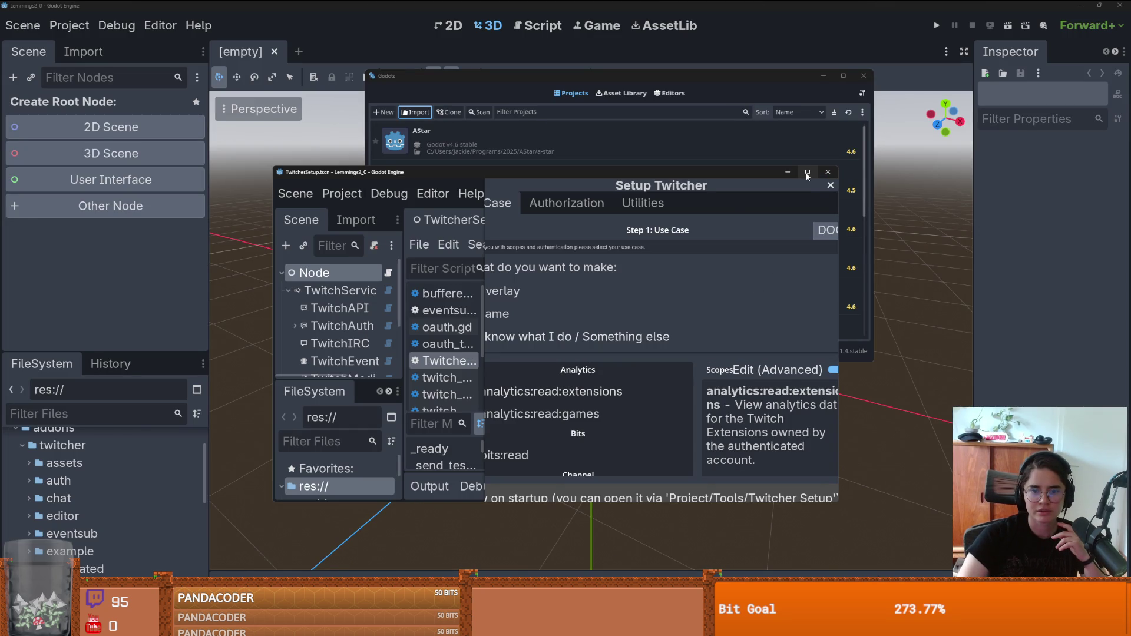
# Step: Close the extra TwitcherSetup editor and project manager, end the debug game, and go to GitHub Desktop
pyautogui.click(807, 175)
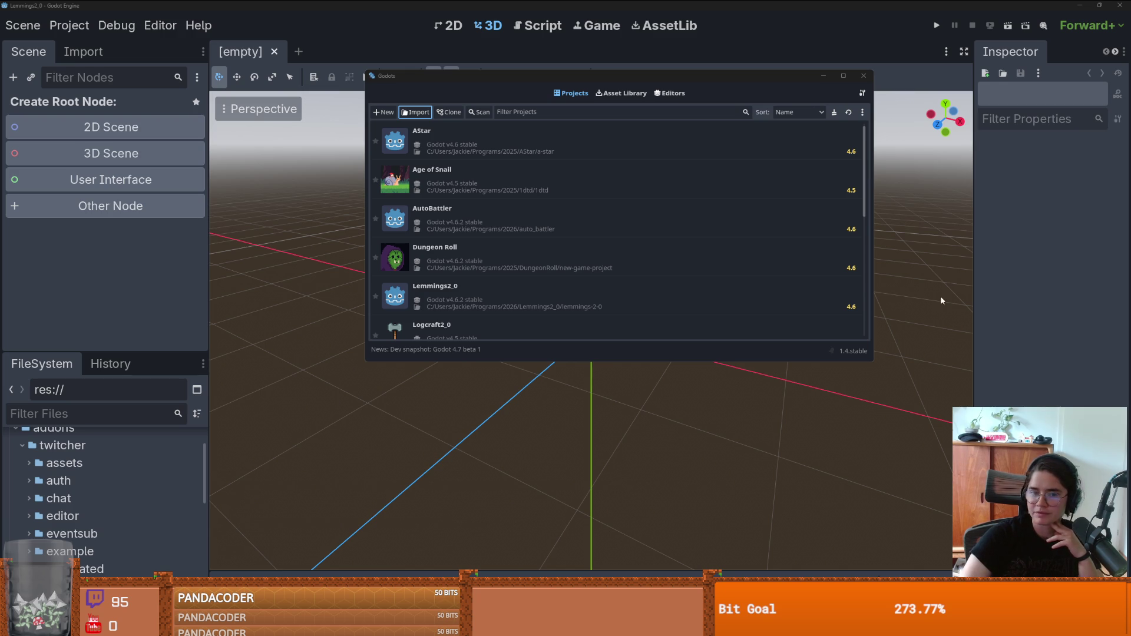
pyautogui.click(863, 75)
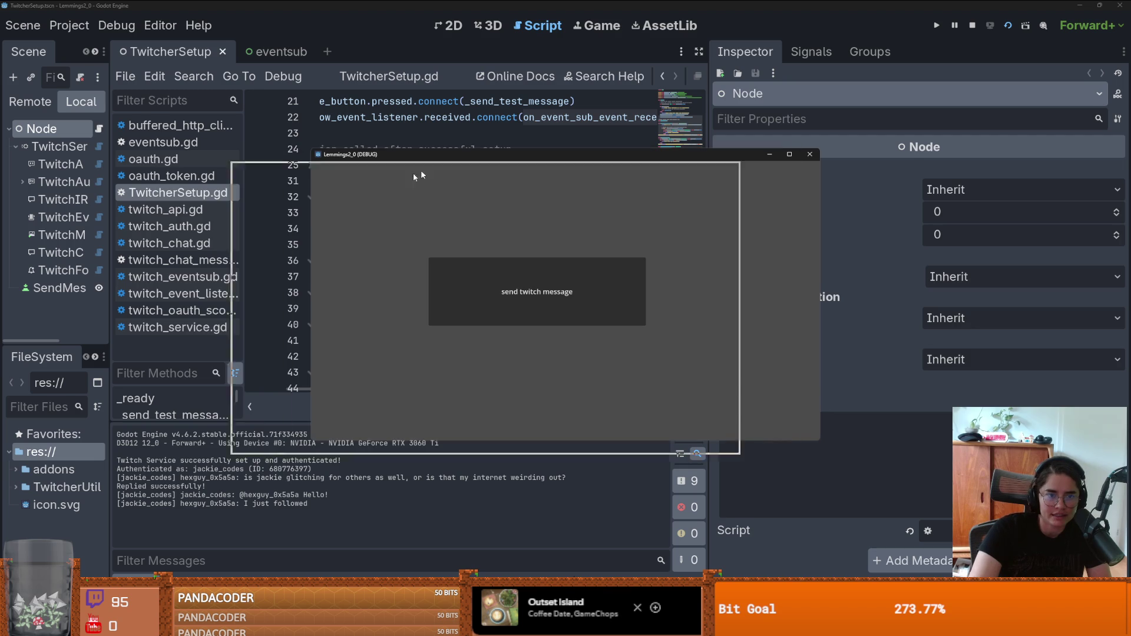
pyautogui.moveTo(440, 166); pyautogui.dragTo(300, 217)
pyautogui.click(671, 206)
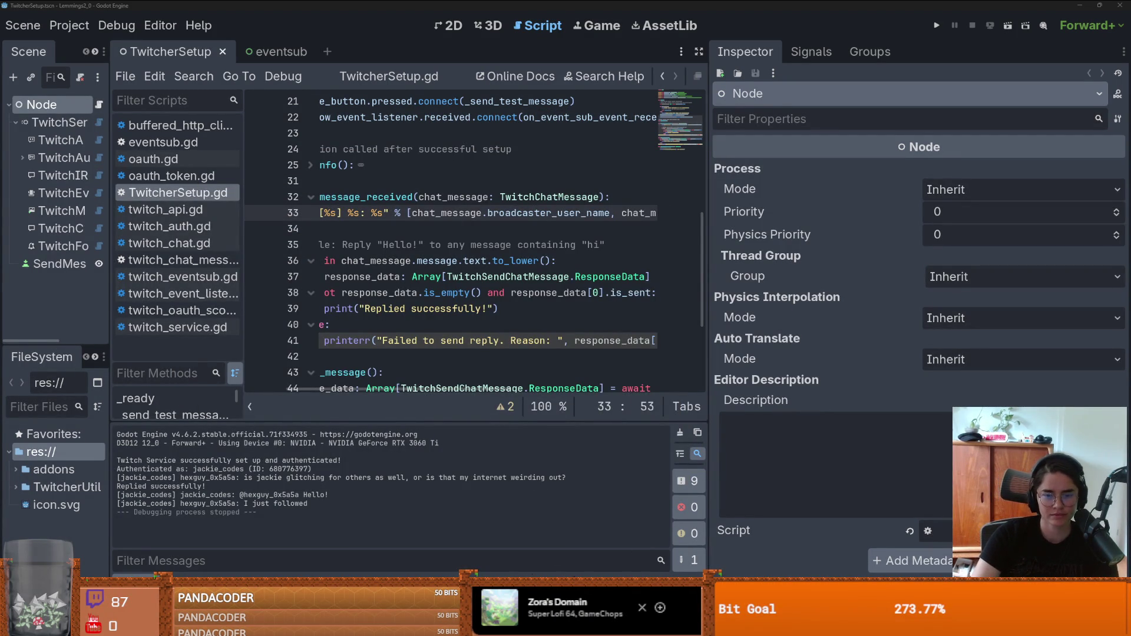
pyautogui.hotkey('alt', 'Tab')
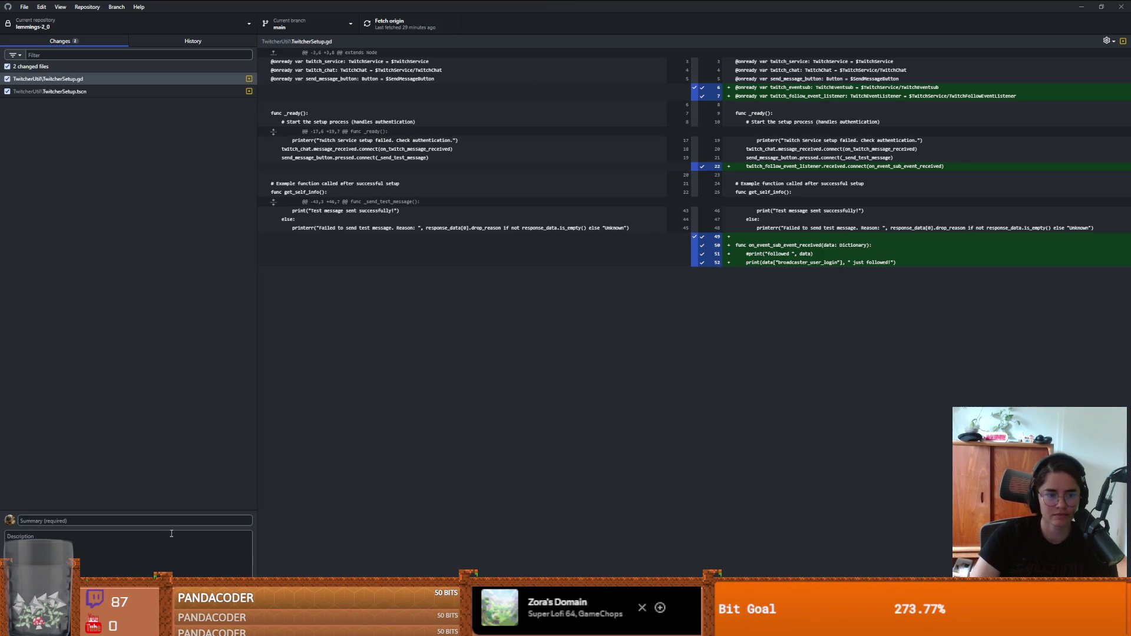
# Step: Commit both files to main as "follows work in twitchCLI but not in real" and push to origin
pyautogui.write('follows work in tiwtch CLI but')
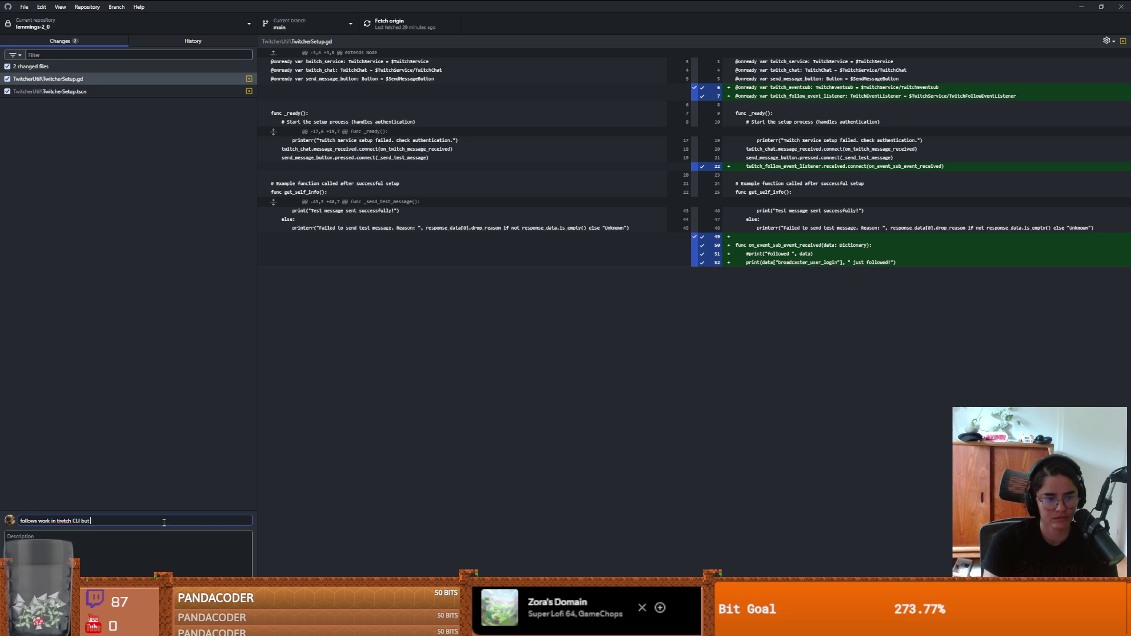
pyautogui.write('real')
pyautogui.doubleClick(64, 520)
pyautogui.write('twitch')
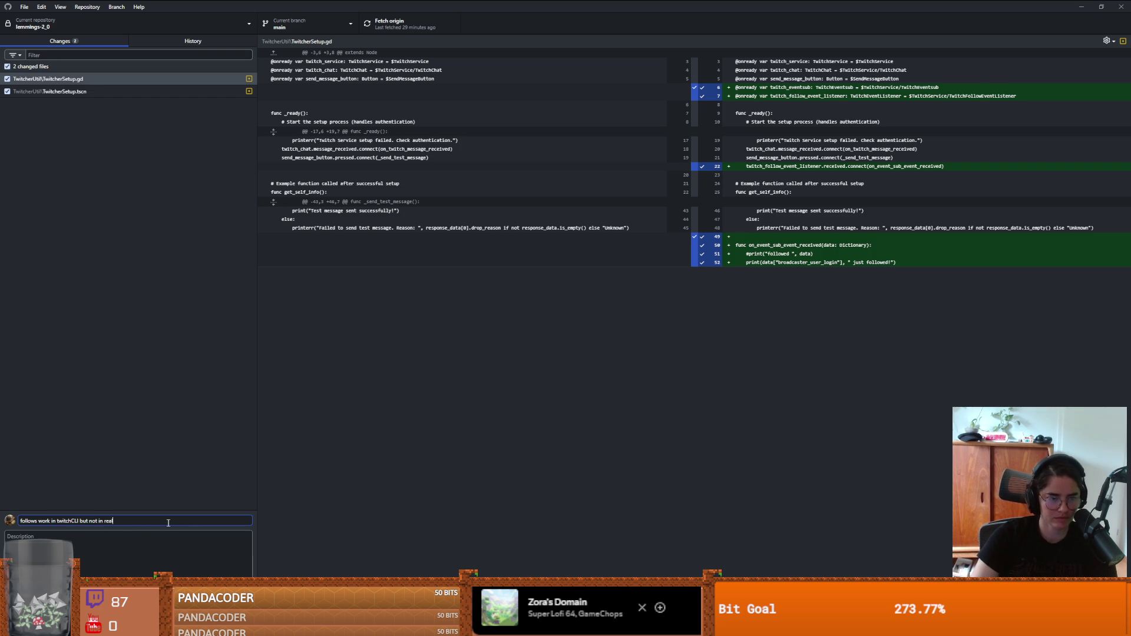
pyautogui.click(148, 591)
pyautogui.click(396, 24)
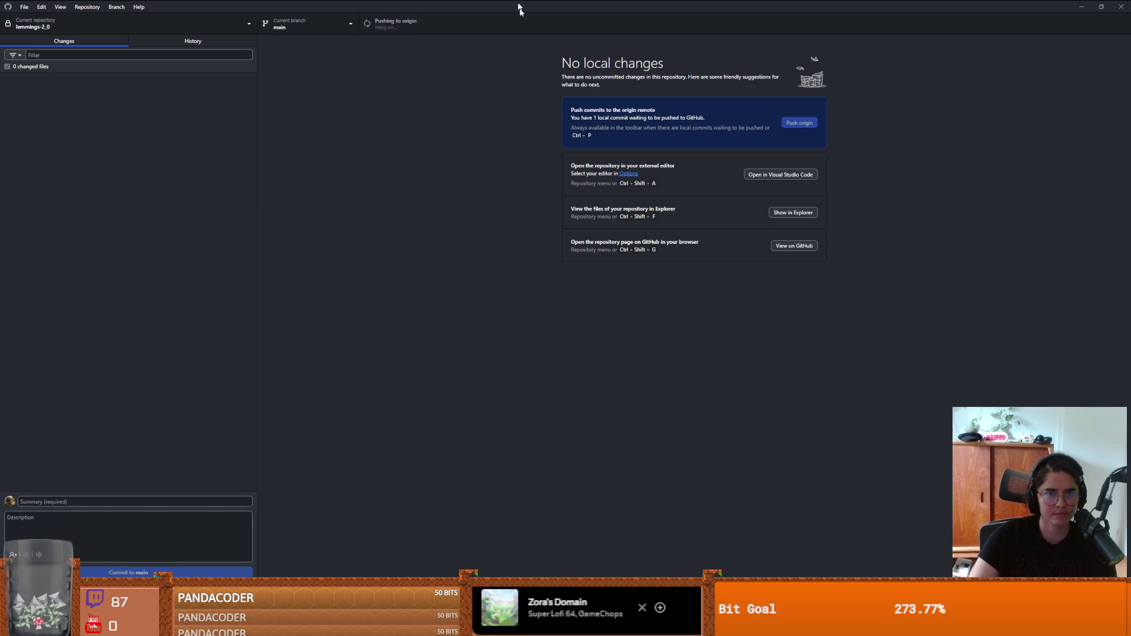
pyautogui.hotkey('alt', 'Tab')
# Step: Close the TwitcherSetup window, reload project.godot from disk, and close the Lemmings2_0 editor
pyautogui.doubleClick(538, 5)
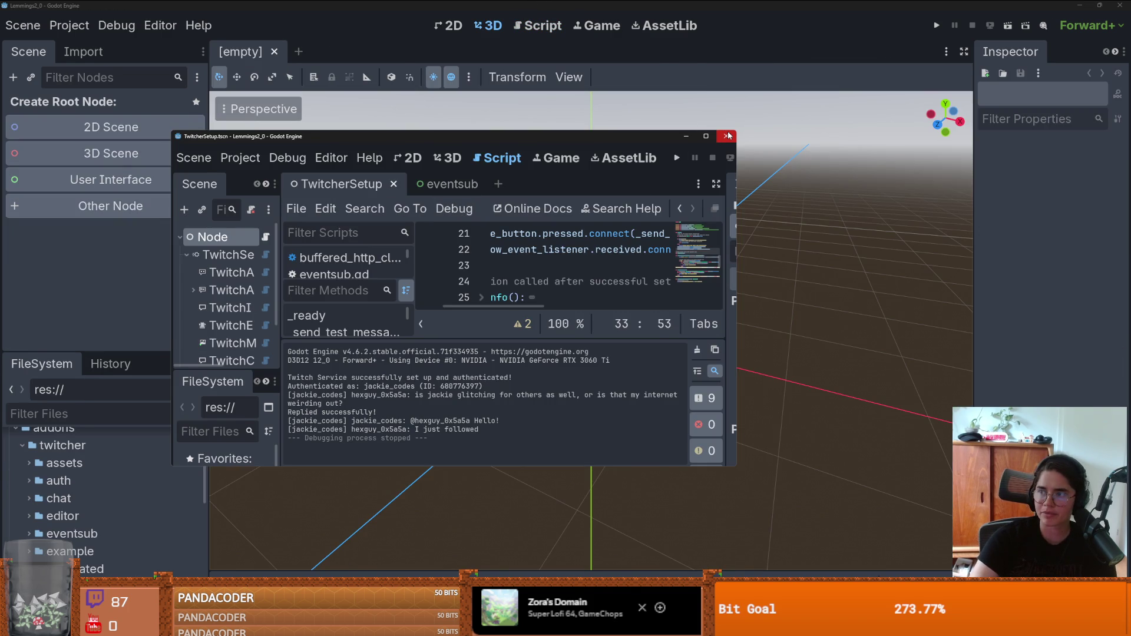
pyautogui.click(728, 136)
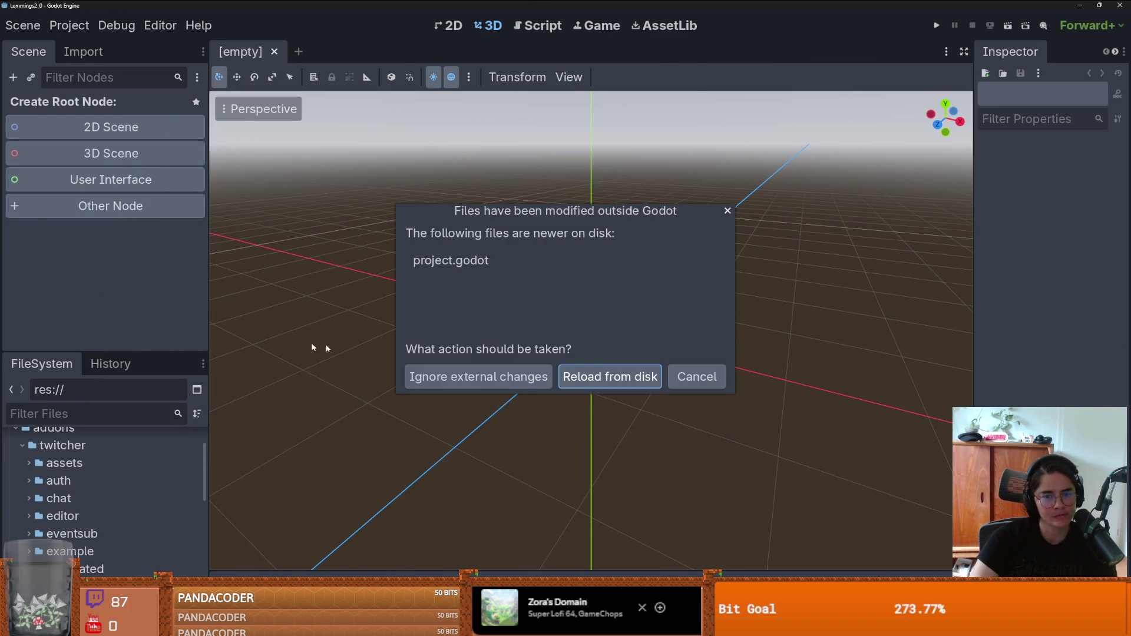
pyautogui.click(607, 382)
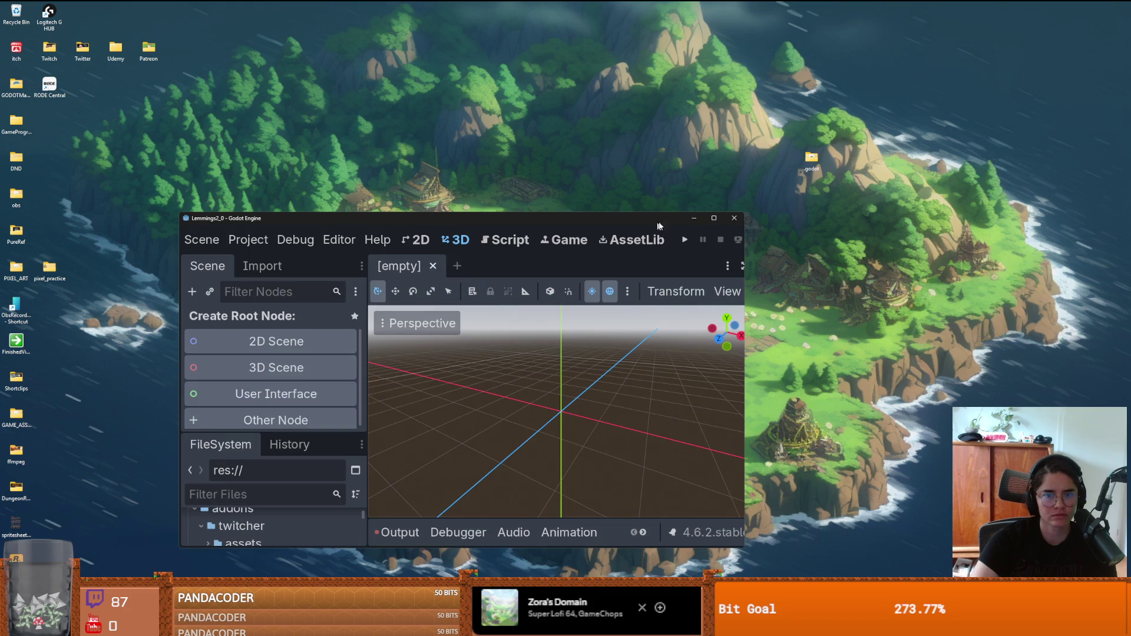
pyautogui.click(734, 218)
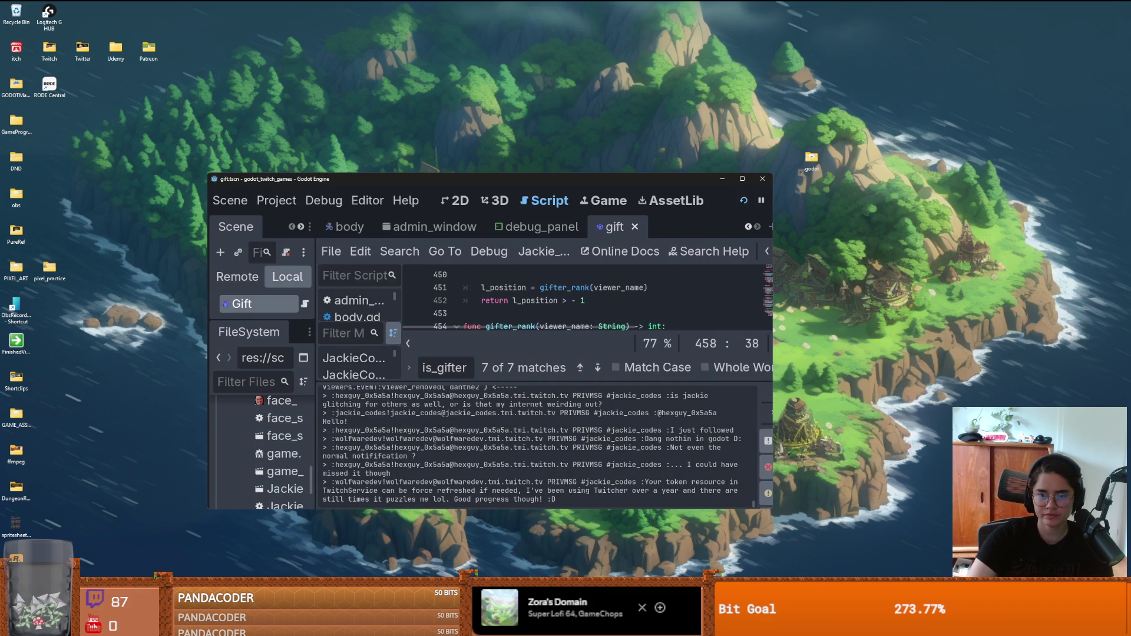
# Step: Open godot_twitch_games' Jackie_Codes_Game scene in the 2D view and launch a debug run
pyautogui.click(742, 180)
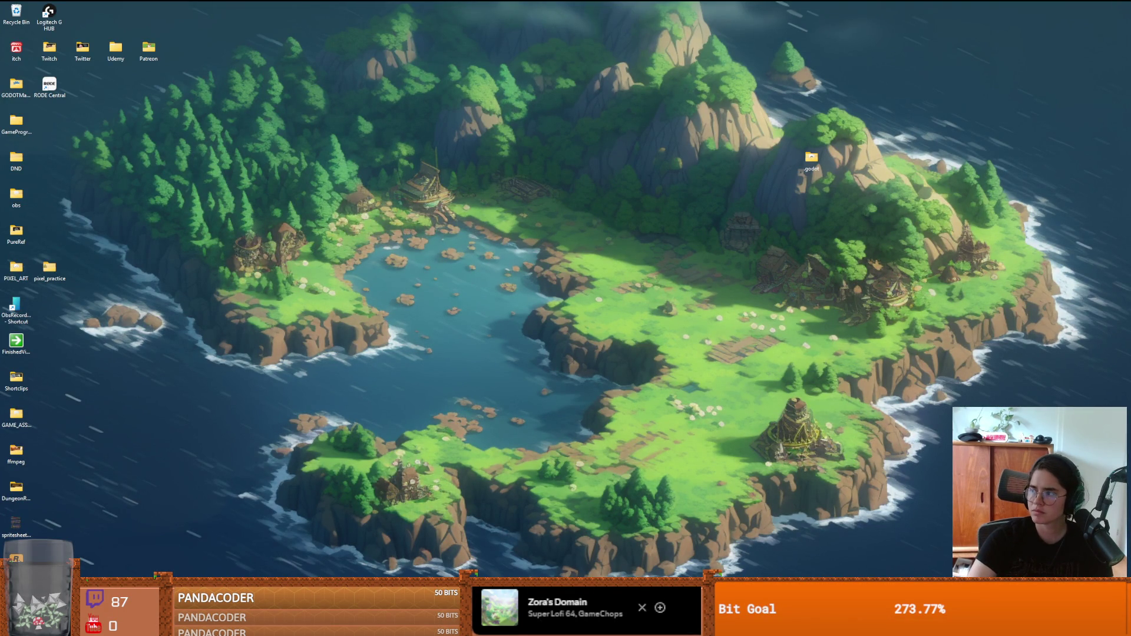
pyautogui.hotkey('alt', 'Tab')
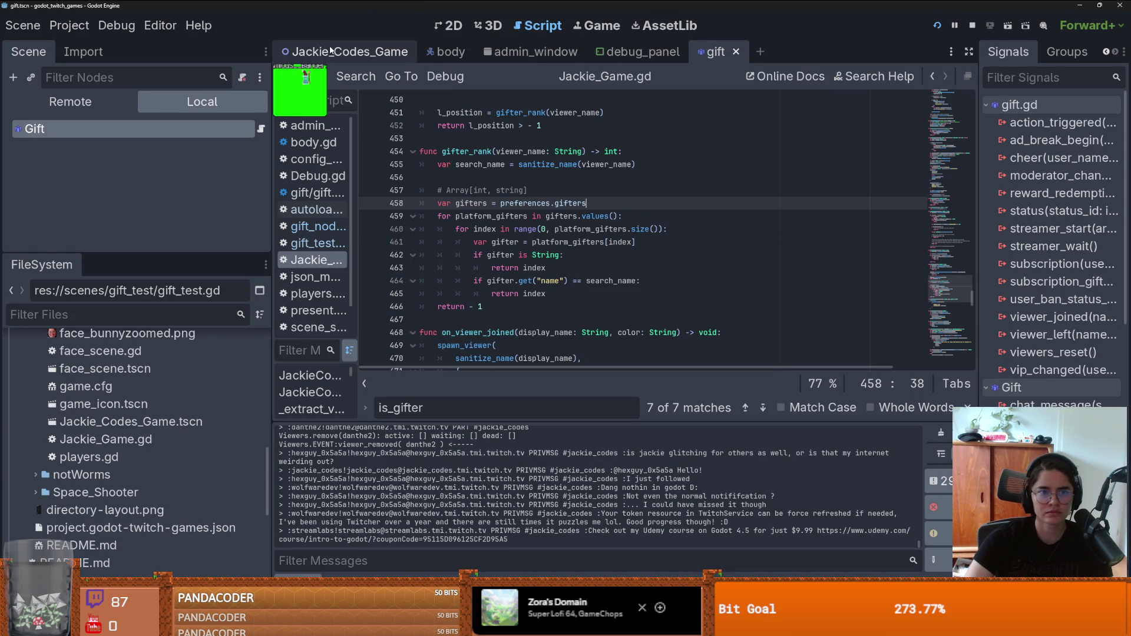
pyautogui.click(327, 51)
pyautogui.click(448, 26)
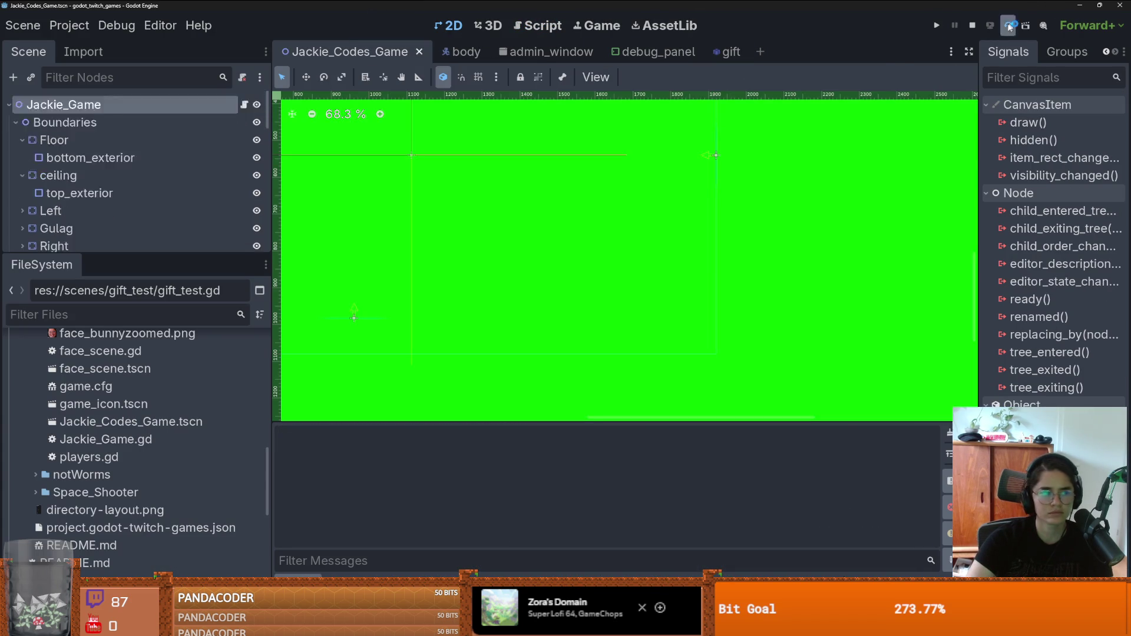
pyautogui.click(1010, 25)
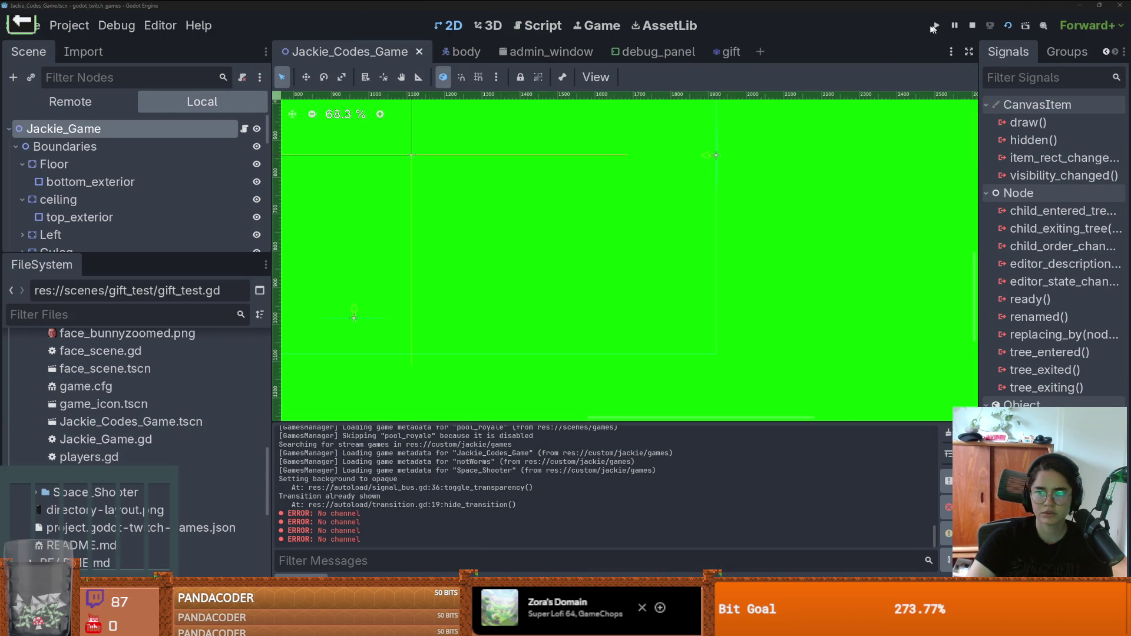
# Step: Restart the debug run, launch Jackie's Lemmings, then stop the game and leave the editor
pyautogui.click(941, 27)
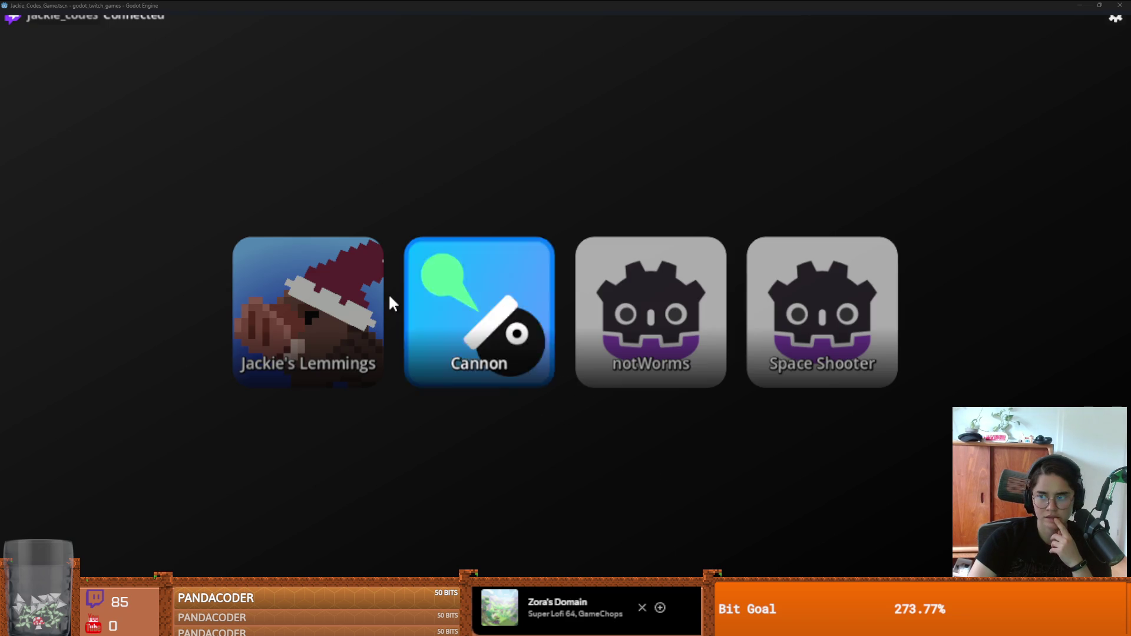
pyautogui.click(339, 300)
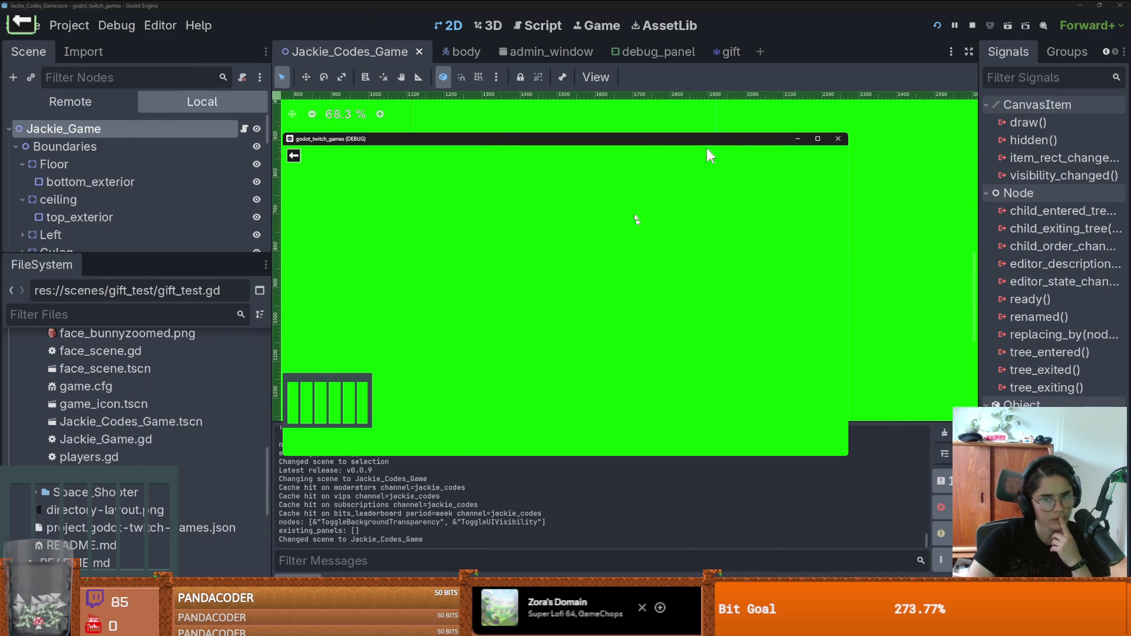
pyautogui.press('F8')
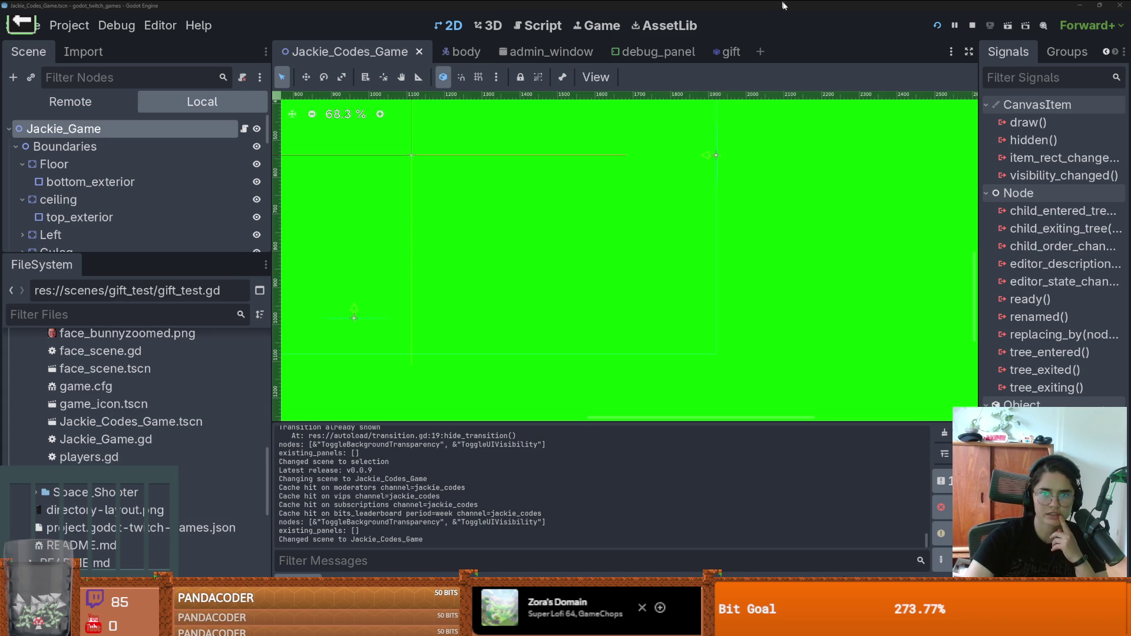
pyautogui.press('super+d')
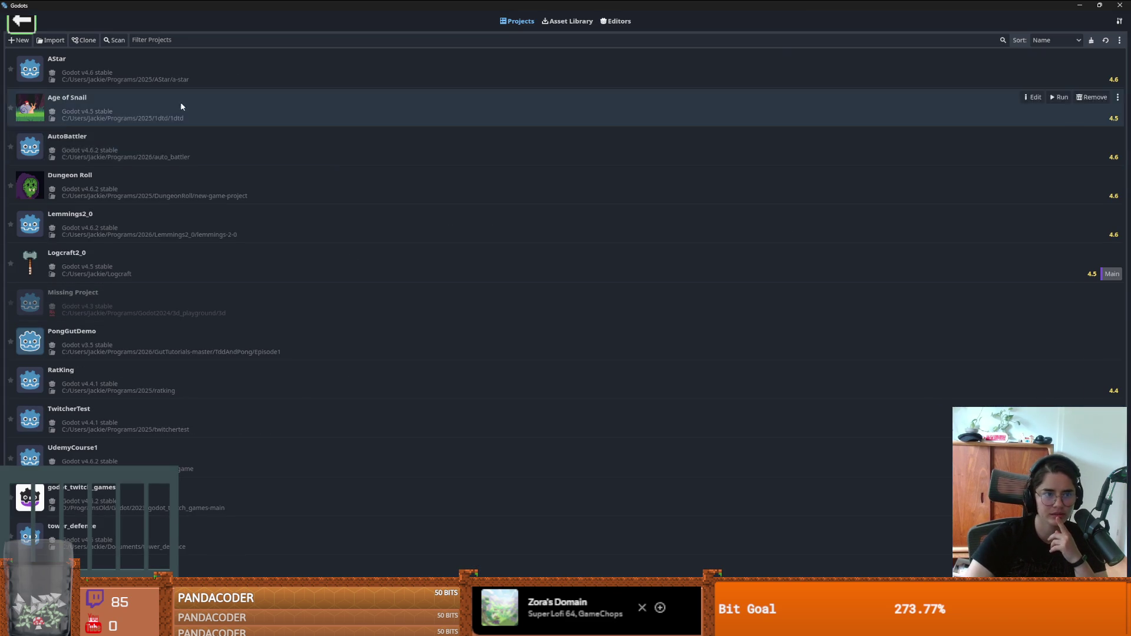
# Step: Open the Dungeon Roll project for editing from the Project Manager list
pyautogui.click(171, 191)
pyautogui.click(1032, 175)
pyautogui.click(531, 332)
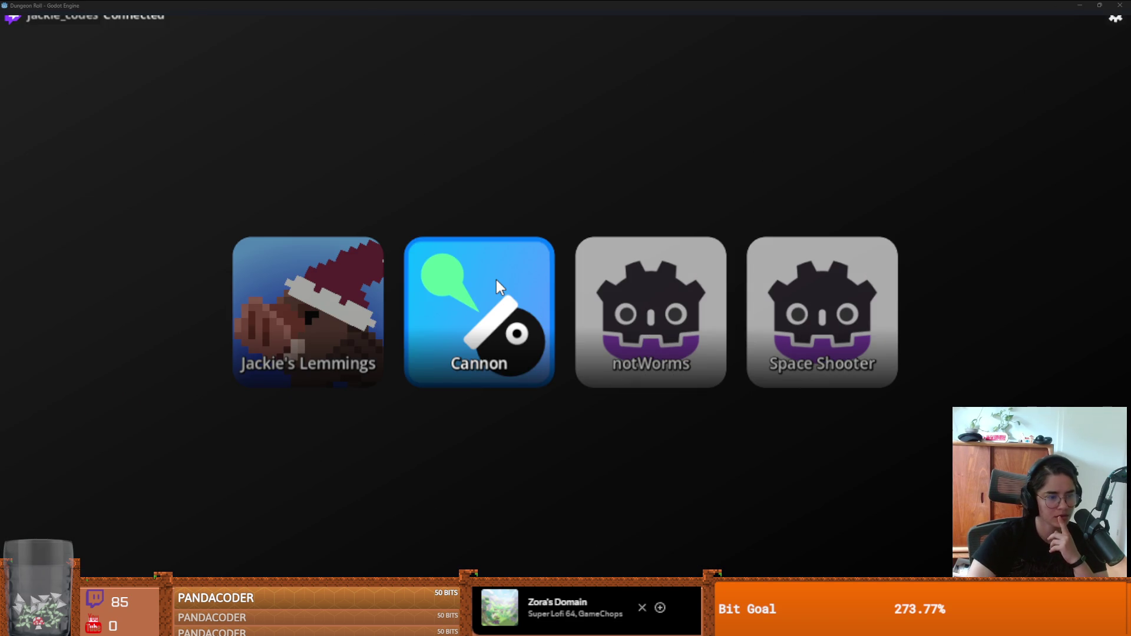
# Step: Play the Cannon game from the menu, then exit back to the four-game menu
pyautogui.click(496, 280)
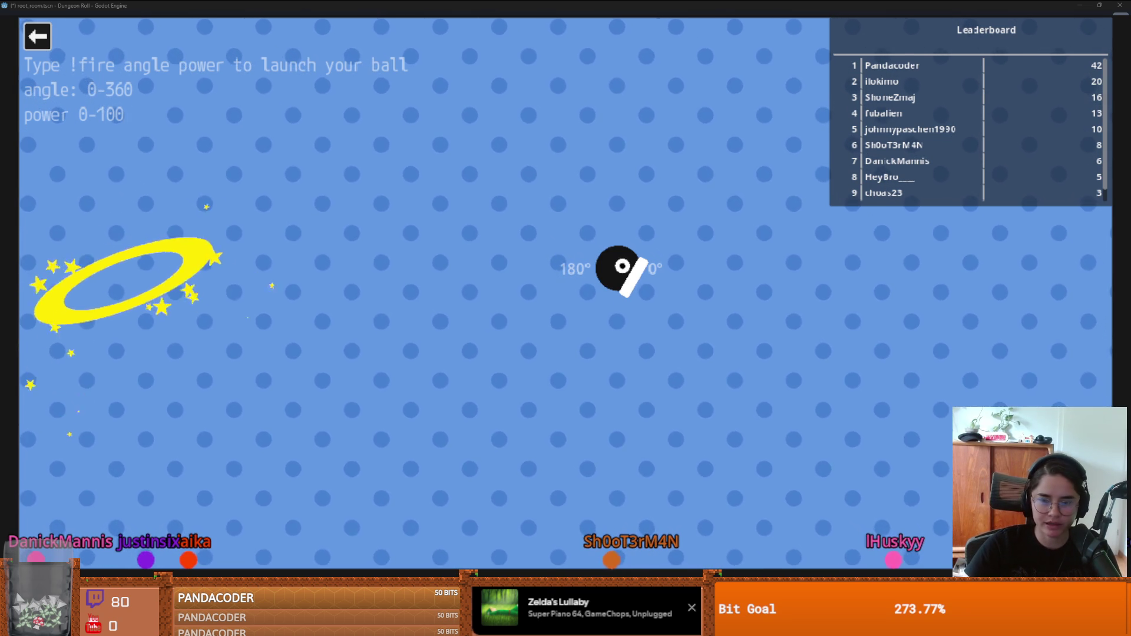
pyautogui.press('Escape')
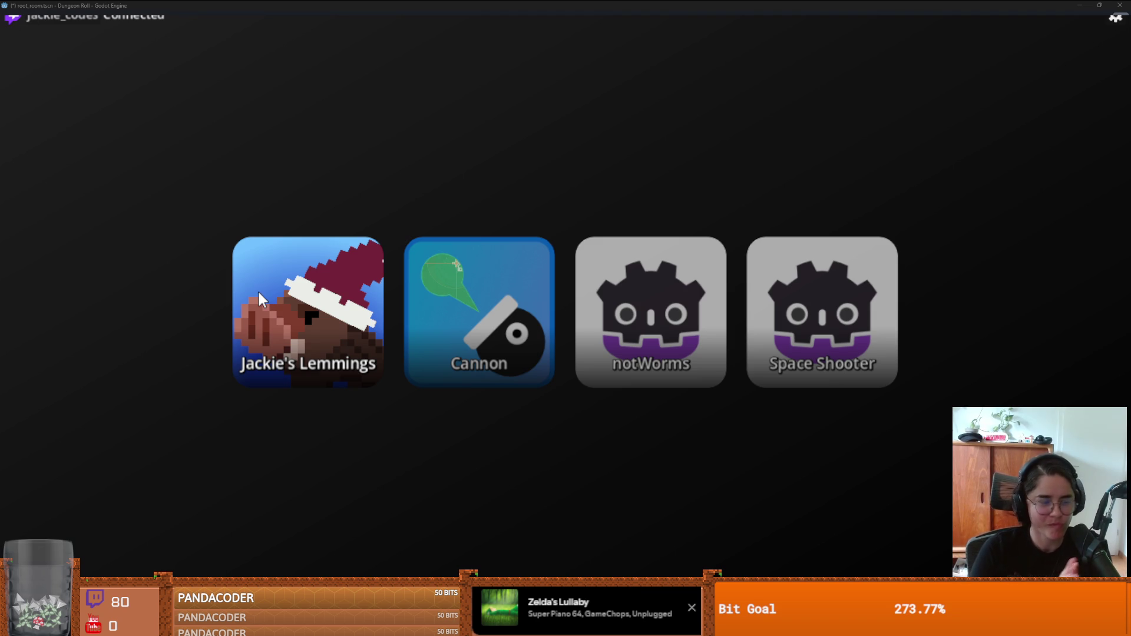
# Step: Close the game and save root_room.tscn, zooming and panning the canvas toward the fountain
pyautogui.press('Escape')
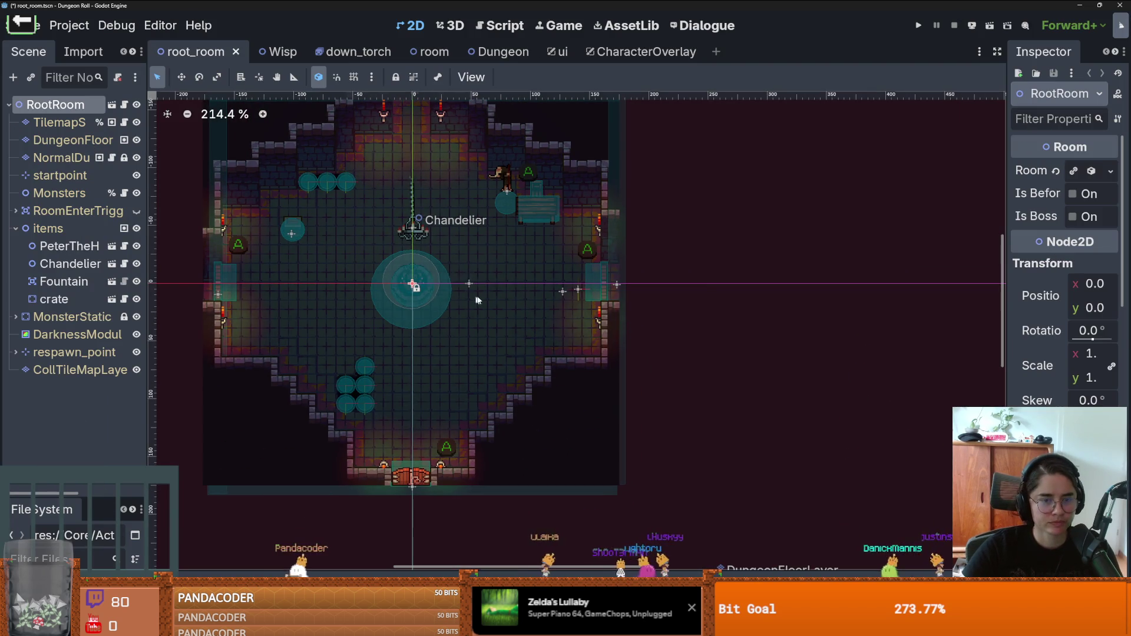
pyautogui.hotkey('ctrl', 's')
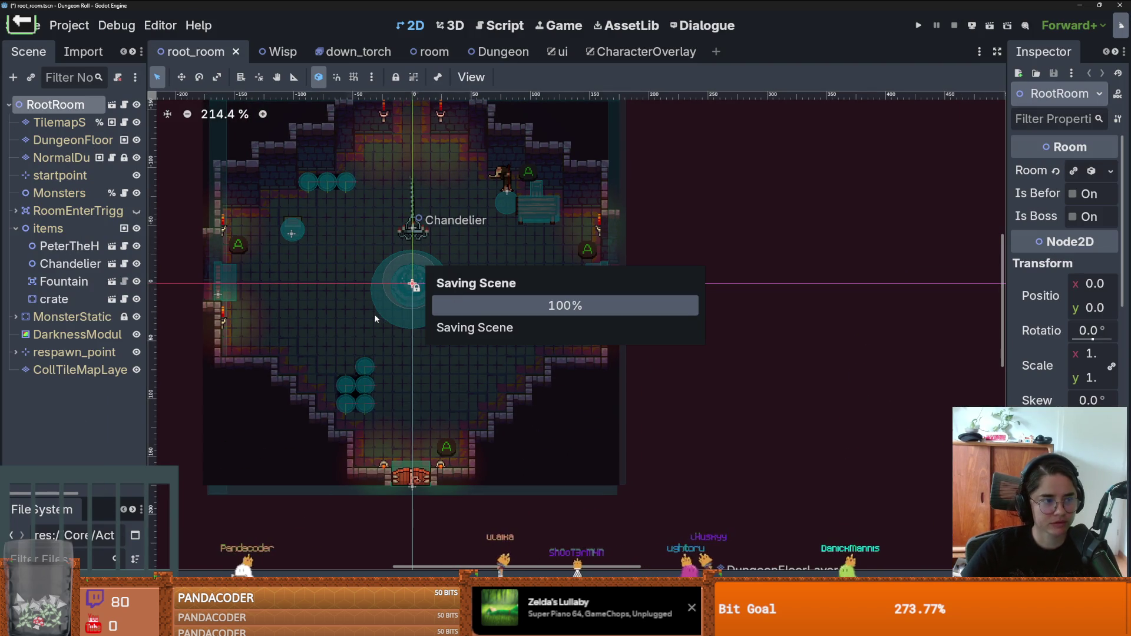
pyautogui.scroll(1, 376, 312)
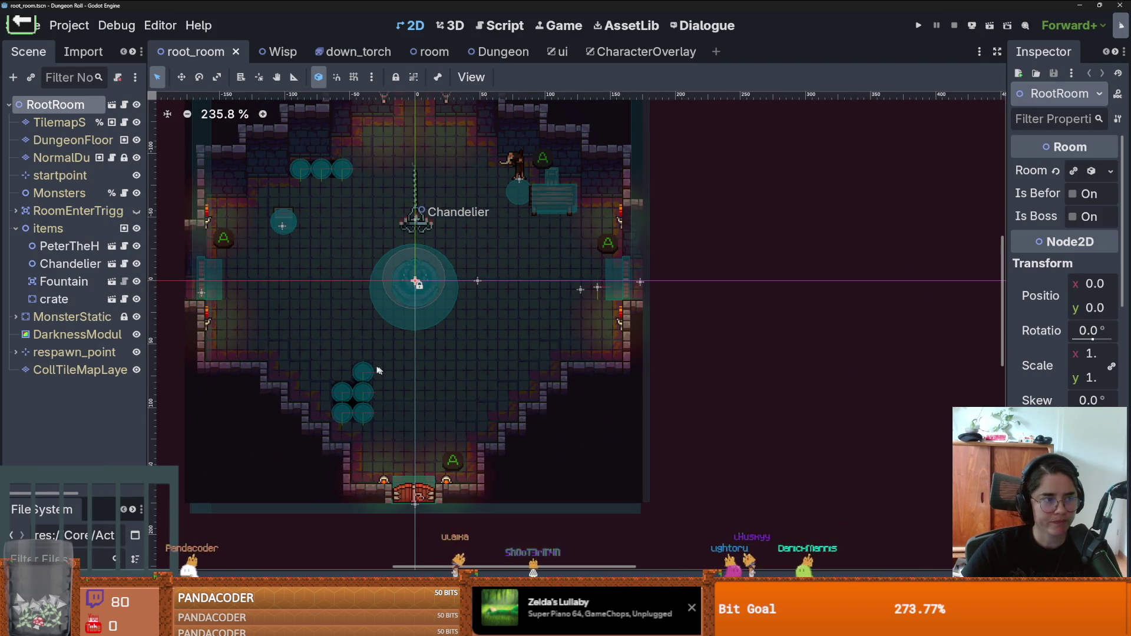
pyautogui.scroll(2, 392, 347)
pyautogui.hotkey('ctrl', 's')
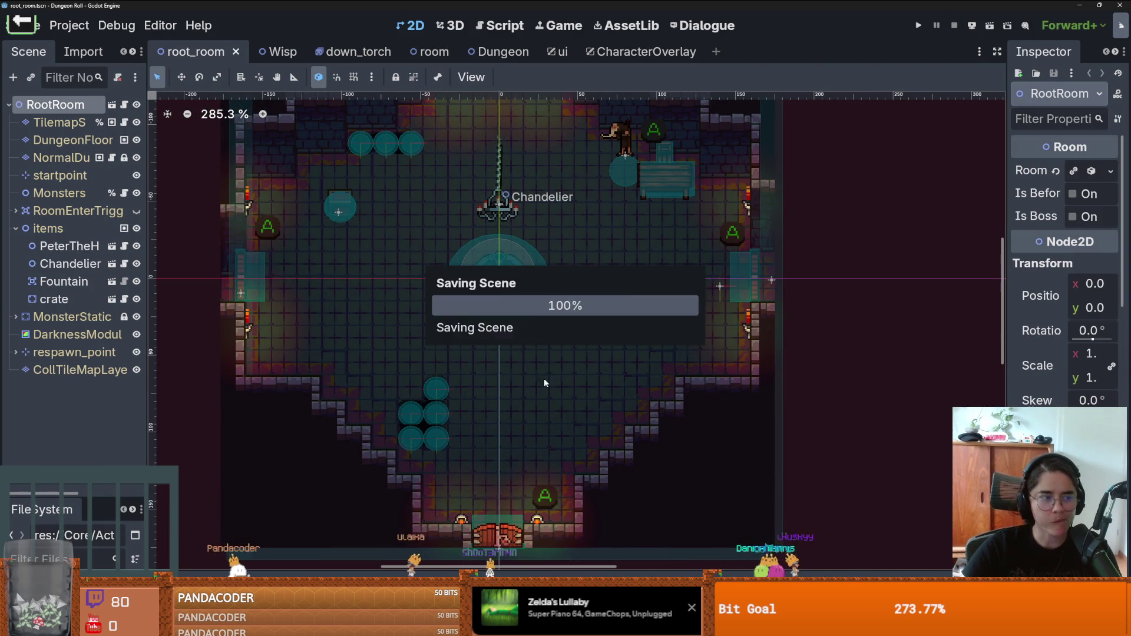
pyautogui.moveTo(499, 313); pyautogui.dragTo(513, 353)
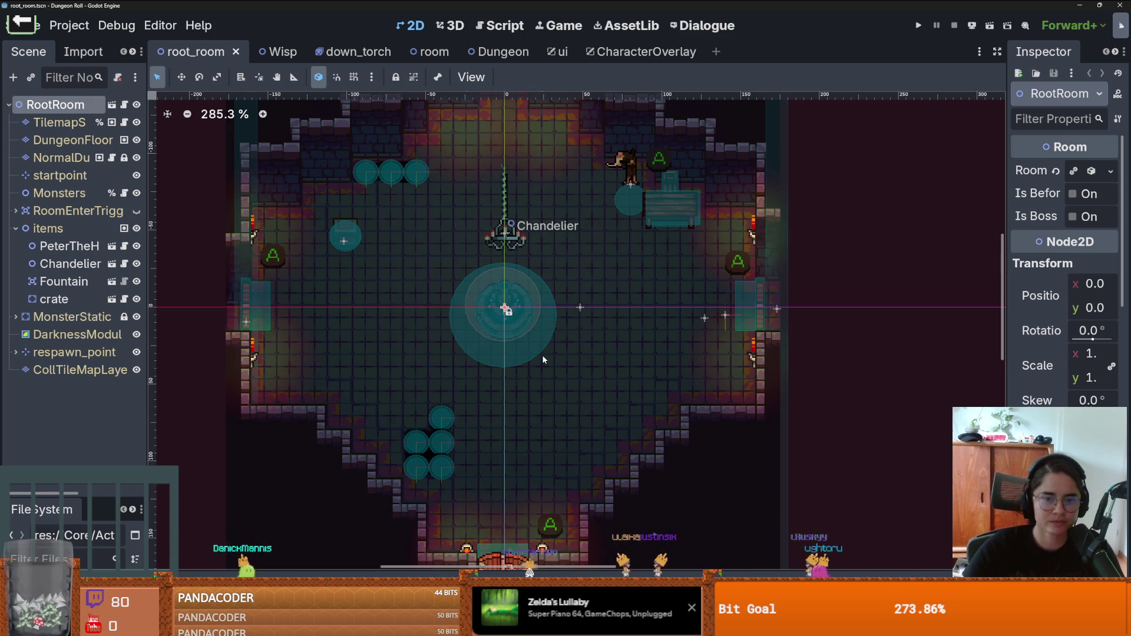
pyautogui.scroll(-3, 522, 272)
pyautogui.hotkey('ctrl', 's')
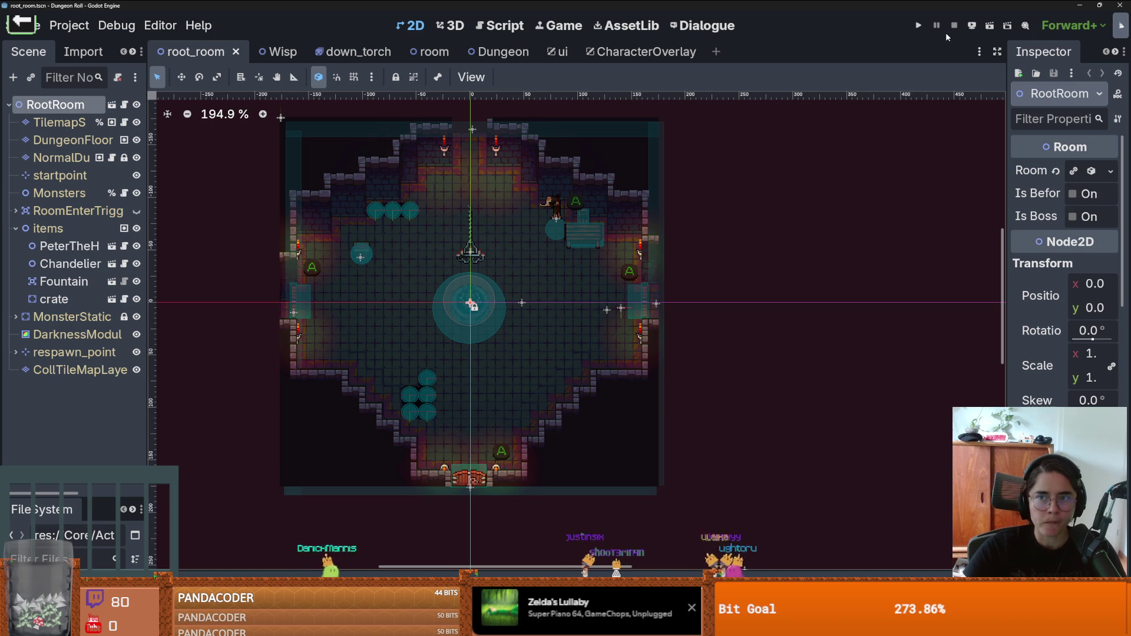
# Step: Launch Dungeon Roll in debug and walk the knight right and up to the top door
pyautogui.click(918, 26)
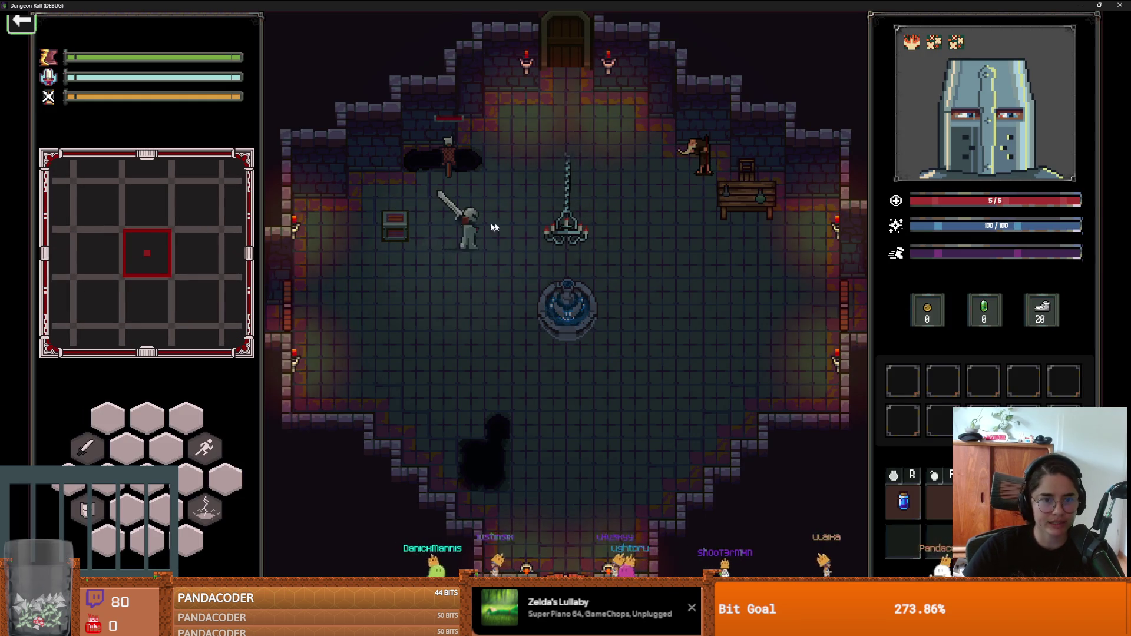
pyautogui.click(360, 226)
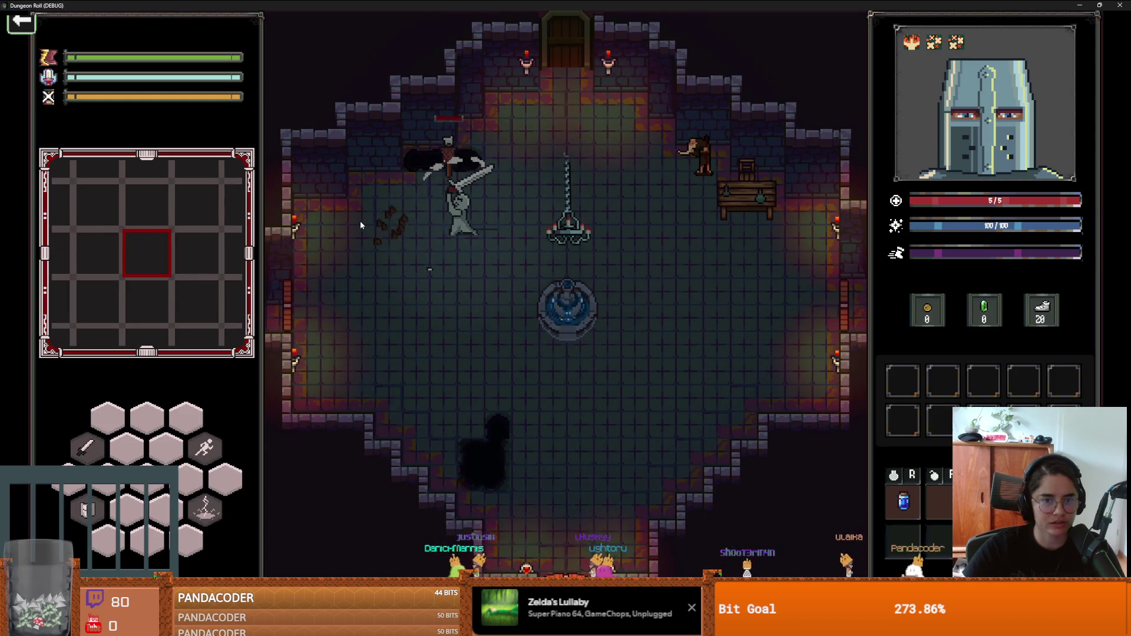
pyautogui.press('d')
pyautogui.press('w')
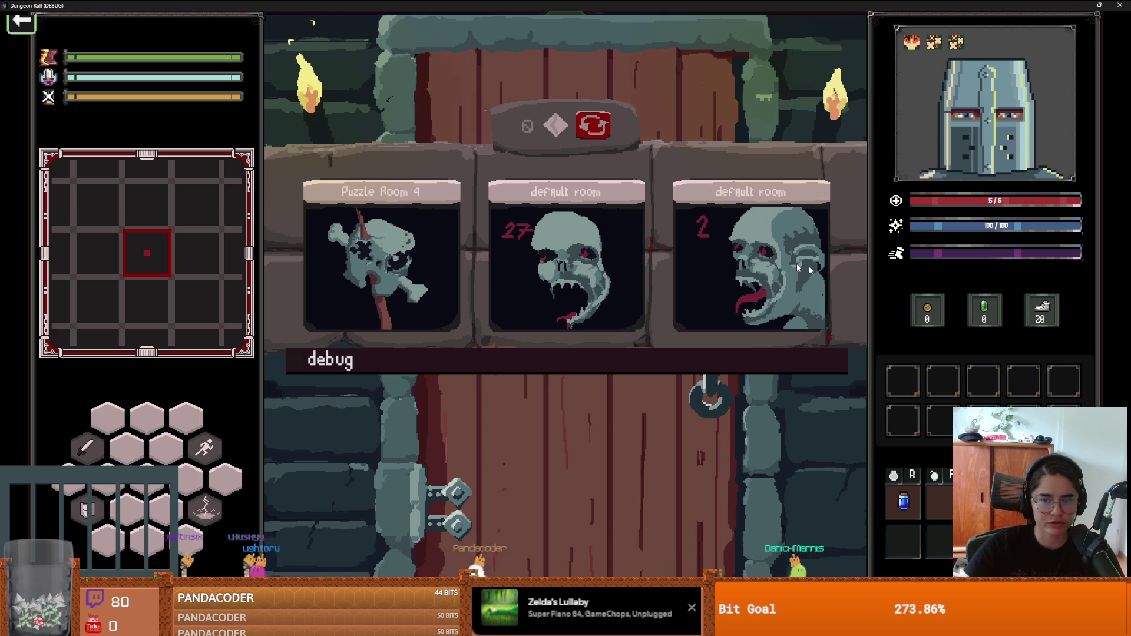
# Step: Enter a room and attack the goblins with arrows, lightning and sword swings on the left side
pyautogui.click(638, 251)
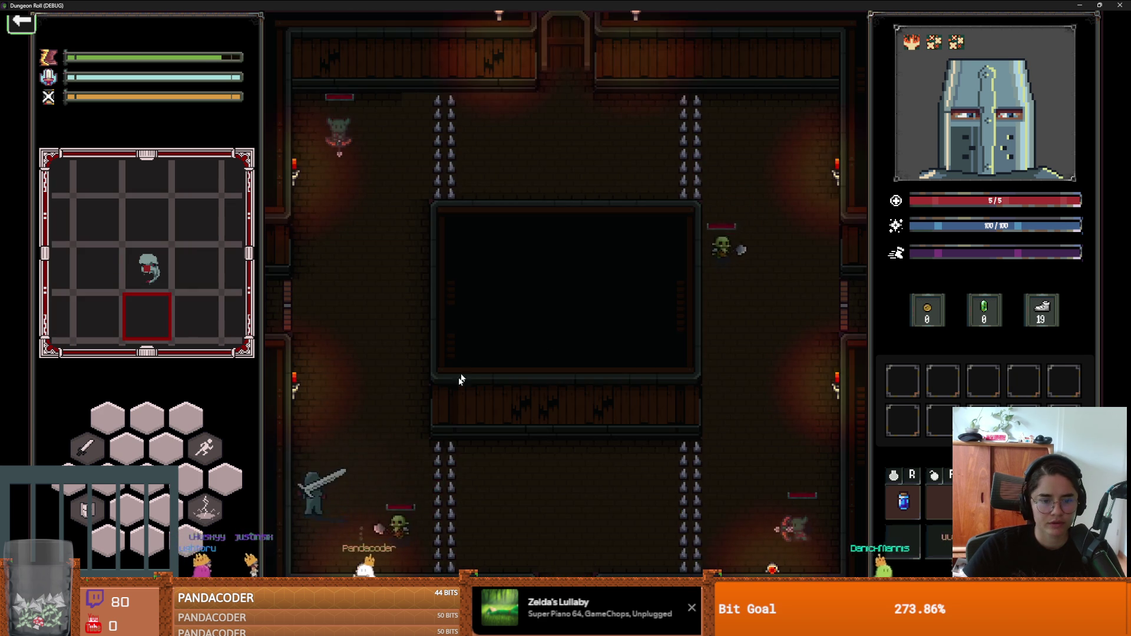
pyautogui.click(395, 503)
pyautogui.click(394, 500)
pyautogui.press('w')
pyautogui.rightClick(429, 270)
pyautogui.press('w')
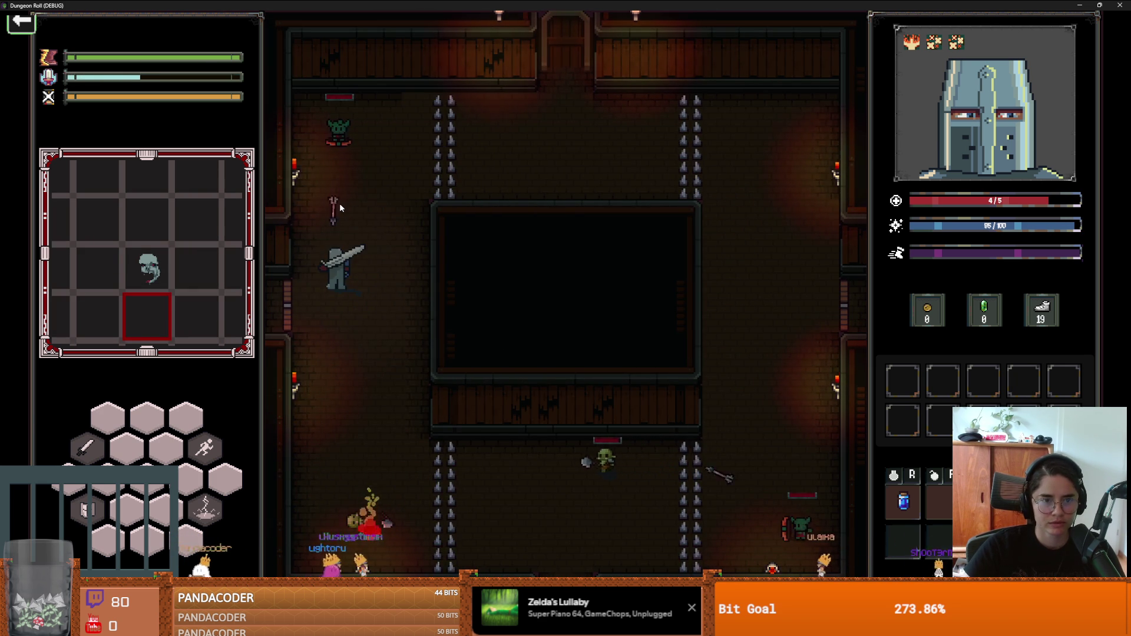
pyautogui.click(287, 207)
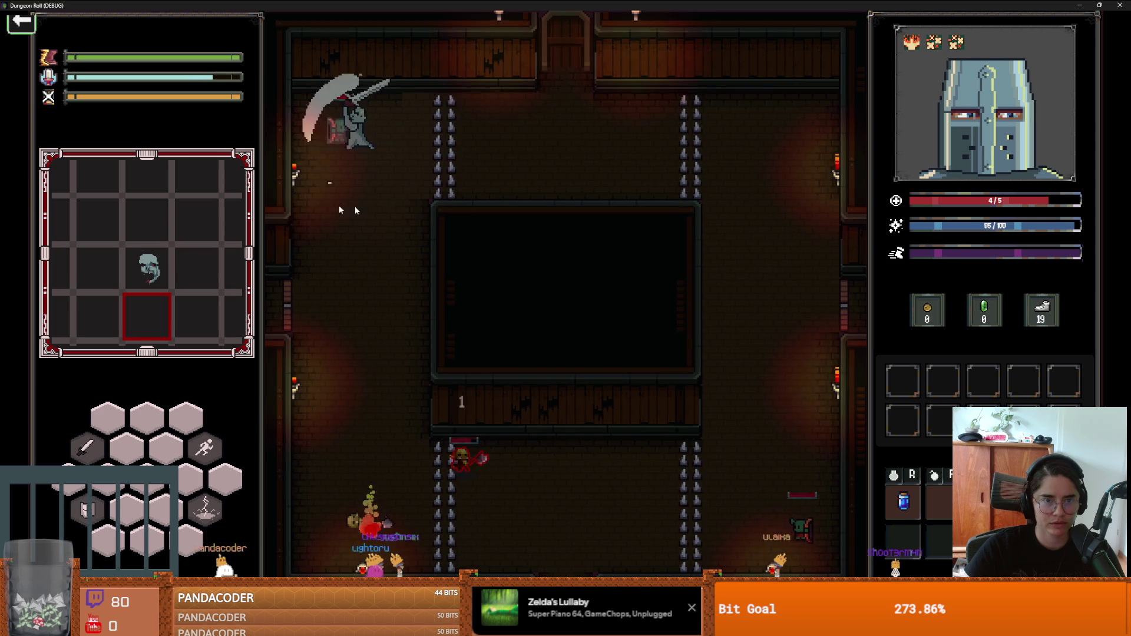
pyautogui.click(424, 217)
# Step: Fight down the left side with a sweeping attack, then slash the pink and red enemies
pyautogui.press('s')
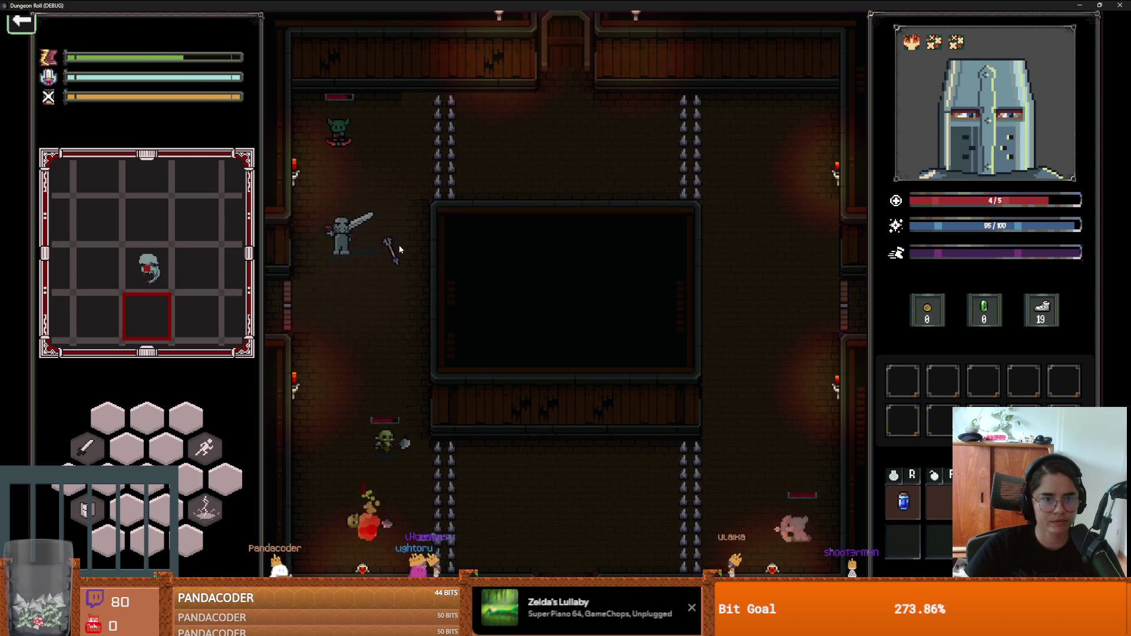
pyautogui.click(379, 255)
pyautogui.press('s')
pyautogui.rightClick(379, 303)
pyautogui.press('a')
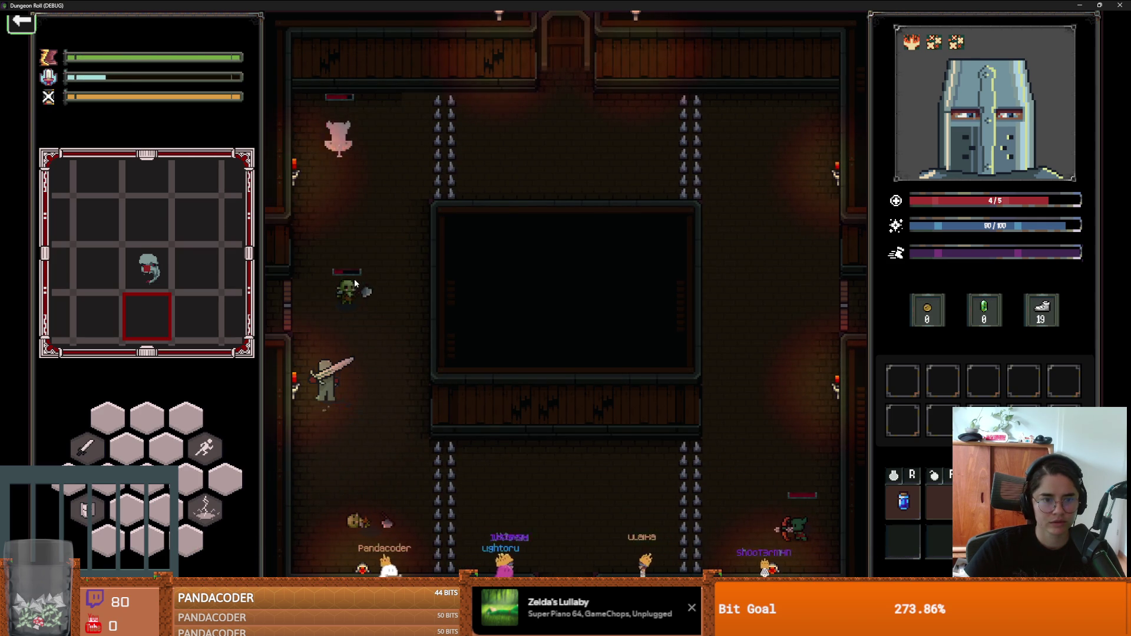
pyautogui.press('d')
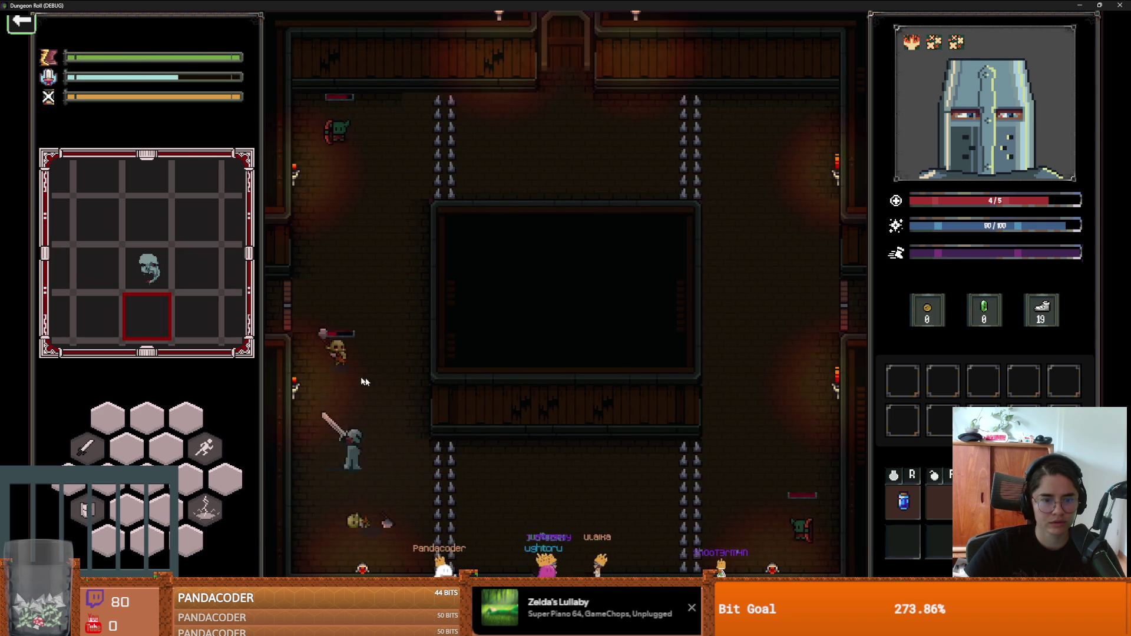
pyautogui.click(337, 323)
pyautogui.click(362, 324)
# Step: Dash up to finish the top-left goblin, then strike the goblin below and cast a spell
pyautogui.press('w')
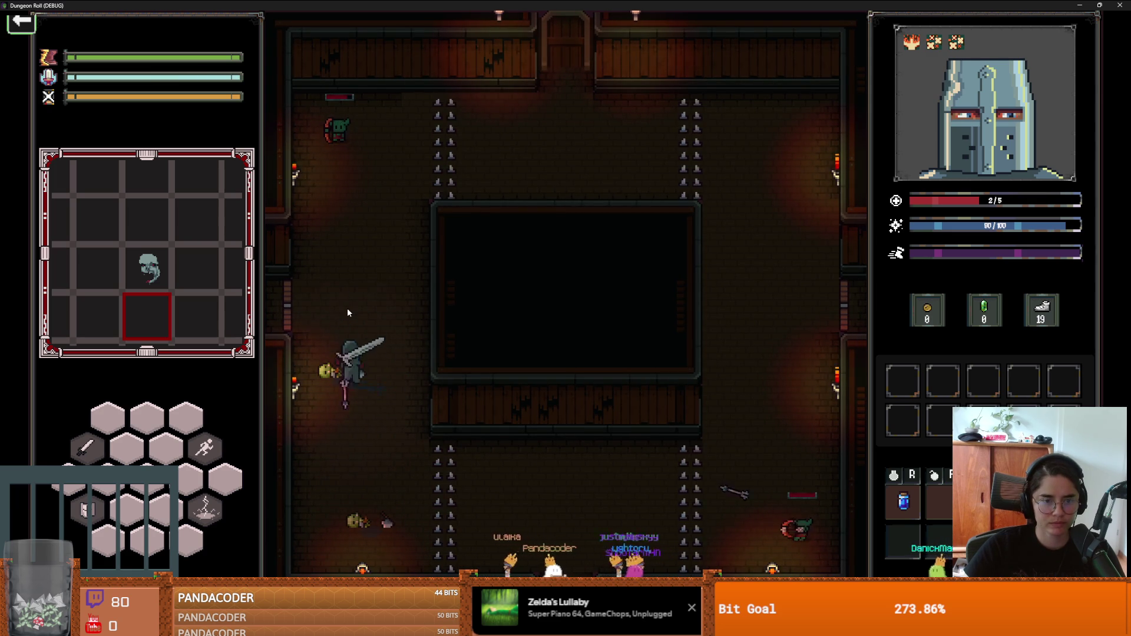
pyautogui.press('space')
pyautogui.press('w')
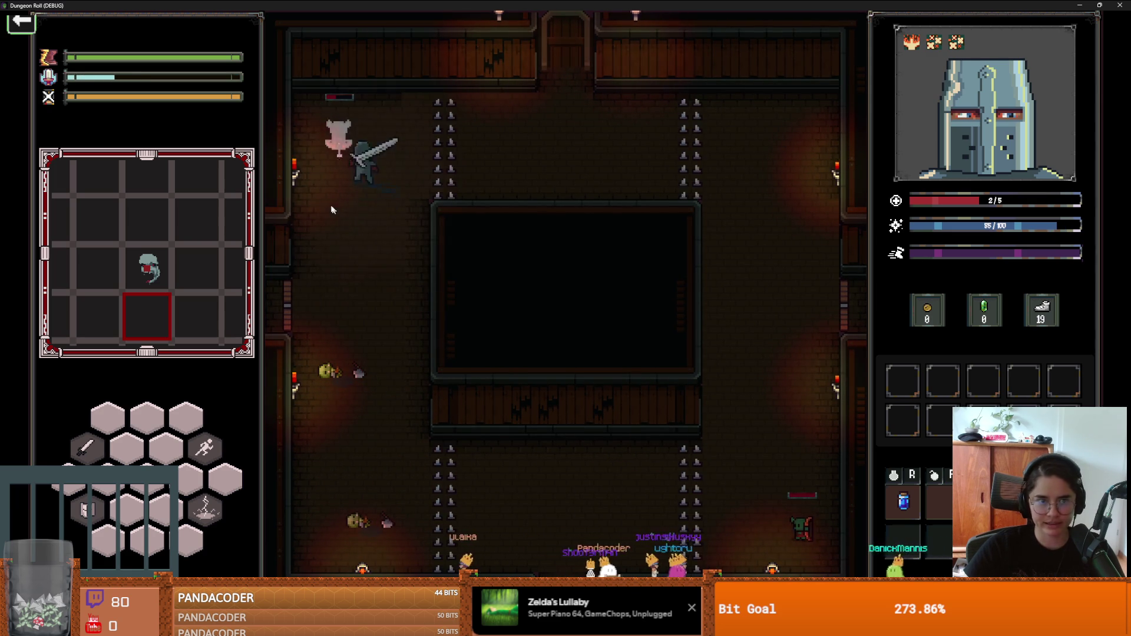
pyautogui.click(824, 226)
pyautogui.press('s')
pyautogui.click(329, 169)
pyautogui.press('s')
pyautogui.press('s')
pyautogui.press('d')
pyautogui.press('d')
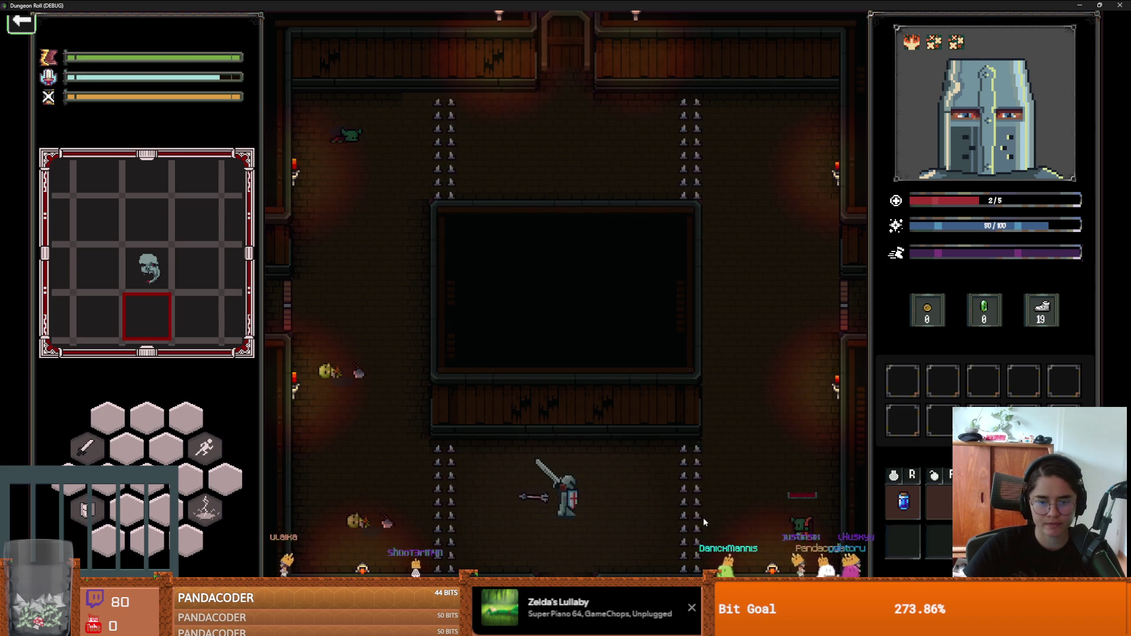
pyautogui.press('w')
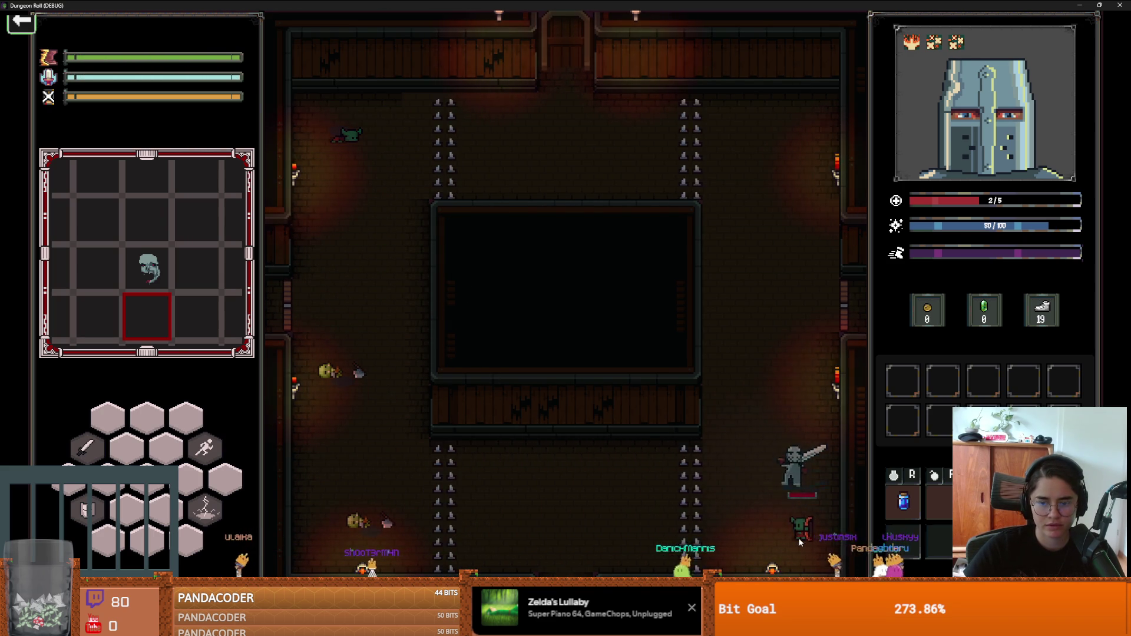
pyautogui.click(800, 537)
pyautogui.press('s')
pyautogui.press('w')
pyautogui.press('q')
pyautogui.press('a')
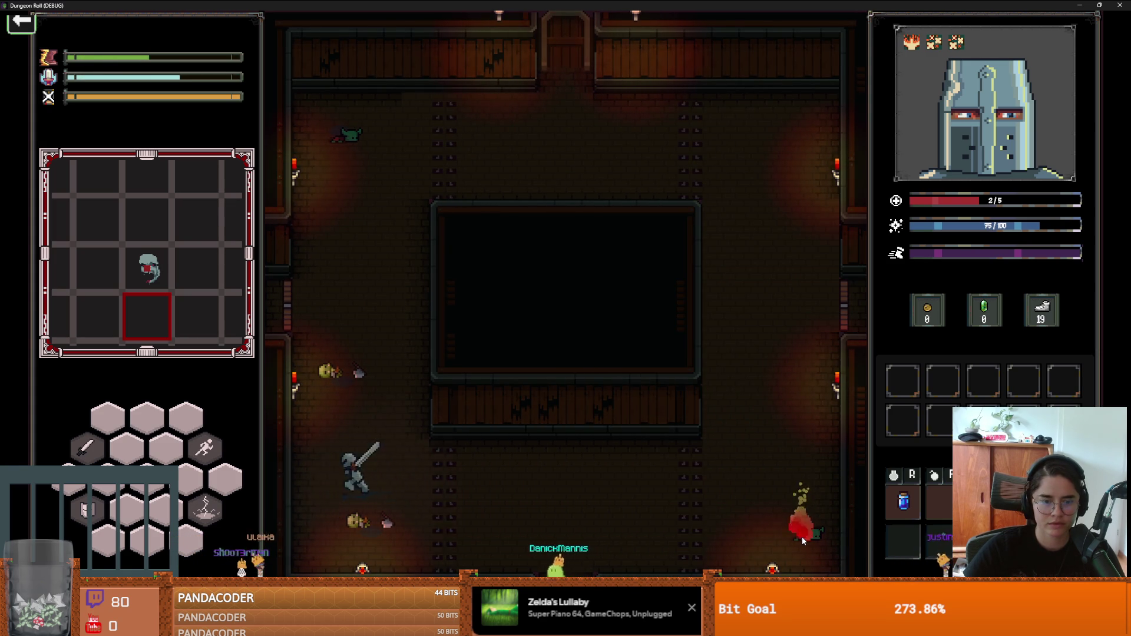
# Step: Enter the next room and take the Ricochet upgrade from Baldwin
pyautogui.press('w')
pyautogui.press('e')
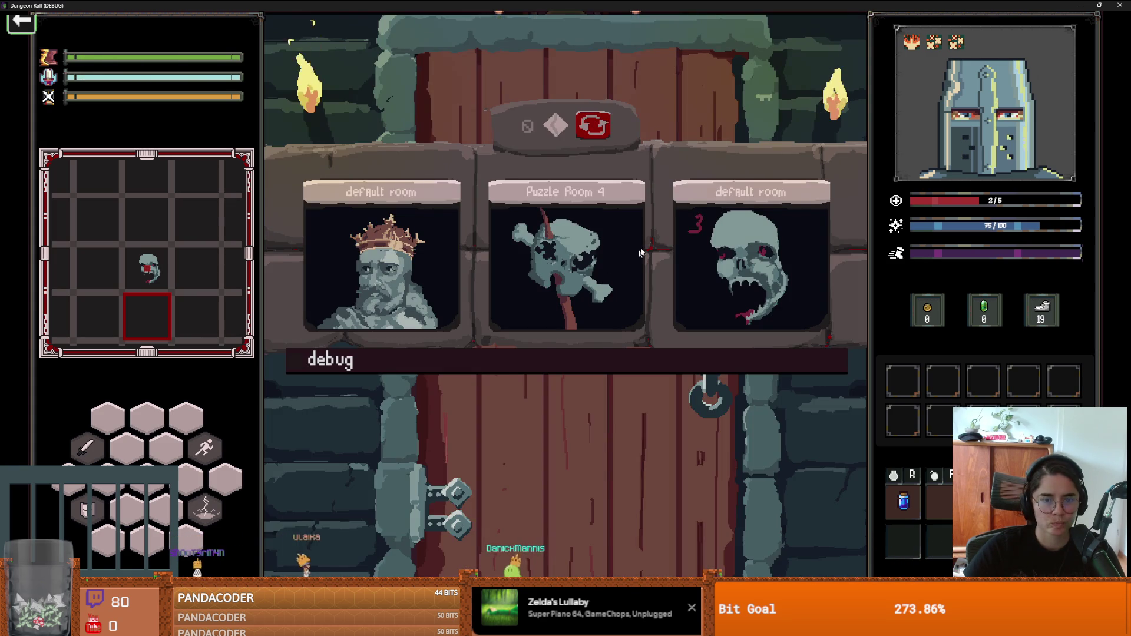
pyautogui.click(406, 242)
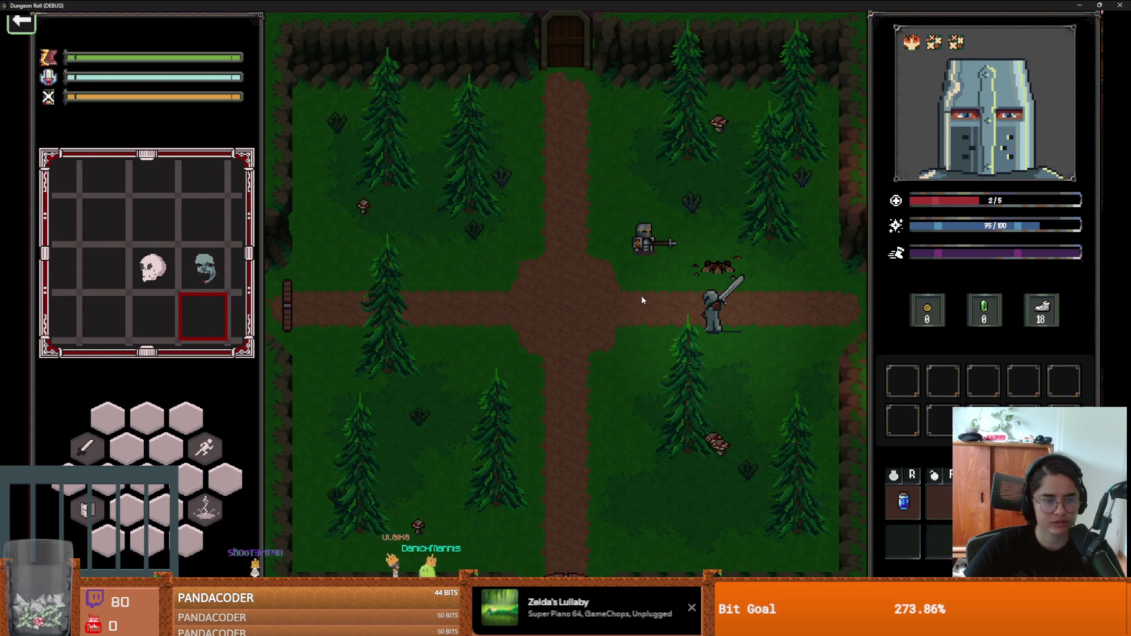
pyautogui.press('a')
pyautogui.press('w')
pyautogui.press('e')
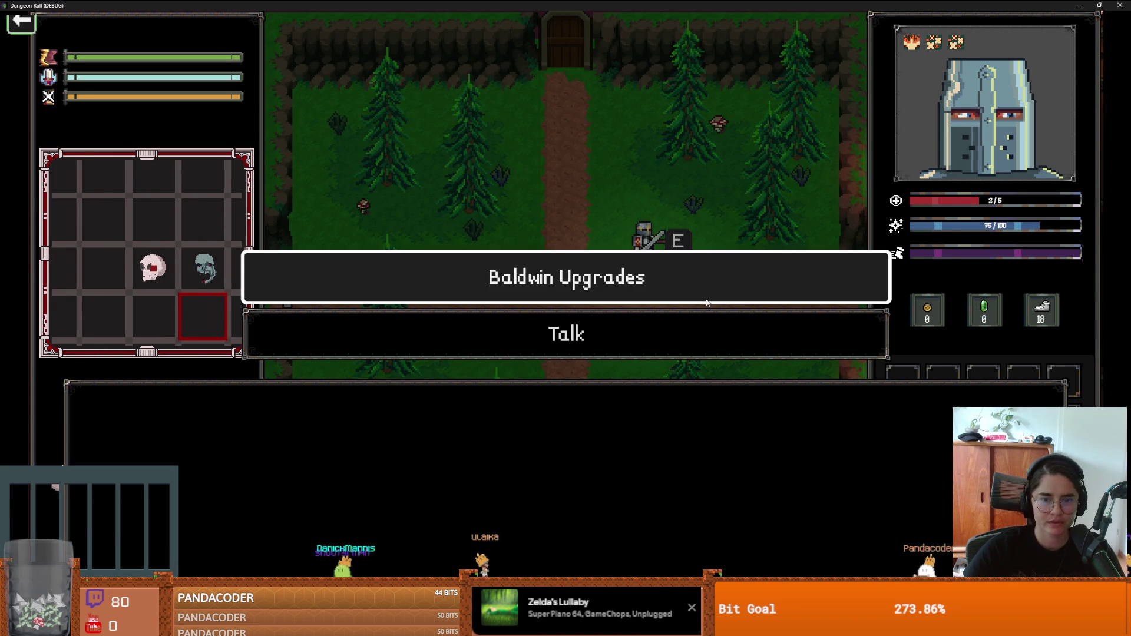
pyautogui.click(613, 270)
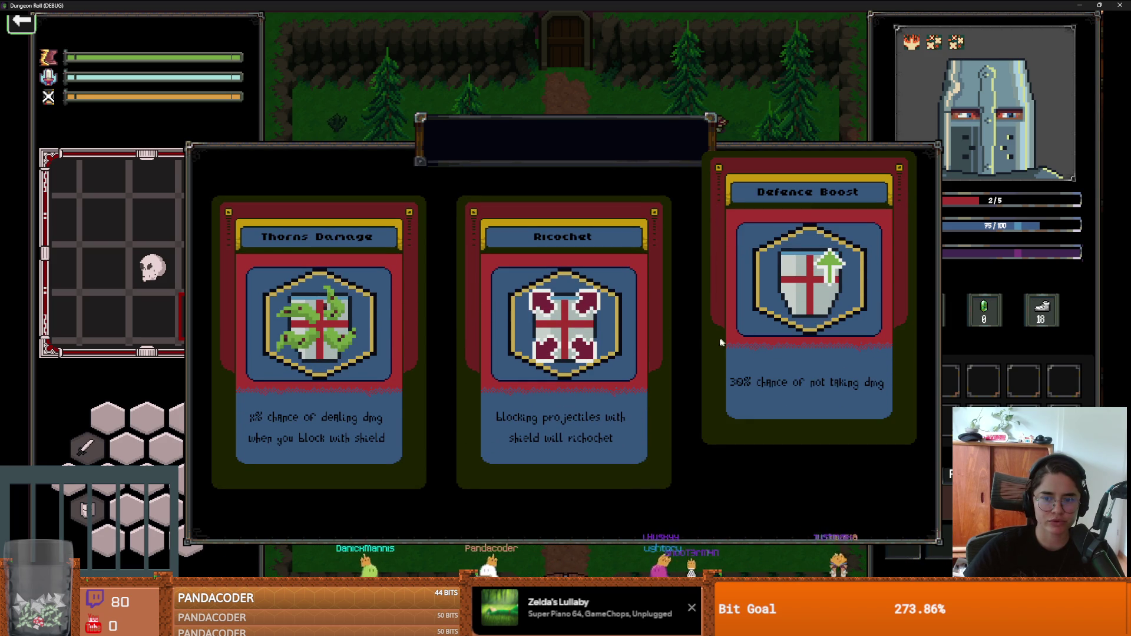
pyautogui.click(532, 319)
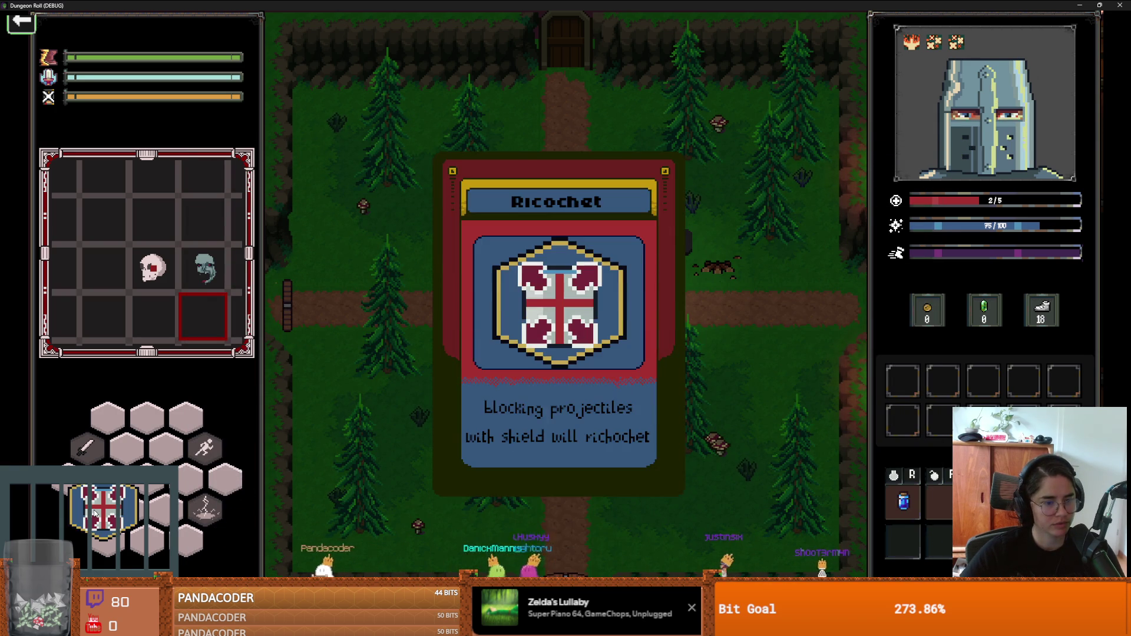
# Step: Back out of unlocking the top door, exit through the bottom, and choose a lower room card
pyautogui.press('w')
pyautogui.press('a')
pyautogui.press('e')
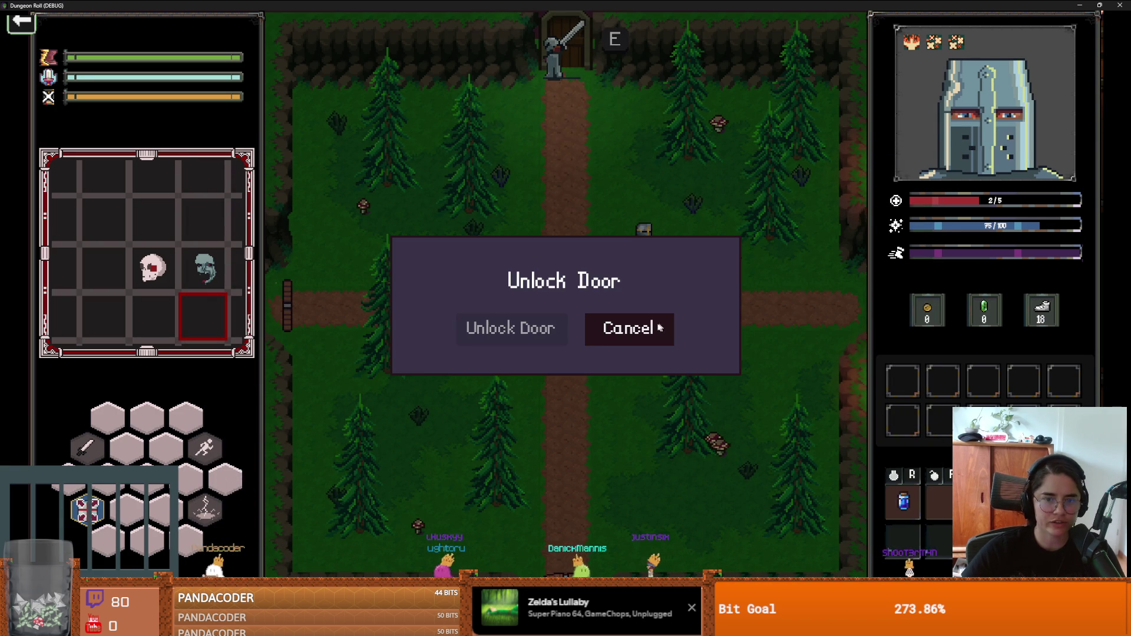
pyautogui.click(595, 332)
pyautogui.press('s')
pyautogui.press('a')
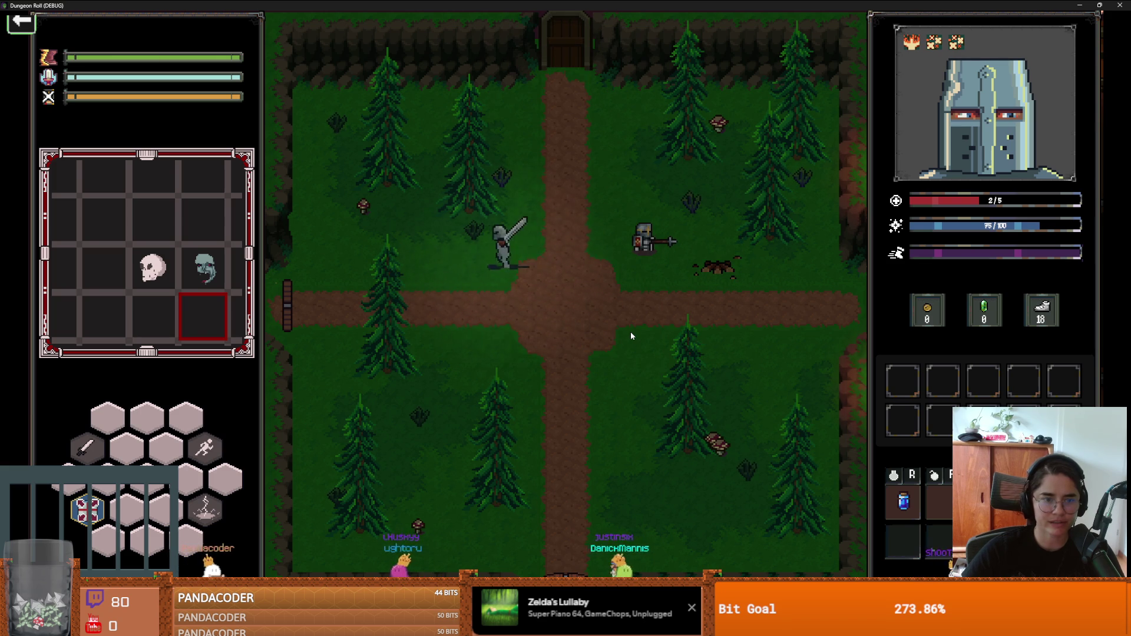
pyautogui.press('s')
pyautogui.press('d')
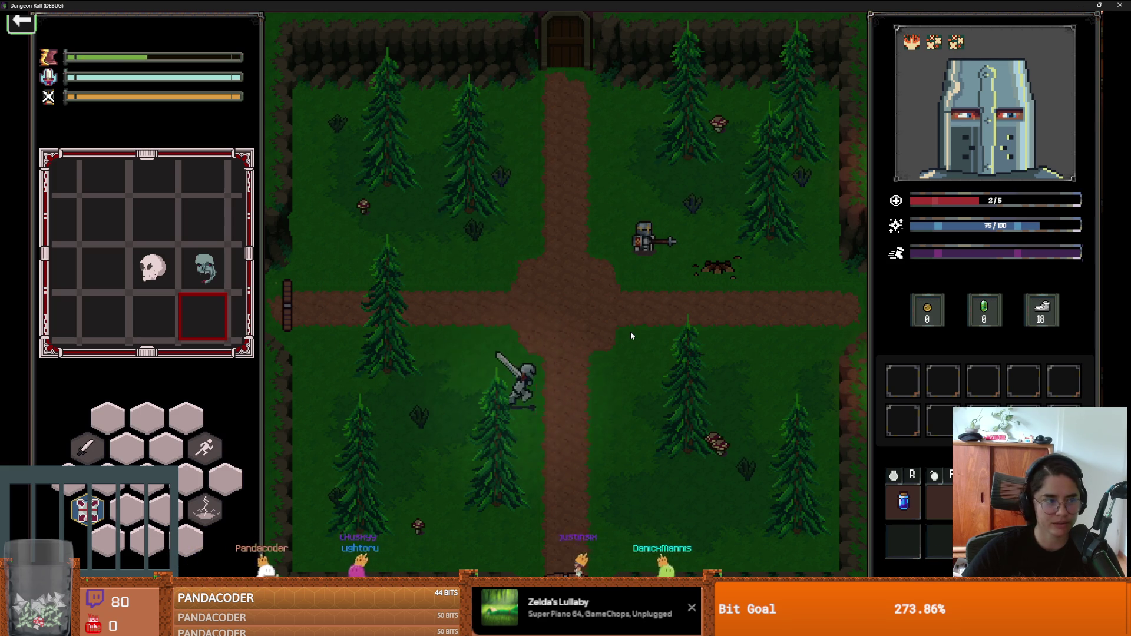
pyautogui.press('s')
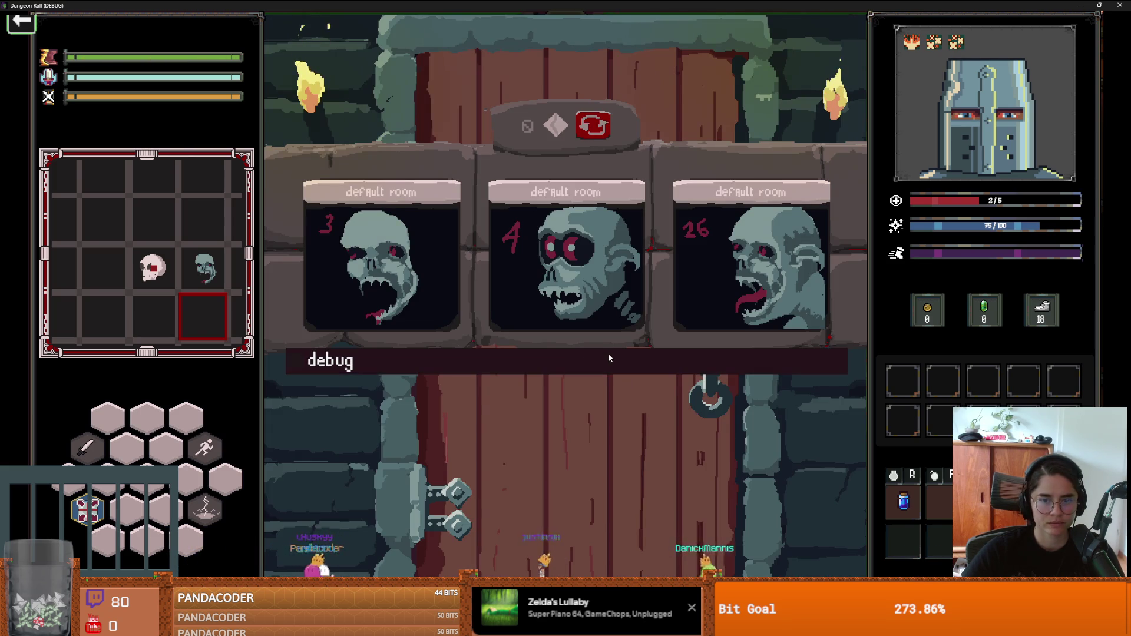
pyautogui.scroll(-3, 707, 460)
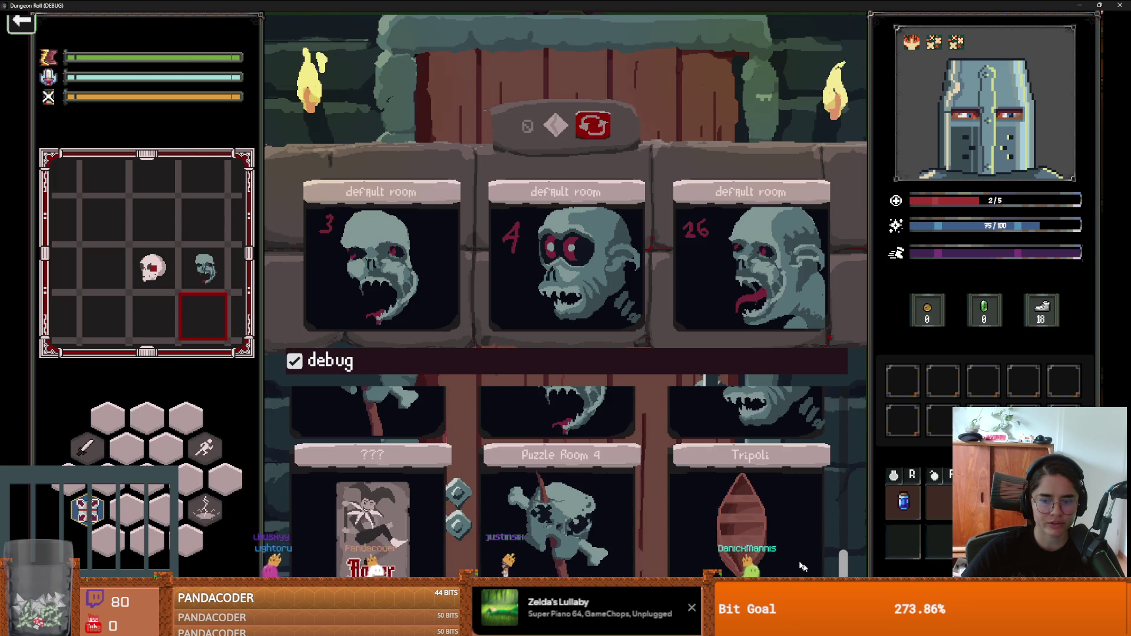
pyautogui.click(748, 507)
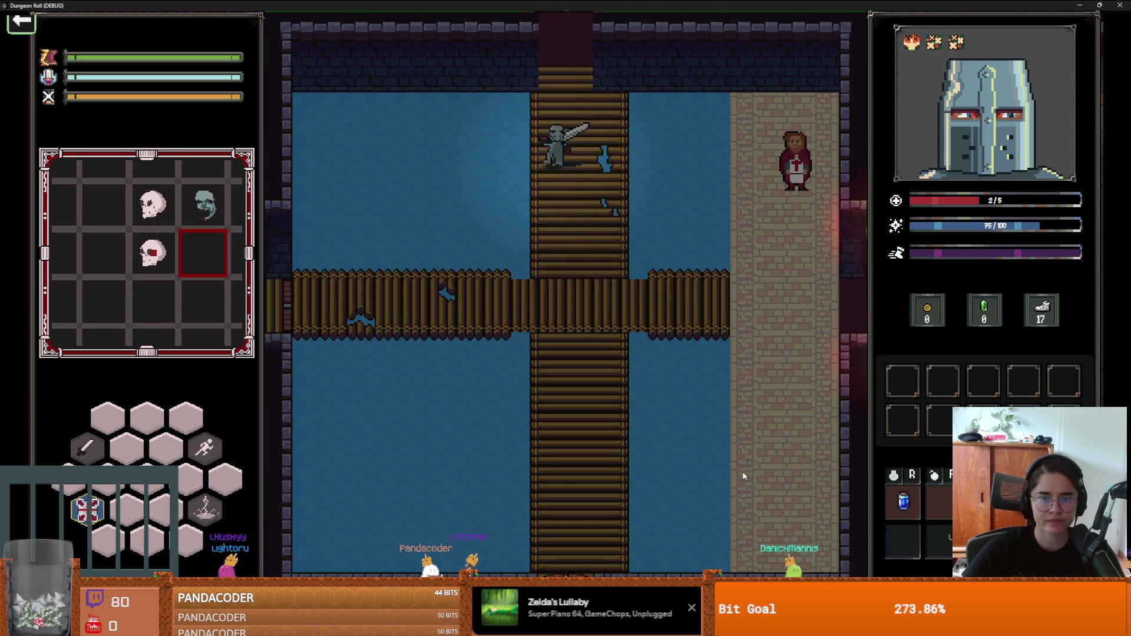
# Step: Cross the bridge to Guglielmo, take the Light The Way upgrade, and leave the room
pyautogui.press('s')
pyautogui.press('d')
pyautogui.press('w')
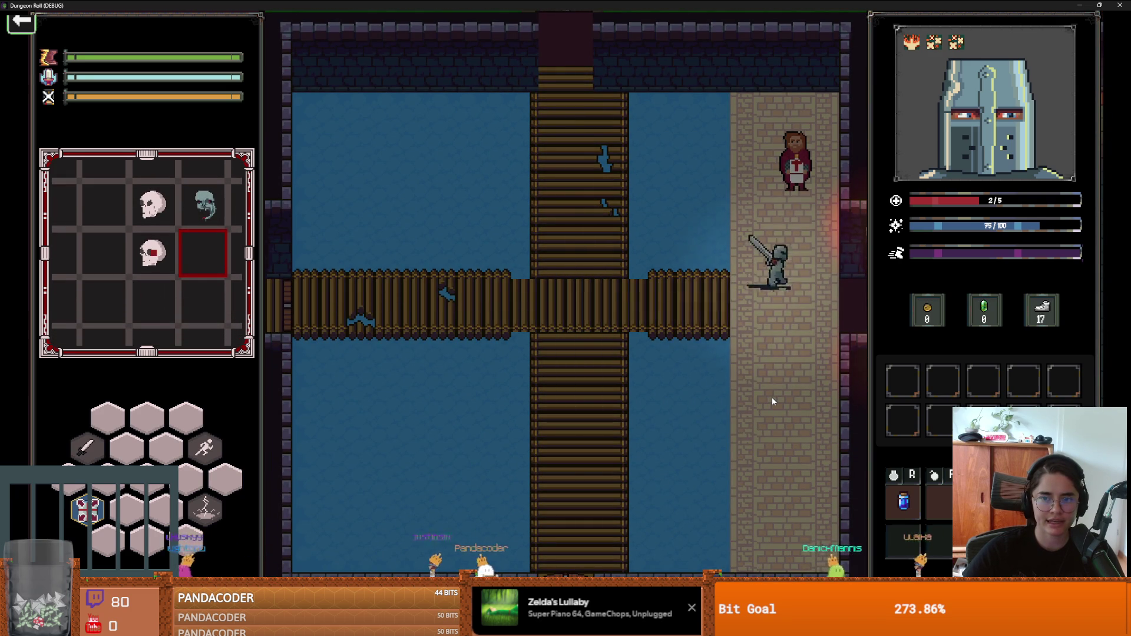
pyautogui.press('e')
pyautogui.click(501, 330)
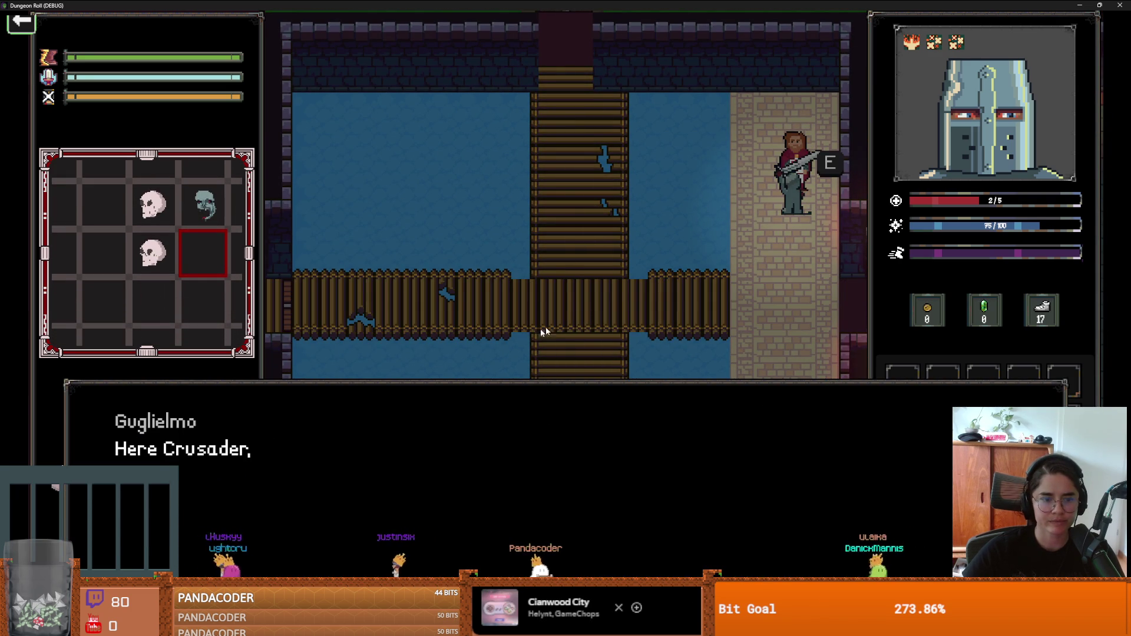
pyautogui.click(500, 340)
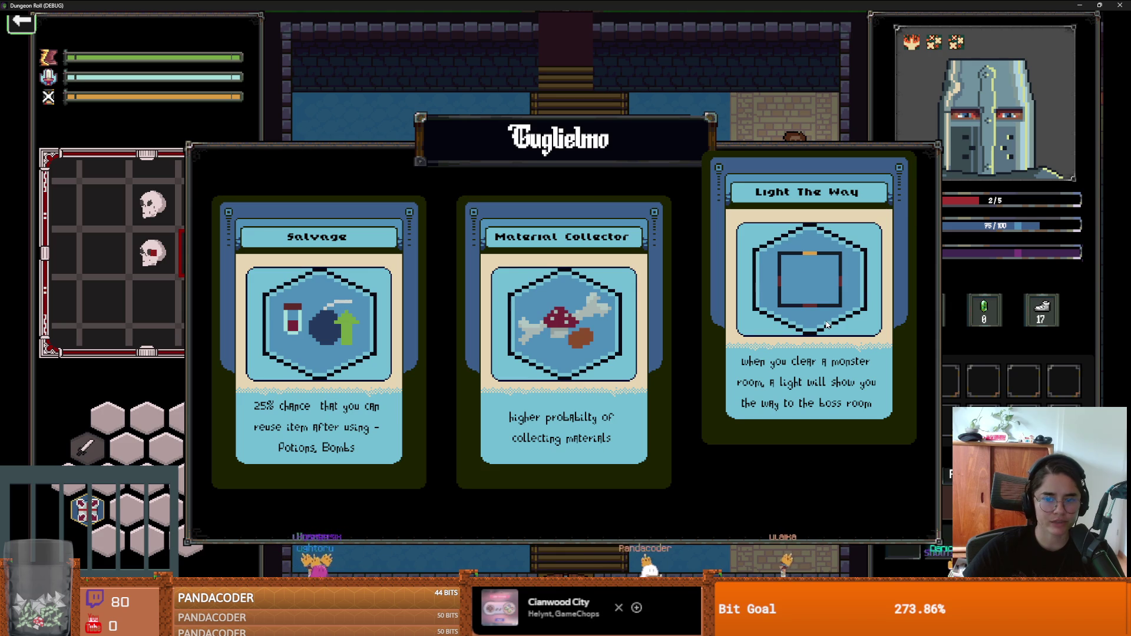
pyautogui.click(826, 325)
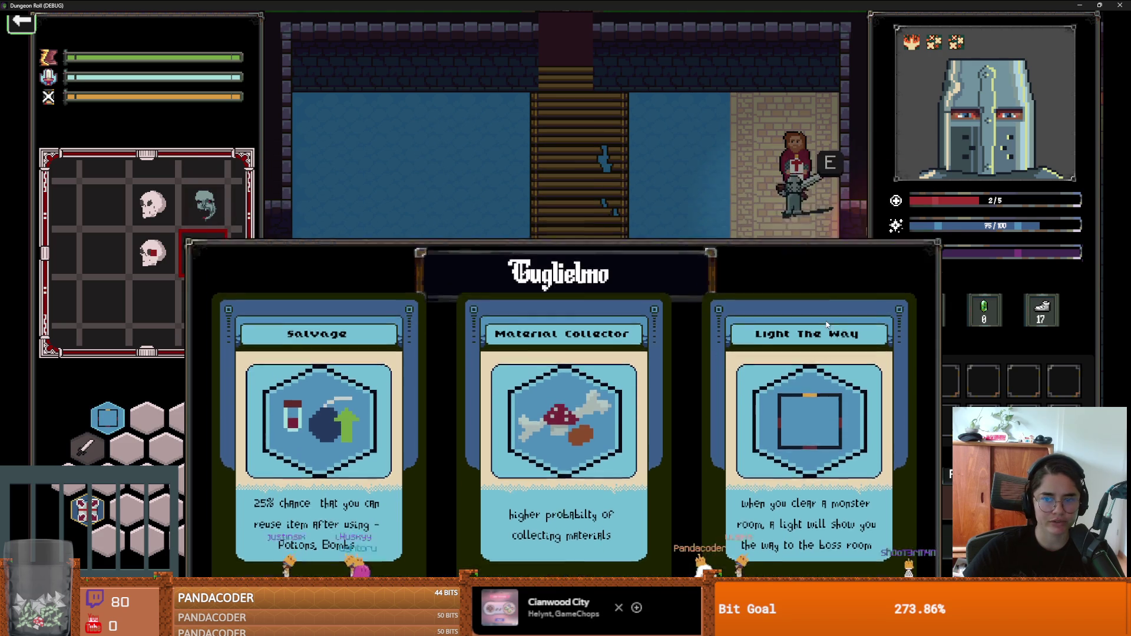
pyautogui.press('a')
pyautogui.press('s')
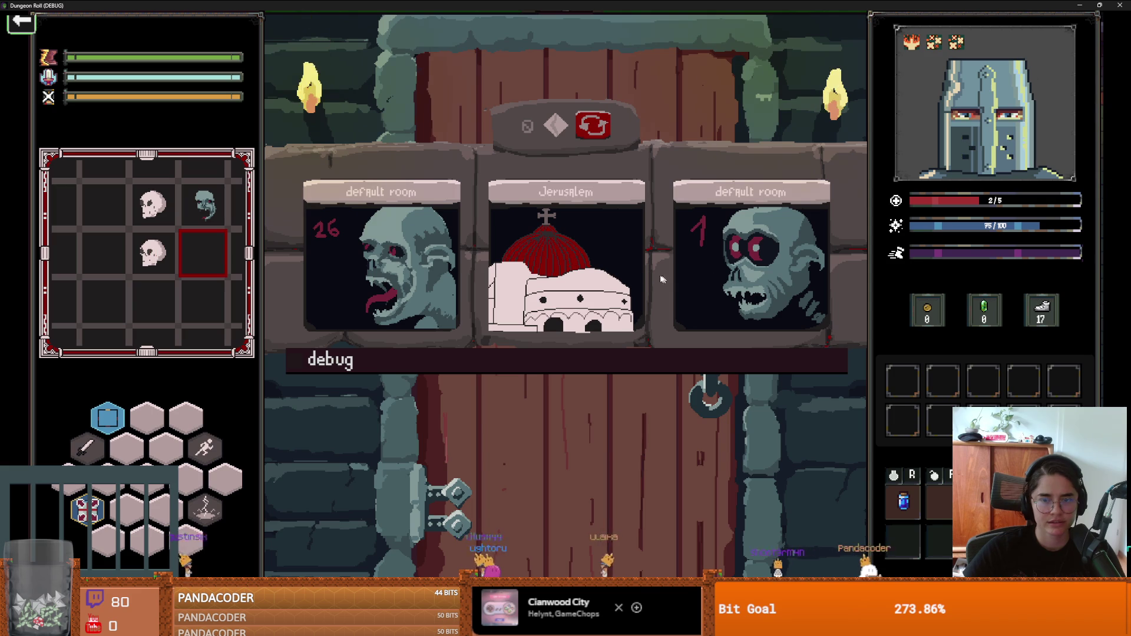
# Step: Enter the Jerusalem temple and strike the spiders along the upper ledge
pyautogui.press('s')
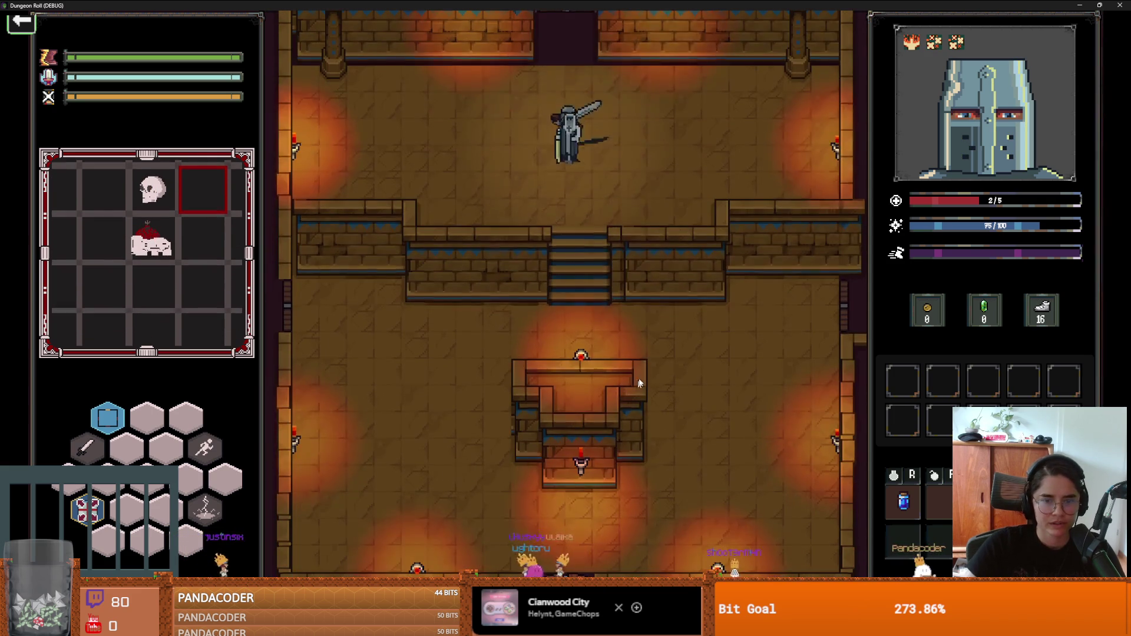
pyautogui.press('s')
pyautogui.press('a')
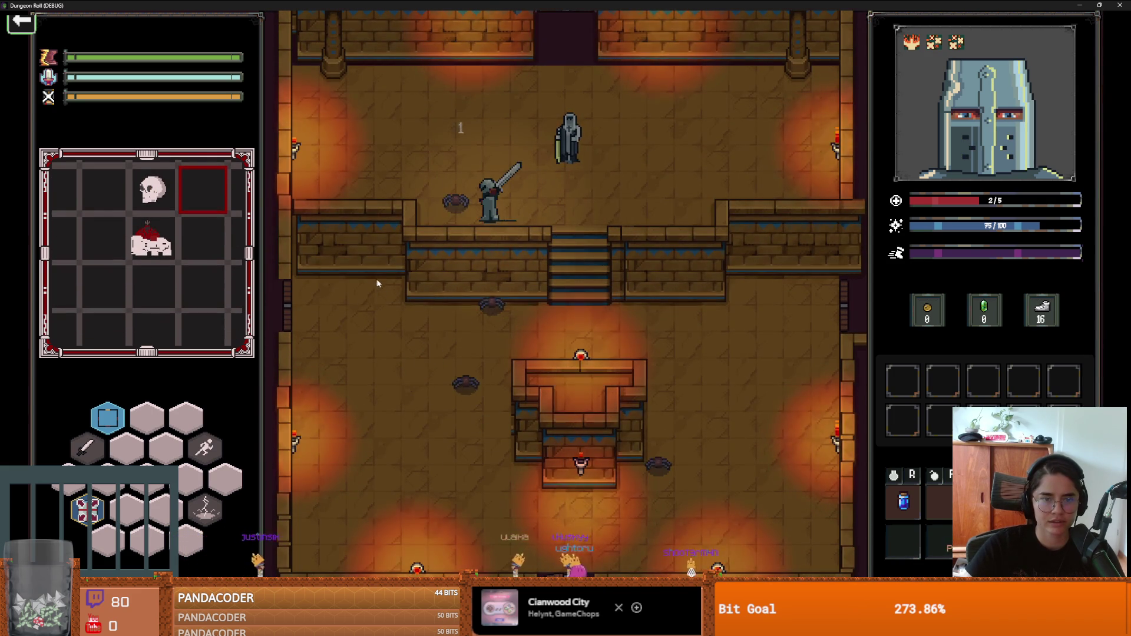
pyautogui.press('d')
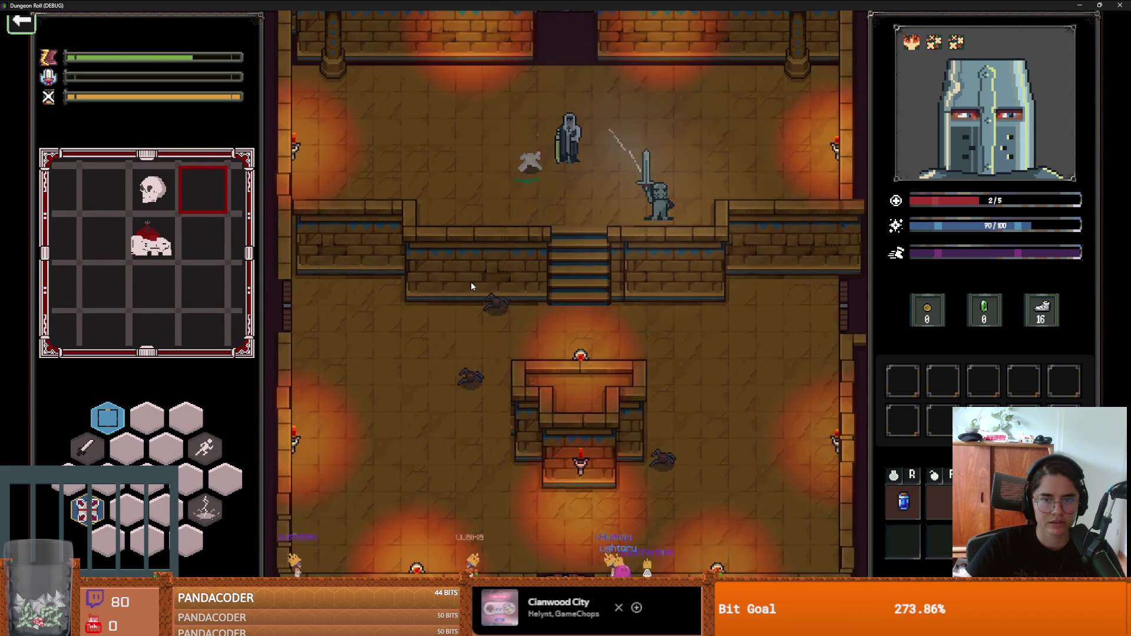
pyautogui.press('a')
pyautogui.click(558, 140)
pyautogui.click(571, 295)
pyautogui.press('a')
pyautogui.click(589, 283)
pyautogui.press('s')
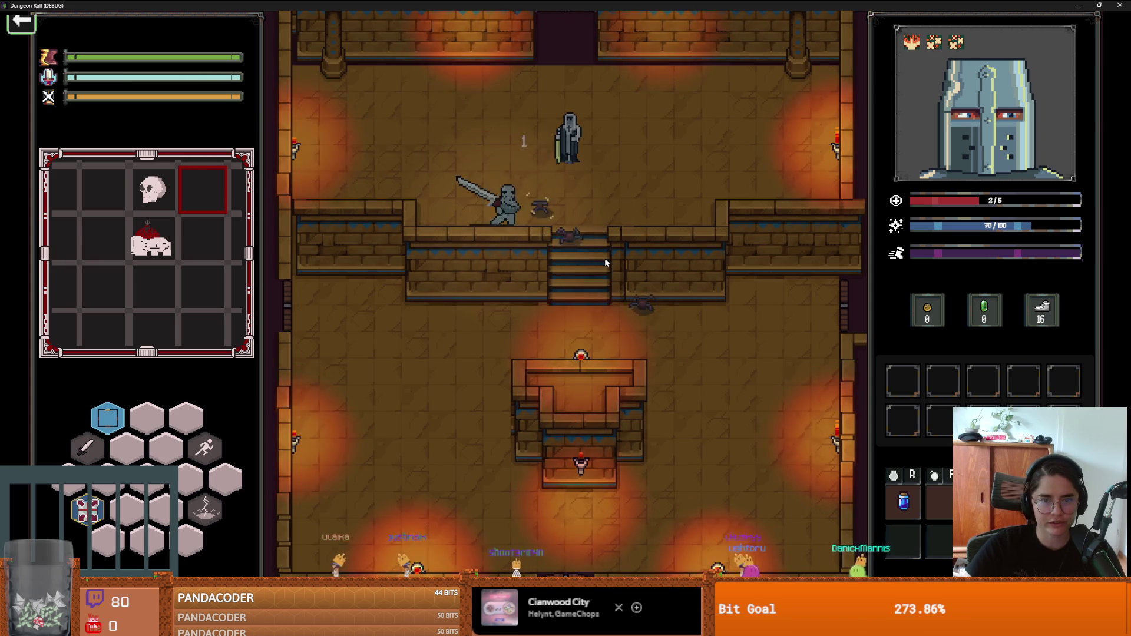
pyautogui.click(605, 263)
# Step: Keep fighting spiders across the upper floor, retreating top-left and attacking near the statue
pyautogui.press('a')
pyautogui.press('w')
pyautogui.click(607, 256)
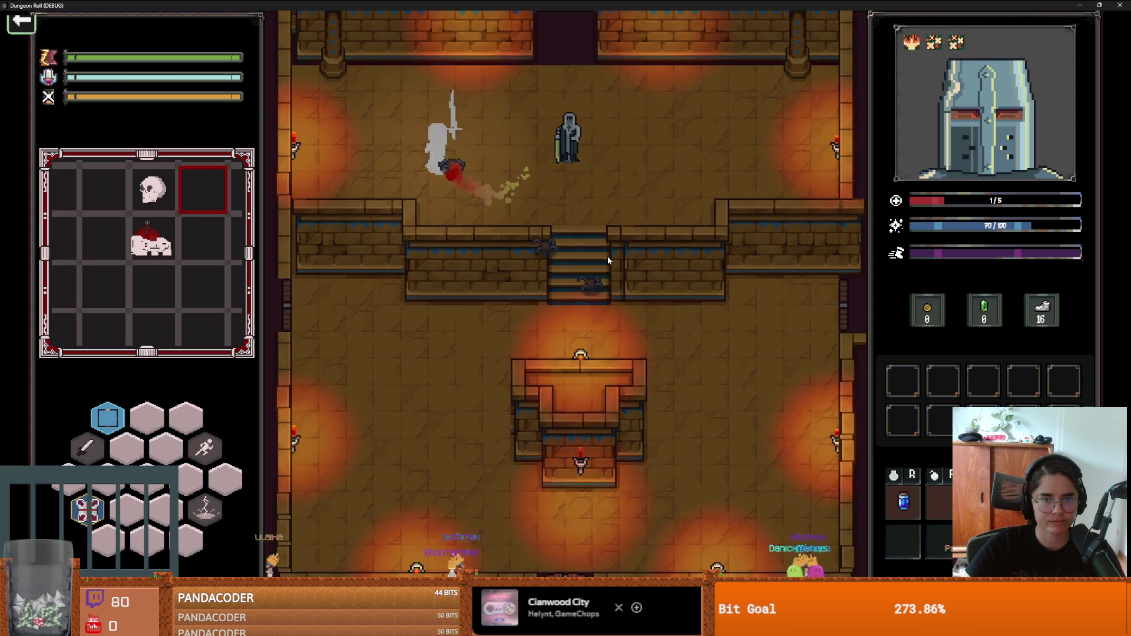
pyautogui.click(569, 242)
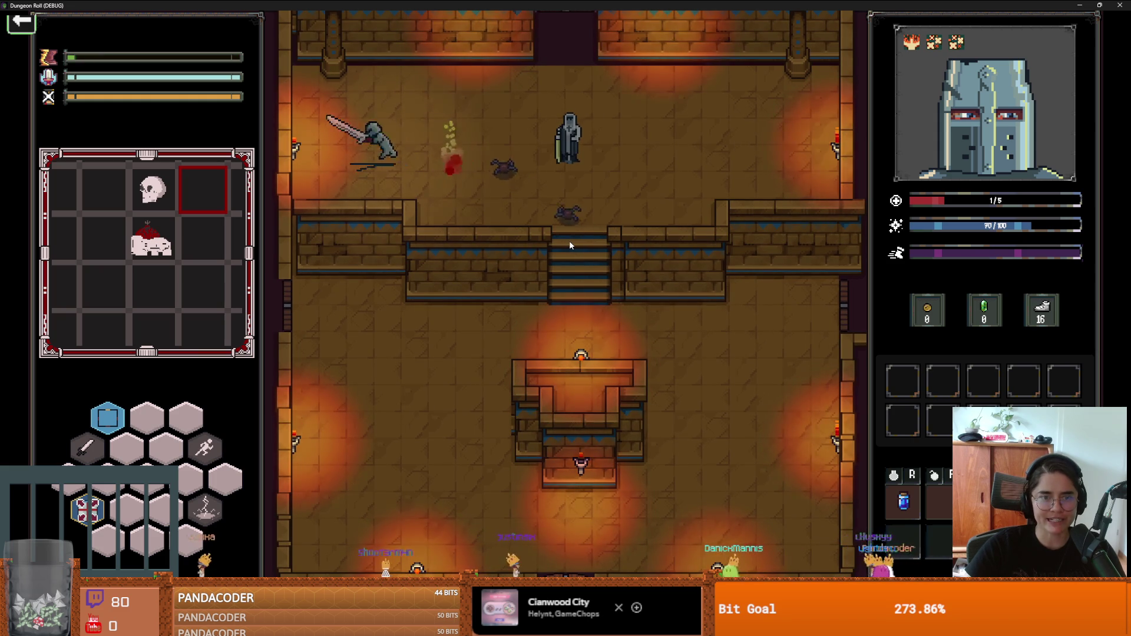
pyautogui.press('a')
pyautogui.press('w')
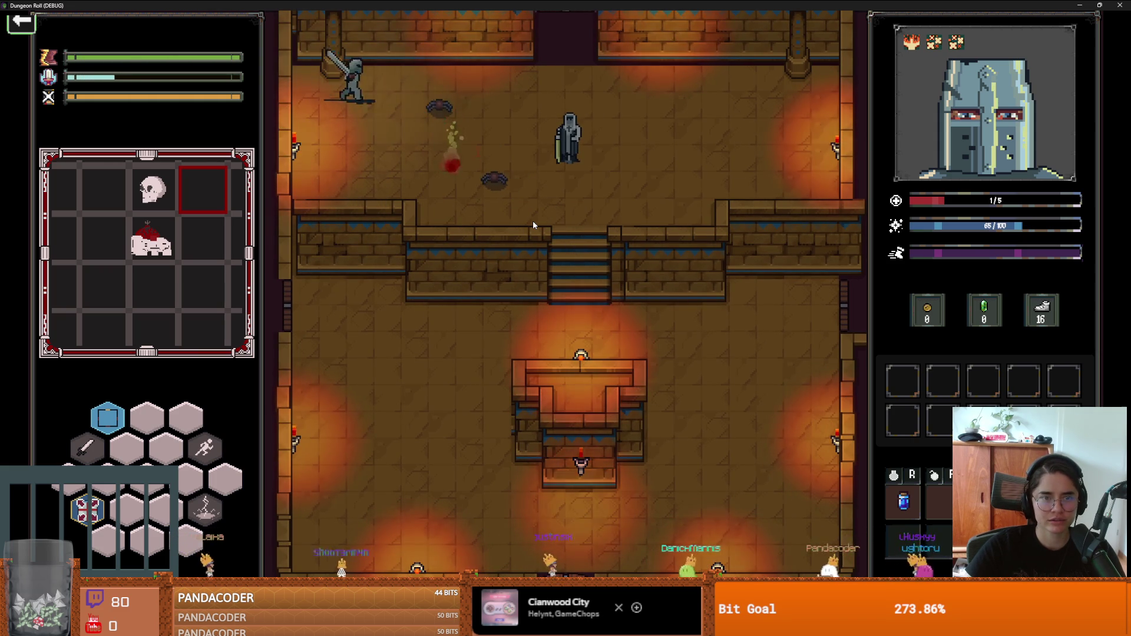
pyautogui.press('s')
pyautogui.press('a')
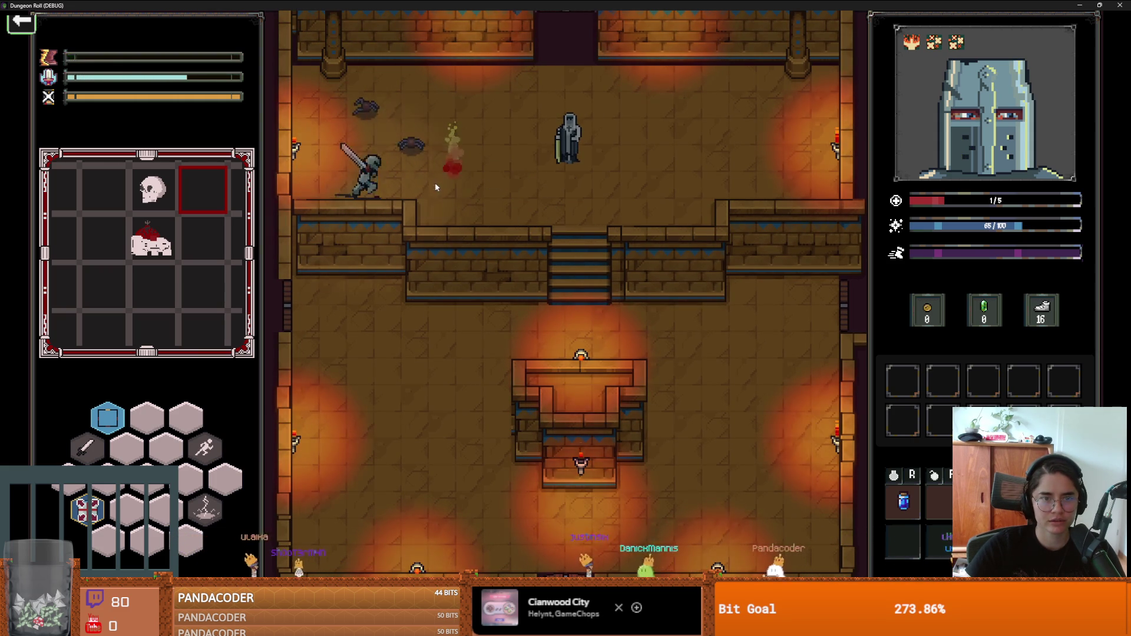
pyautogui.press('d')
pyautogui.click(389, 186)
pyautogui.press('d')
pyautogui.press('w')
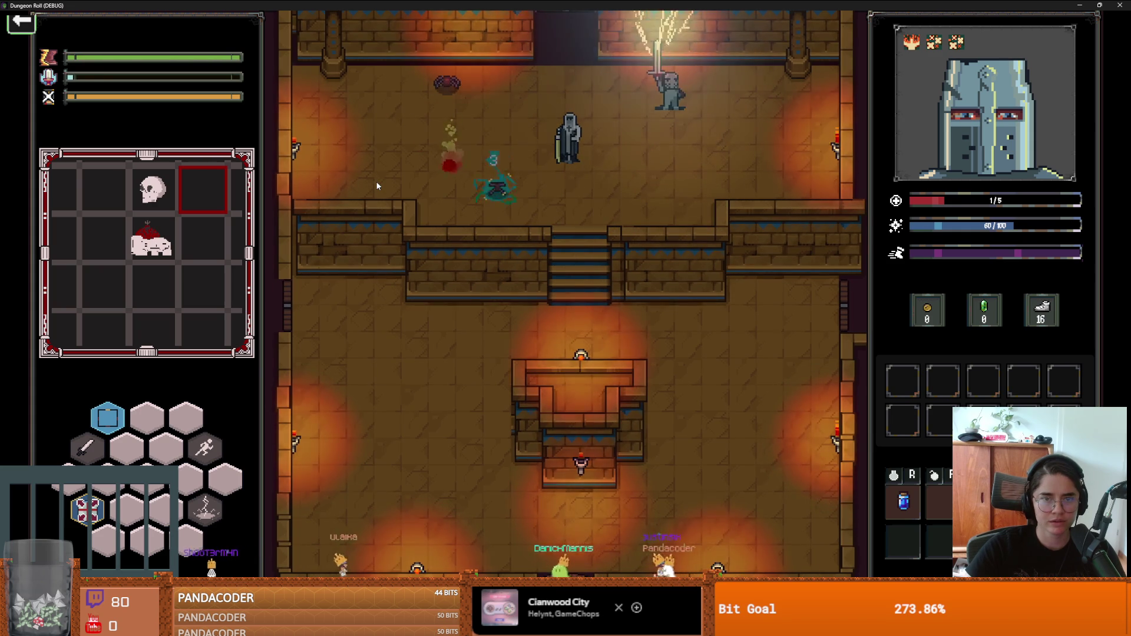
pyautogui.press('s')
pyautogui.press('a')
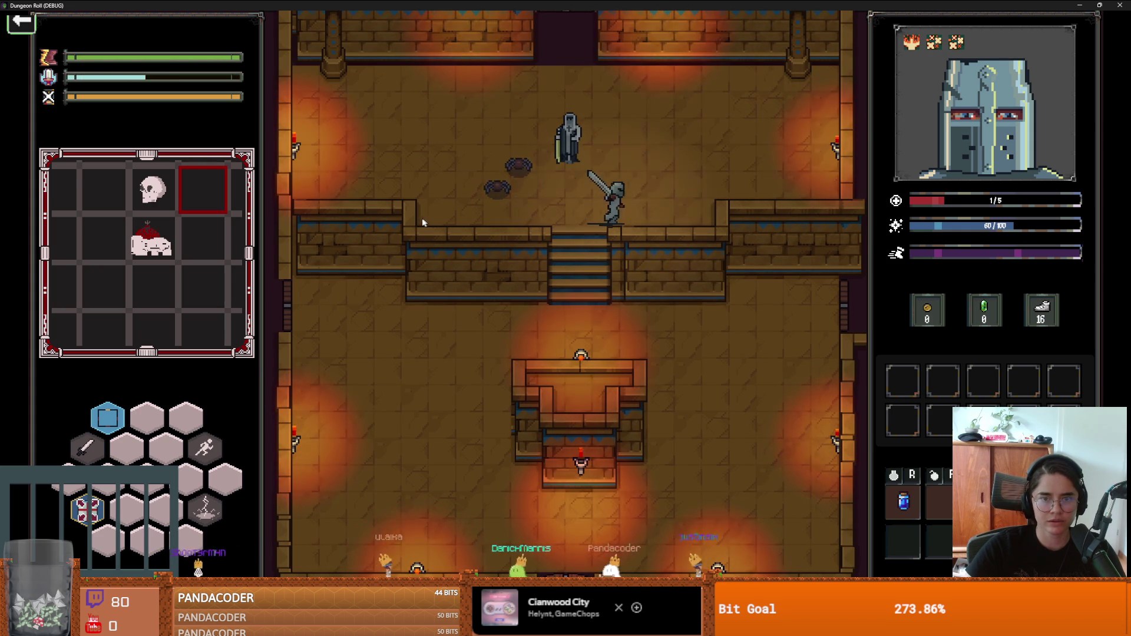
# Step: Dash around near the top wall, slashing the spiders on the left and right
pyautogui.press('w')
pyautogui.click(383, 211)
pyautogui.press('d')
pyautogui.press('s')
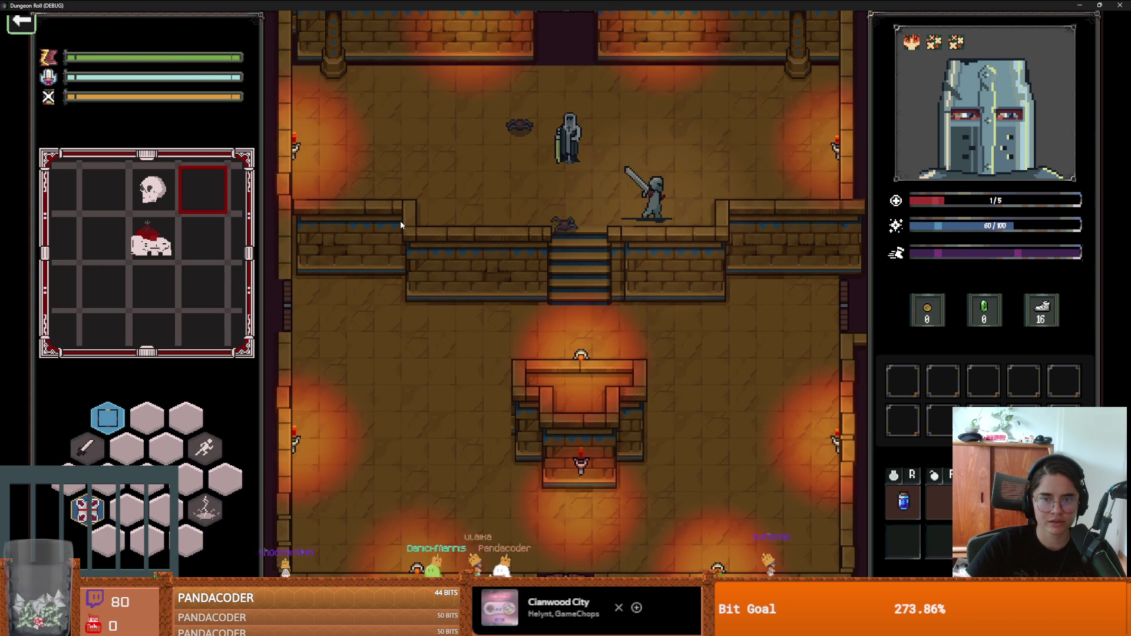
pyautogui.press('d')
pyautogui.press('w')
pyautogui.press('d')
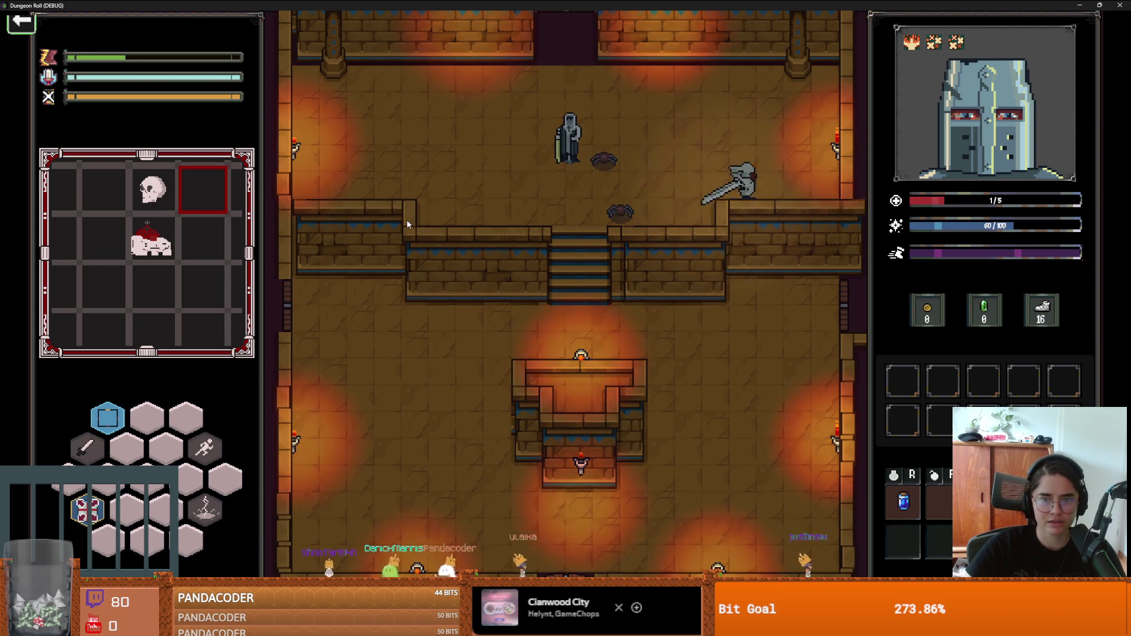
pyautogui.click(415, 228)
pyautogui.press('w')
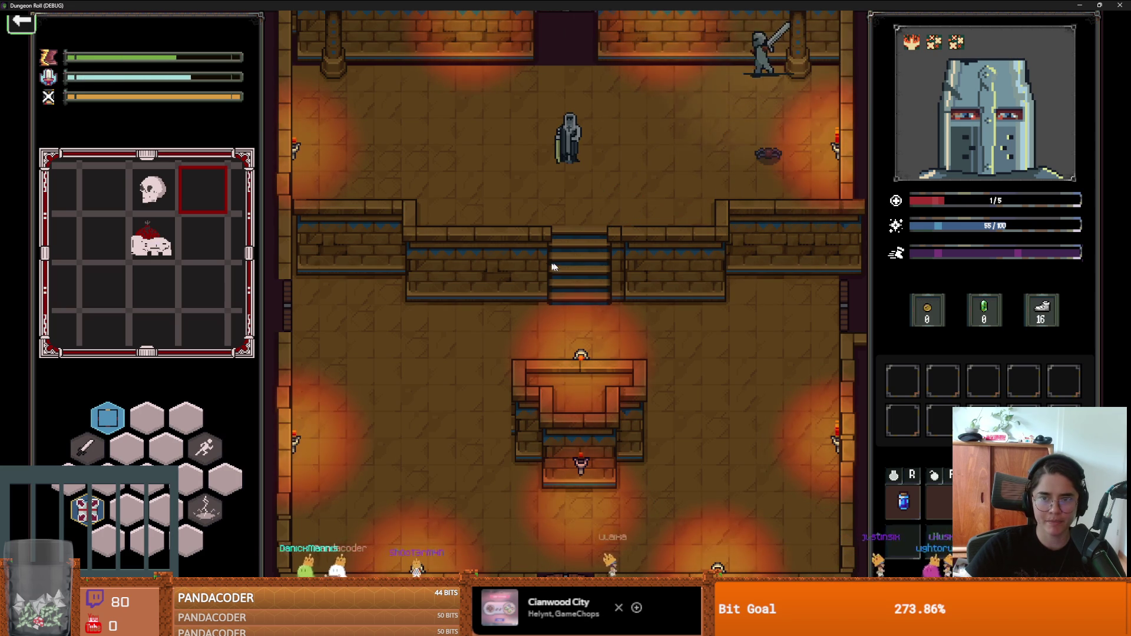
pyautogui.press('s')
pyautogui.click(817, 187)
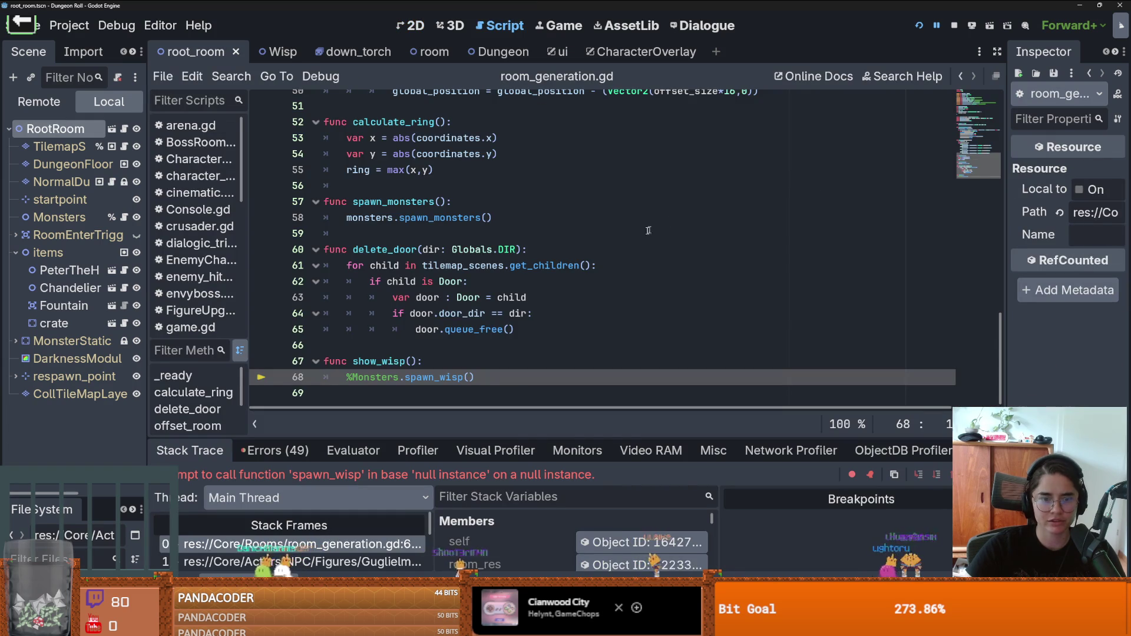
# Step: Replace '%Monsters' with 'monsters' on line 68 of room_generation.gd, save, and continue the run
pyautogui.click(475, 329)
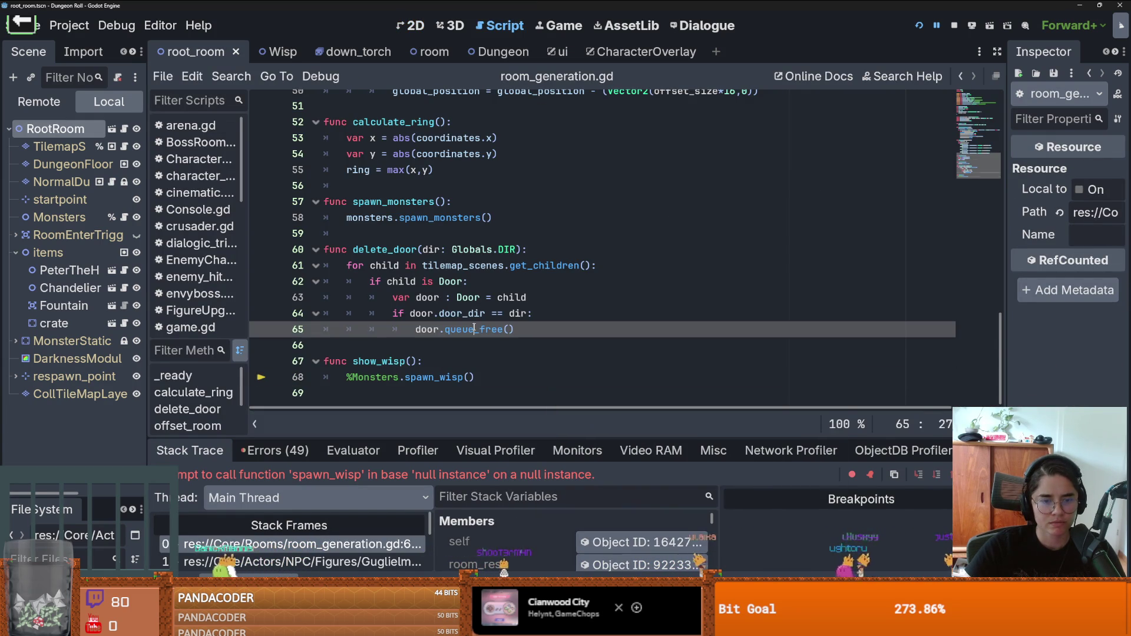
pyautogui.doubleClick(375, 378)
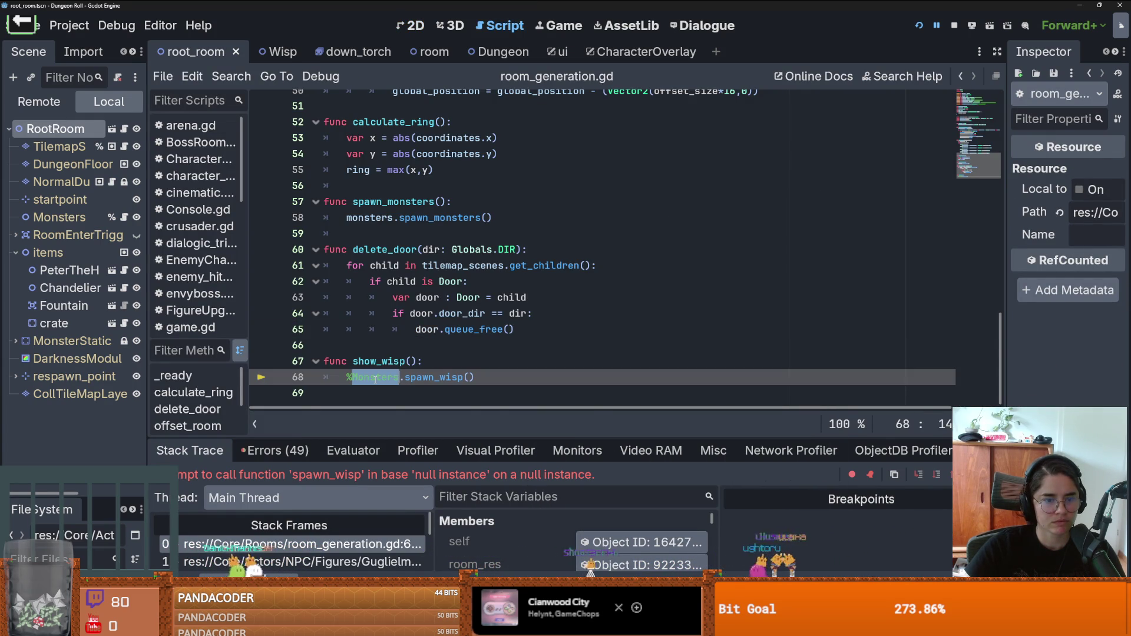
pyautogui.scroll(2, 401, 366)
pyautogui.doubleClick(370, 304)
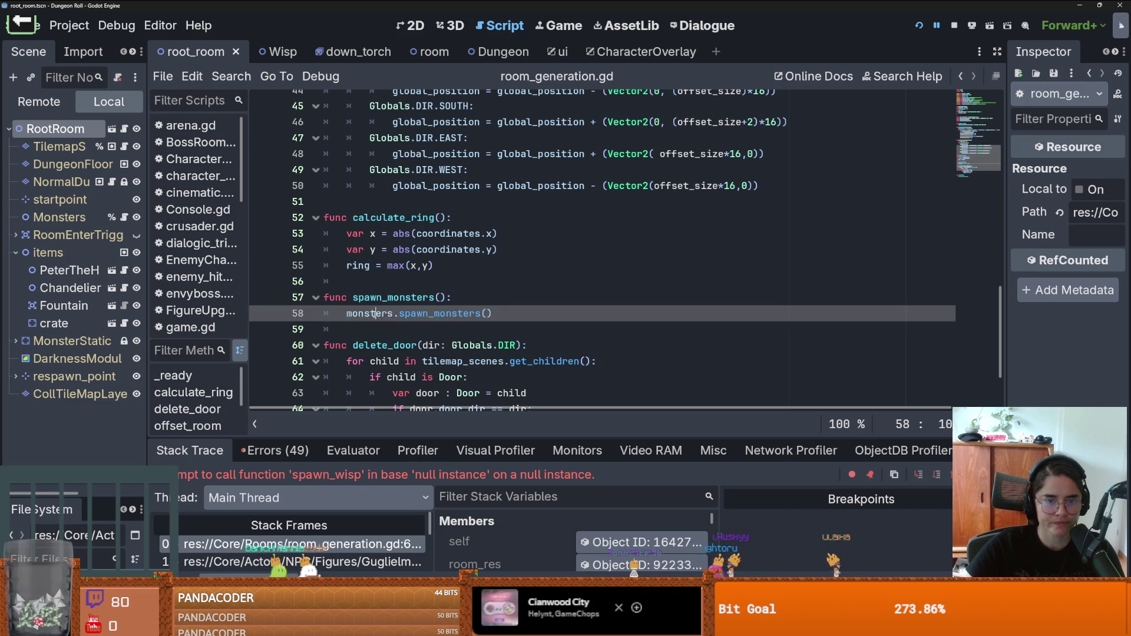
pyautogui.scroll(-2, 370, 305)
pyautogui.moveTo(398, 377); pyautogui.dragTo(347, 377)
pyautogui.hotkey('ctrl', 's')
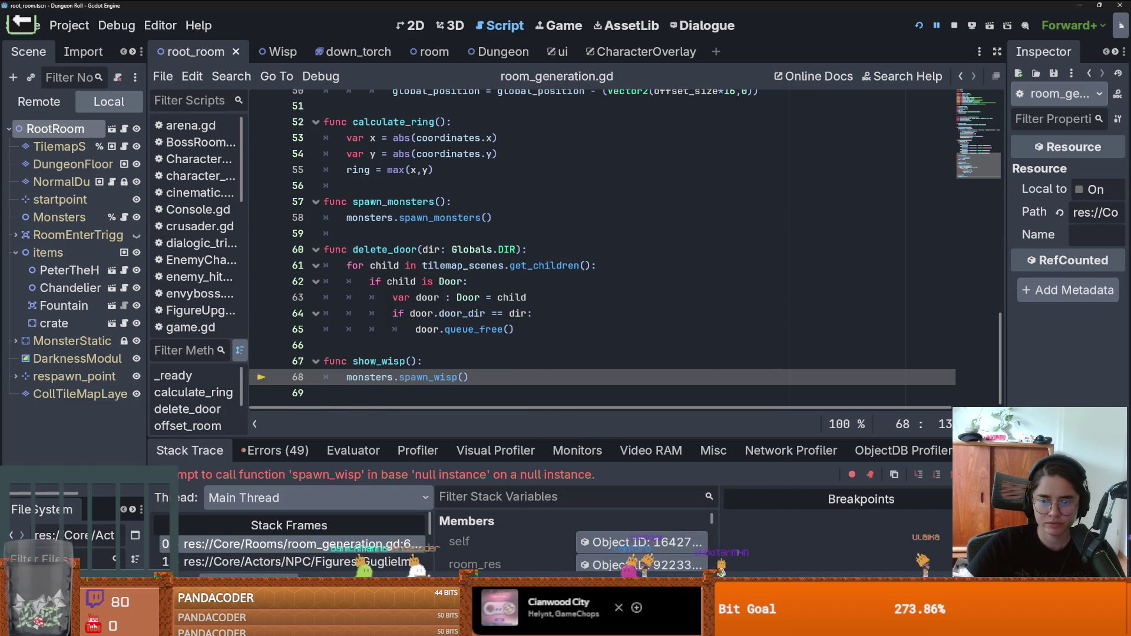
pyautogui.press('F12')
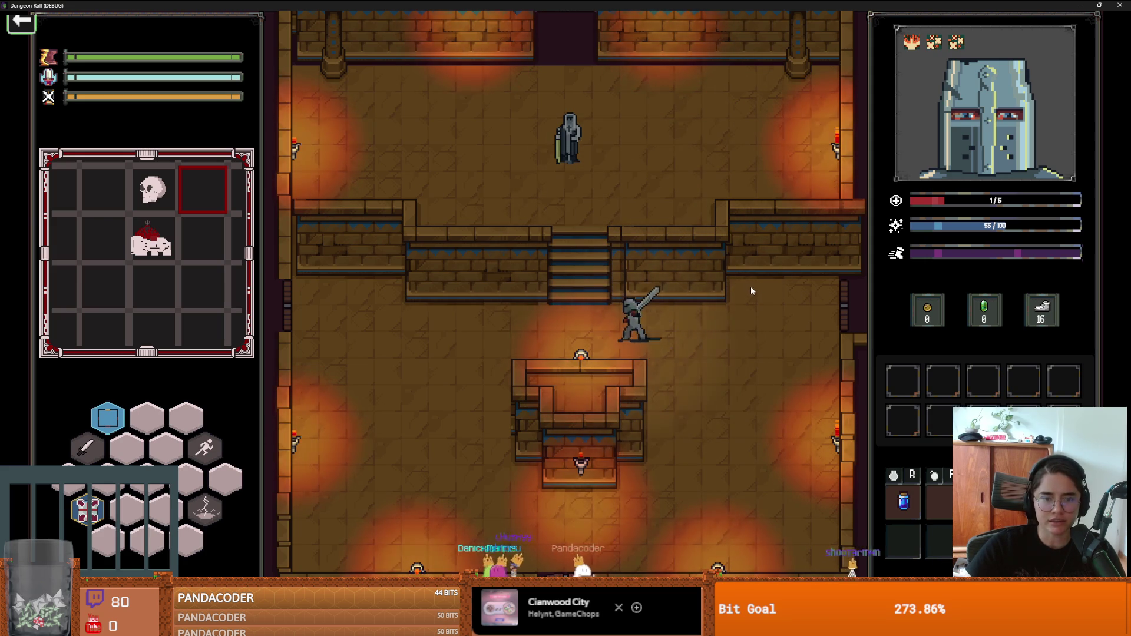
# Step: Talk to King Baldwin IV and choose the Repentance card from Baldwin Upgrades
pyautogui.press('w')
pyautogui.press('e')
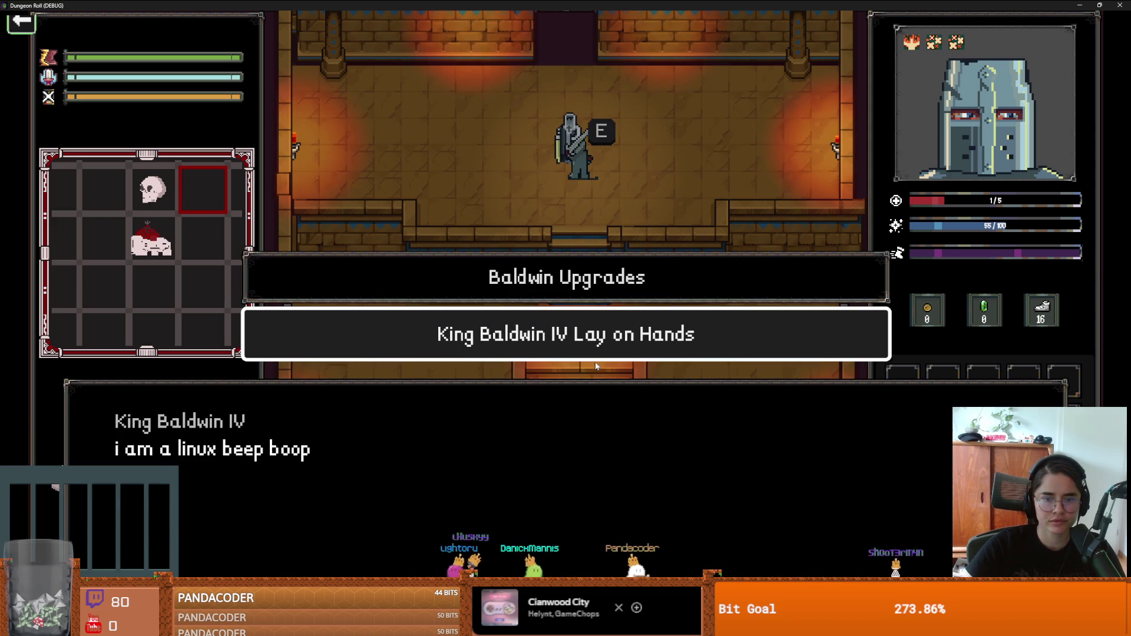
pyautogui.press('s')
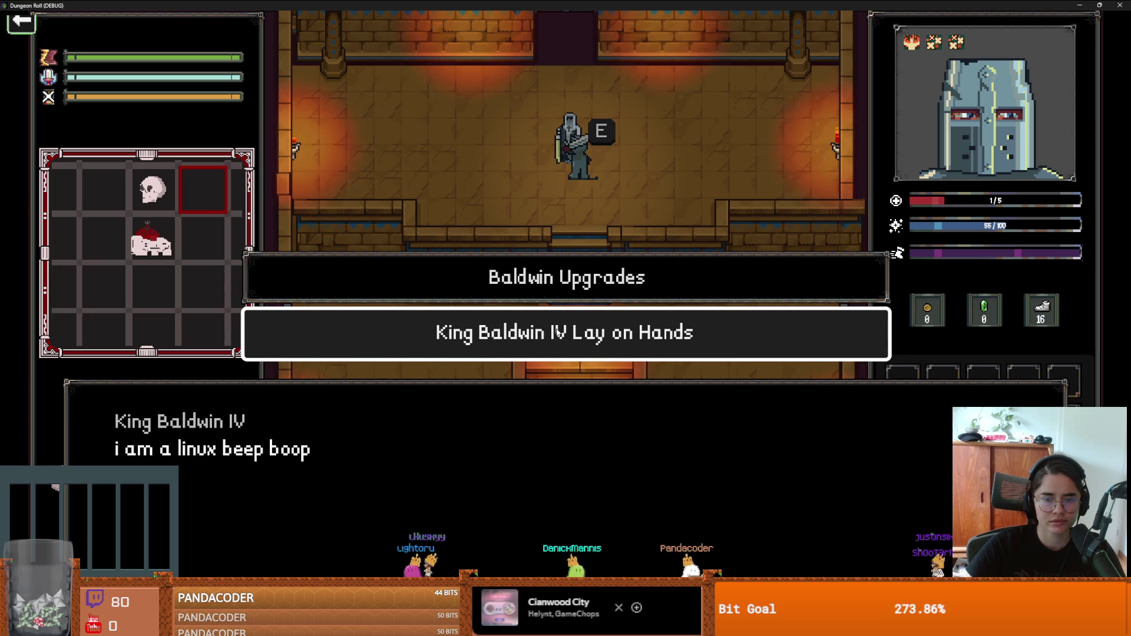
pyautogui.click(539, 300)
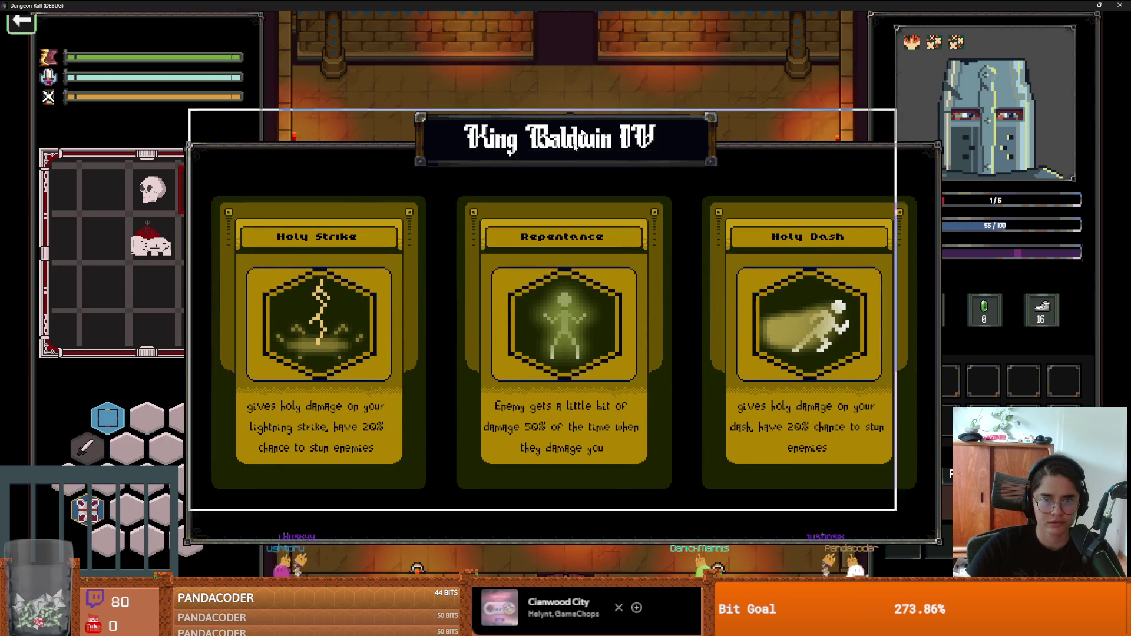
pyautogui.moveTo(1013, 6); pyautogui.dragTo(790, 179)
pyautogui.click(835, 178)
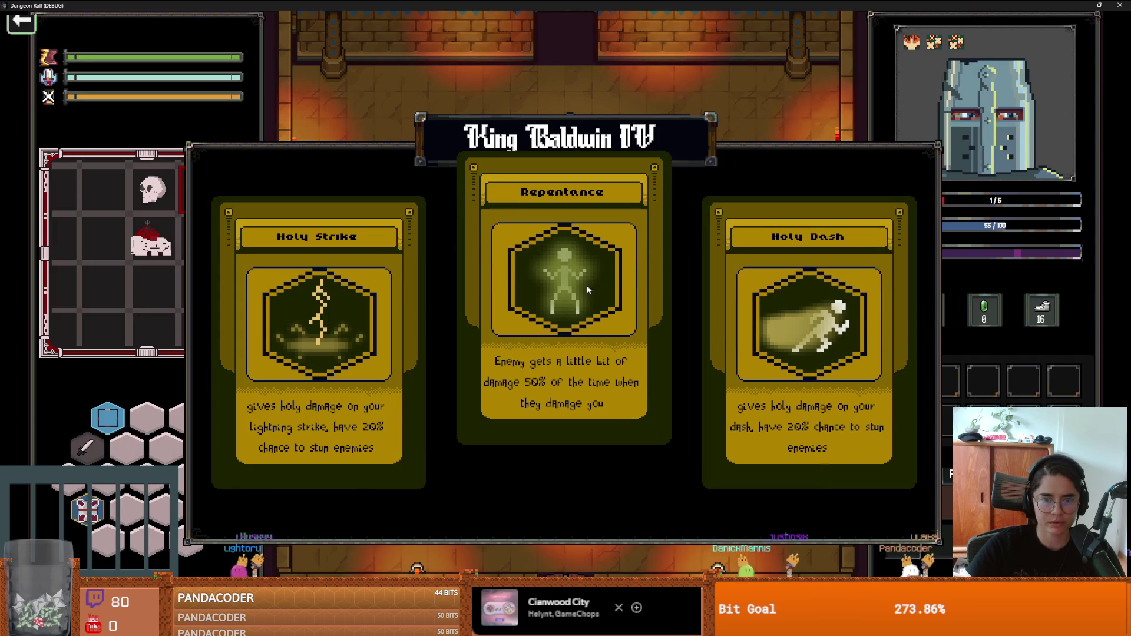
pyautogui.click(571, 293)
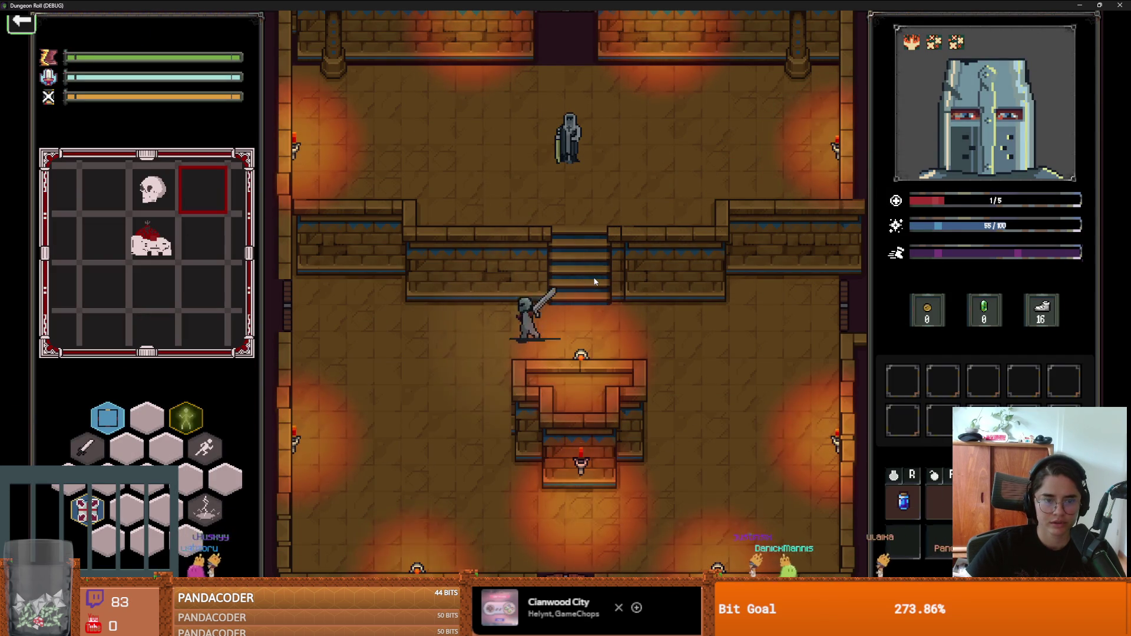
# Step: Cancel the locked-door prompts and walk through the right-hand door to the room choices
pyautogui.press('a')
pyautogui.press('e')
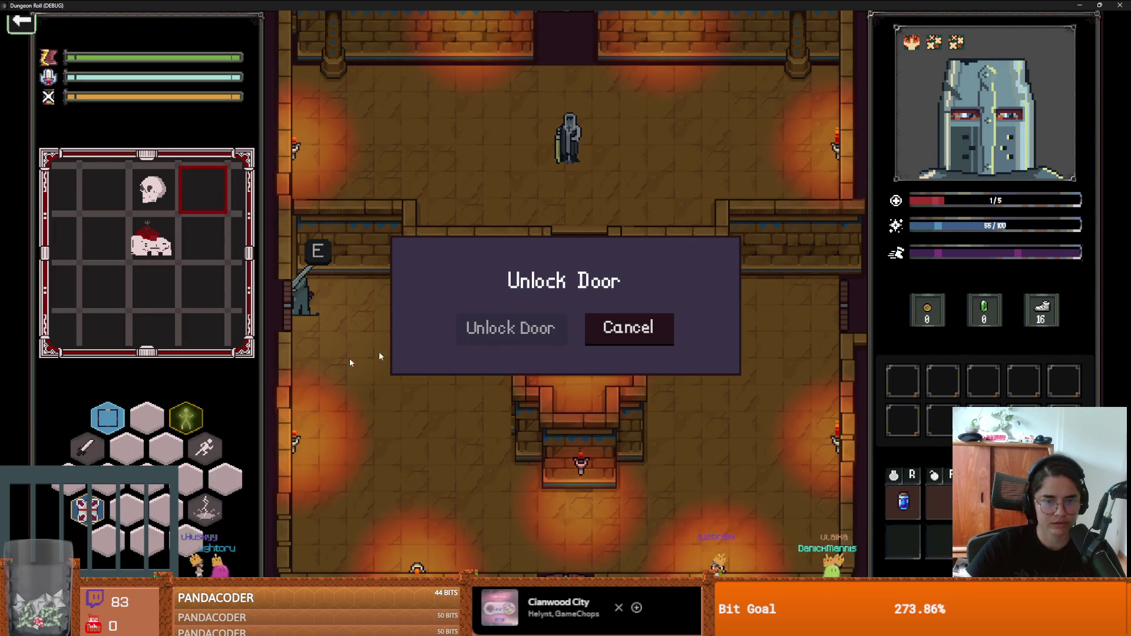
pyautogui.moveTo(185, 419)
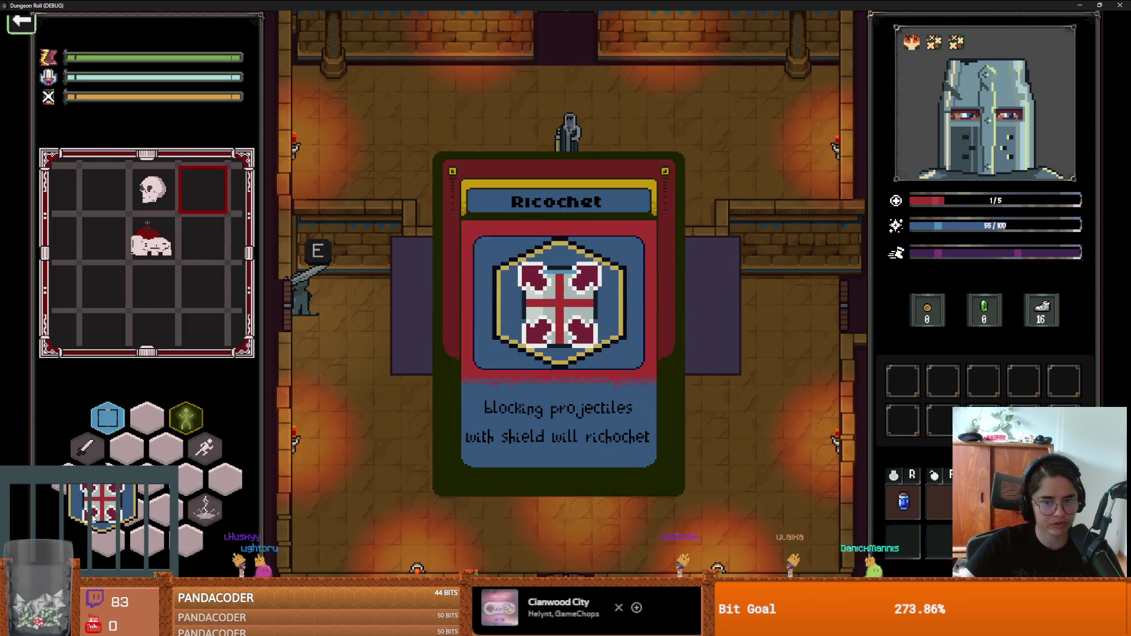
pyautogui.click(597, 327)
pyautogui.press('d')
pyautogui.press('s')
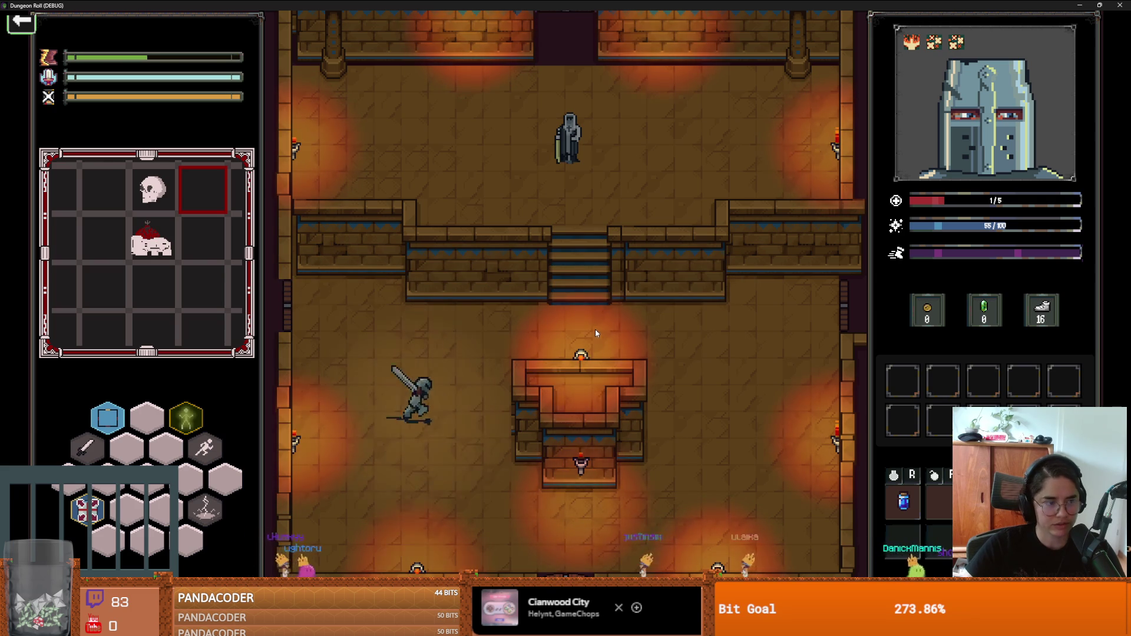
pyautogui.press('e')
pyautogui.click(642, 331)
# Step: Leave through the right door into the next enemy room and run kill_all_monsters twice
pyautogui.press('w')
pyautogui.press('d')
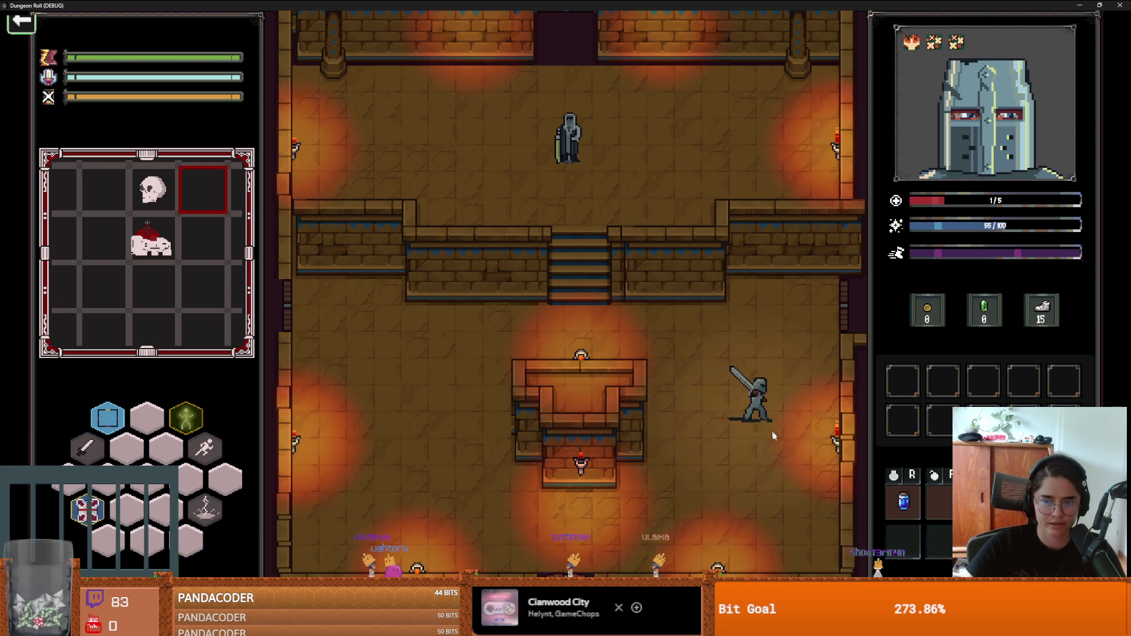
pyautogui.press('d')
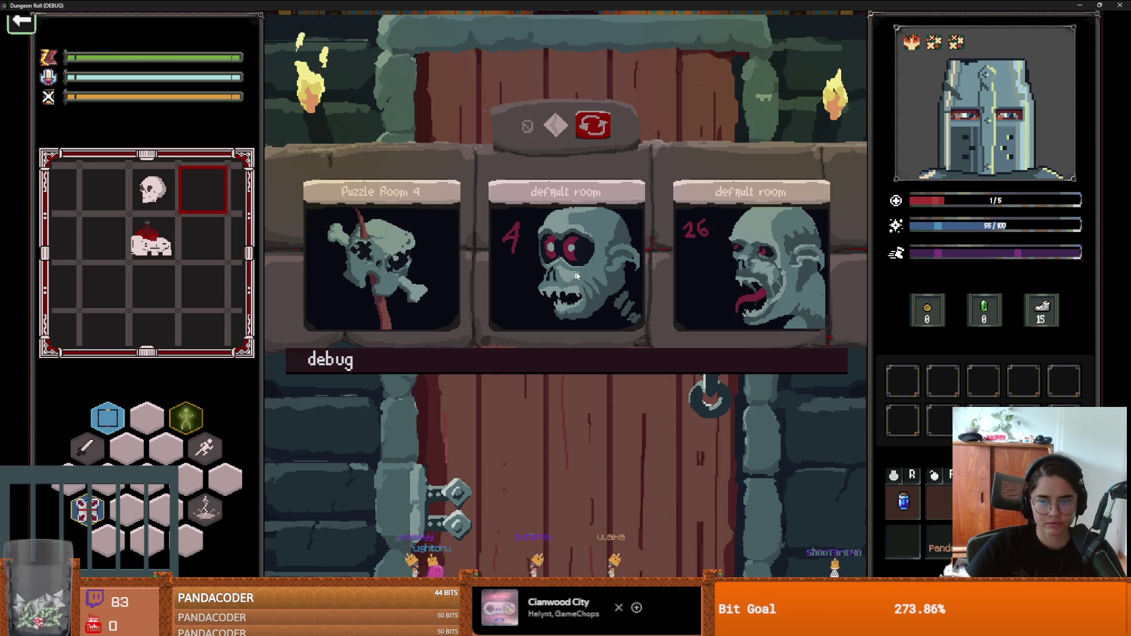
pyautogui.click(562, 276)
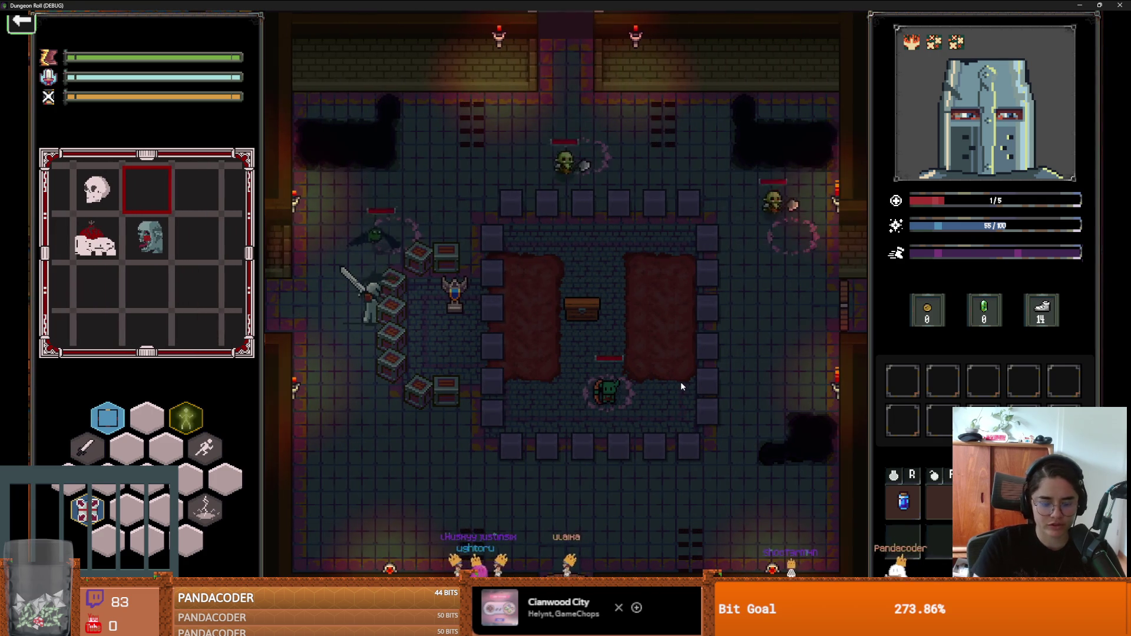
pyautogui.press('`')
pyautogui.press('Up')
pyautogui.press('Return')
pyautogui.press('Up')
pyautogui.press('Return')
pyautogui.press('`')
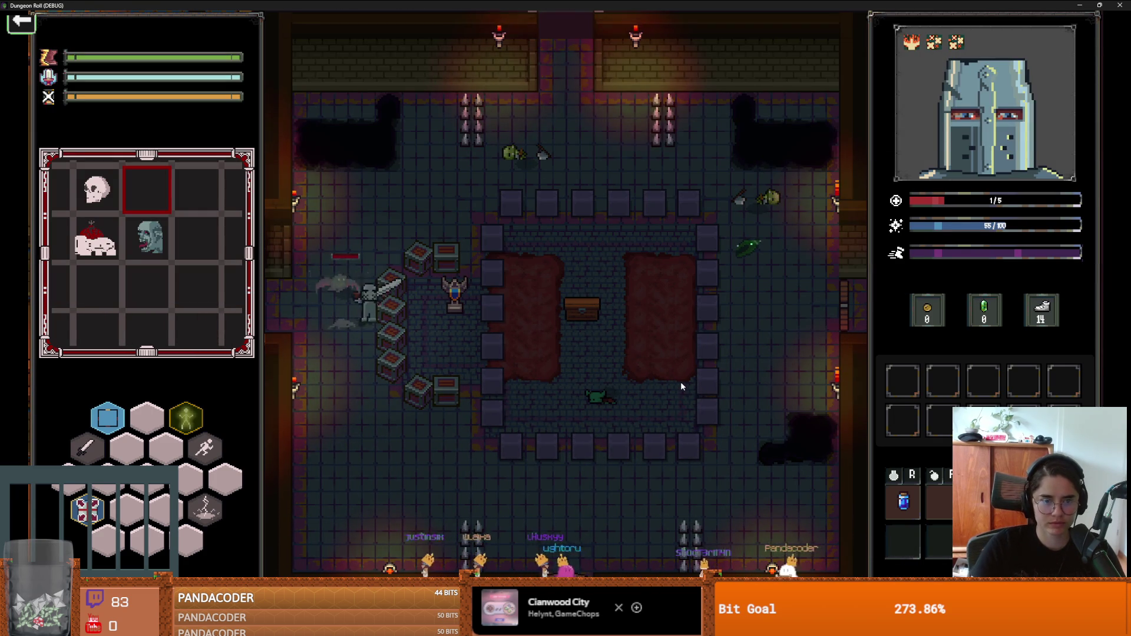
# Step: Walk down the room, rerun kill_all_monsters, and collect the green leaf
pyautogui.press('s')
pyautogui.press('`')
pyautogui.press('Up')
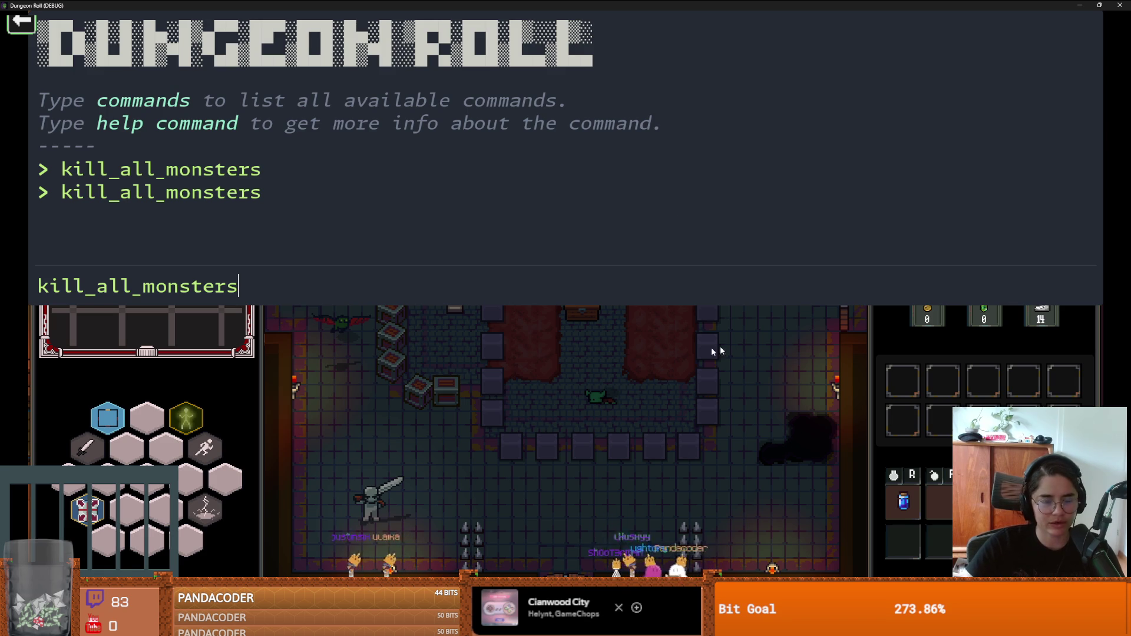
pyautogui.press('Return')
pyautogui.press('`')
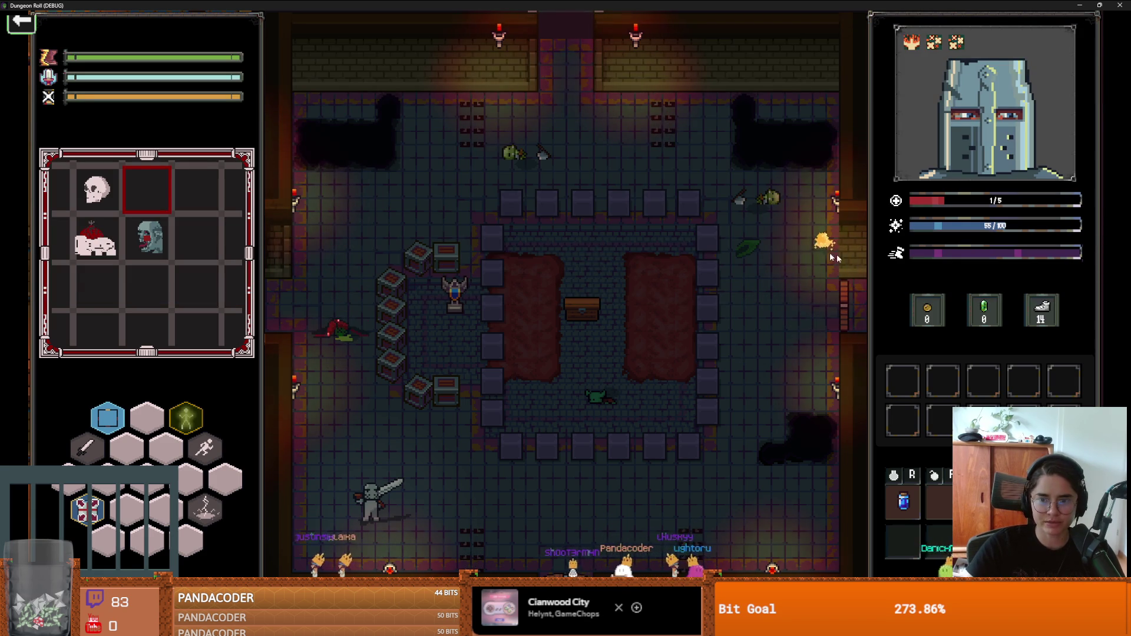
pyautogui.press('d')
pyautogui.press('d')
pyautogui.press('w')
pyautogui.press('d')
pyautogui.press('d')
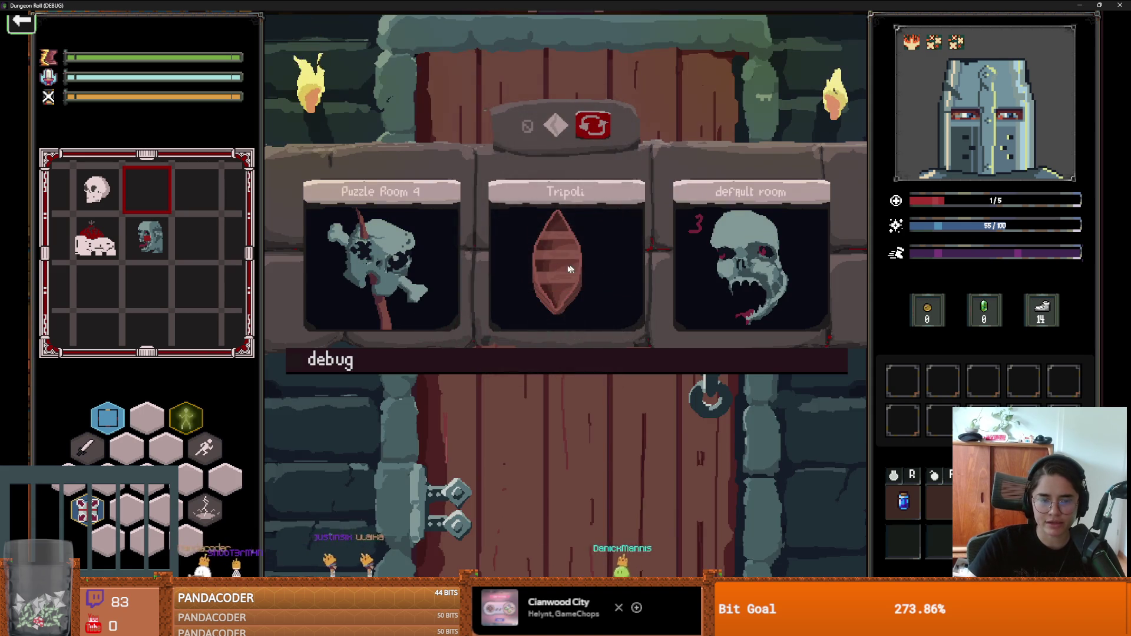
# Step: Enter the bridge room, try the right door, and cancel the Unlock Door prompt
pyautogui.click(569, 268)
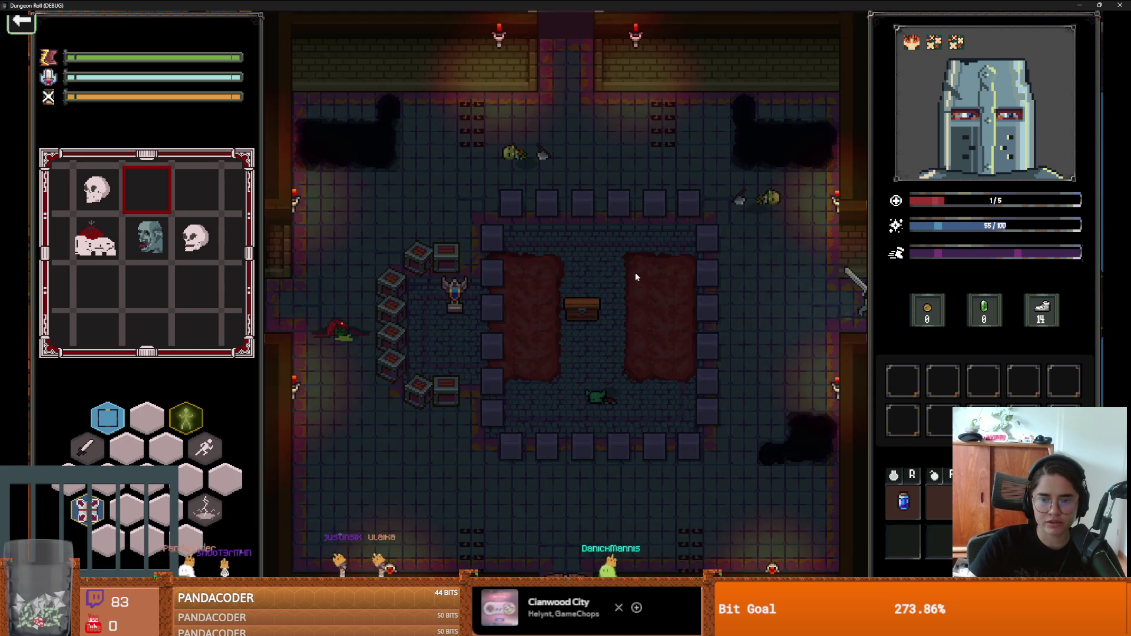
pyautogui.press('d')
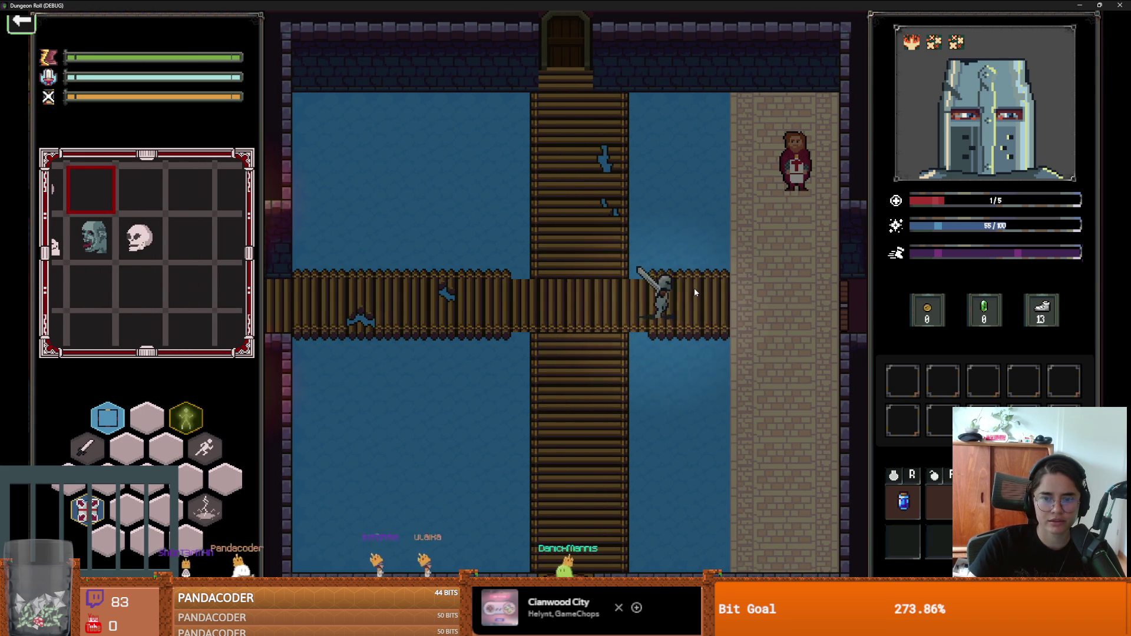
pyautogui.press('e')
pyautogui.press('Return')
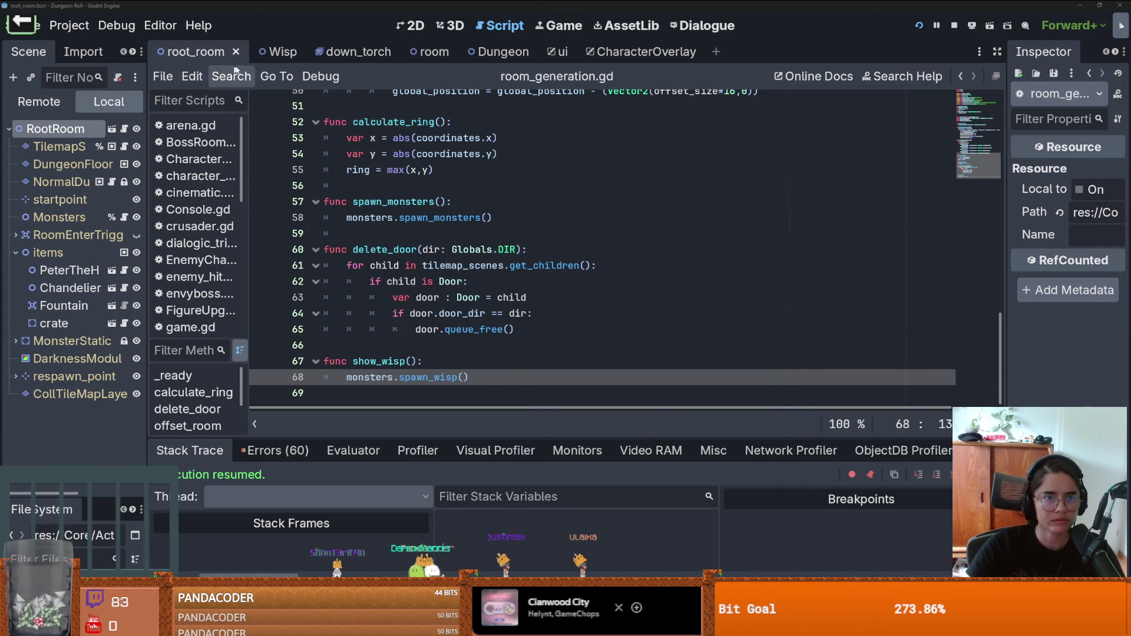
# Step: Add Key_1.tres at key 6 in the Dungeon Items Dictionary, then reopen the game's console
pyautogui.click(501, 52)
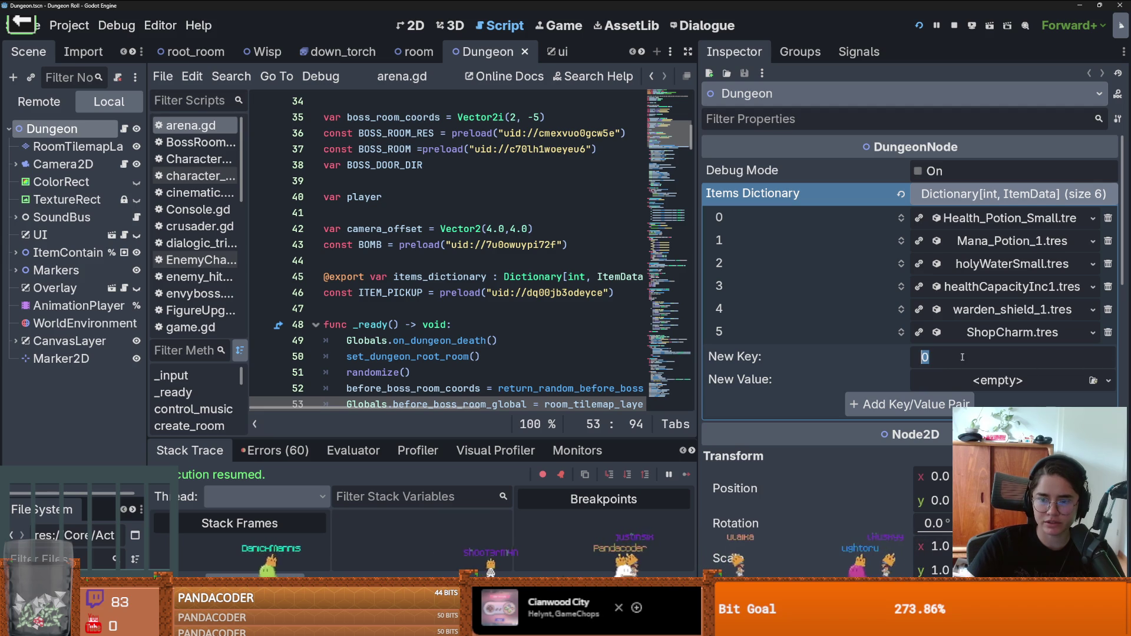
pyautogui.moveTo(81, 498); pyautogui.dragTo(77, 200)
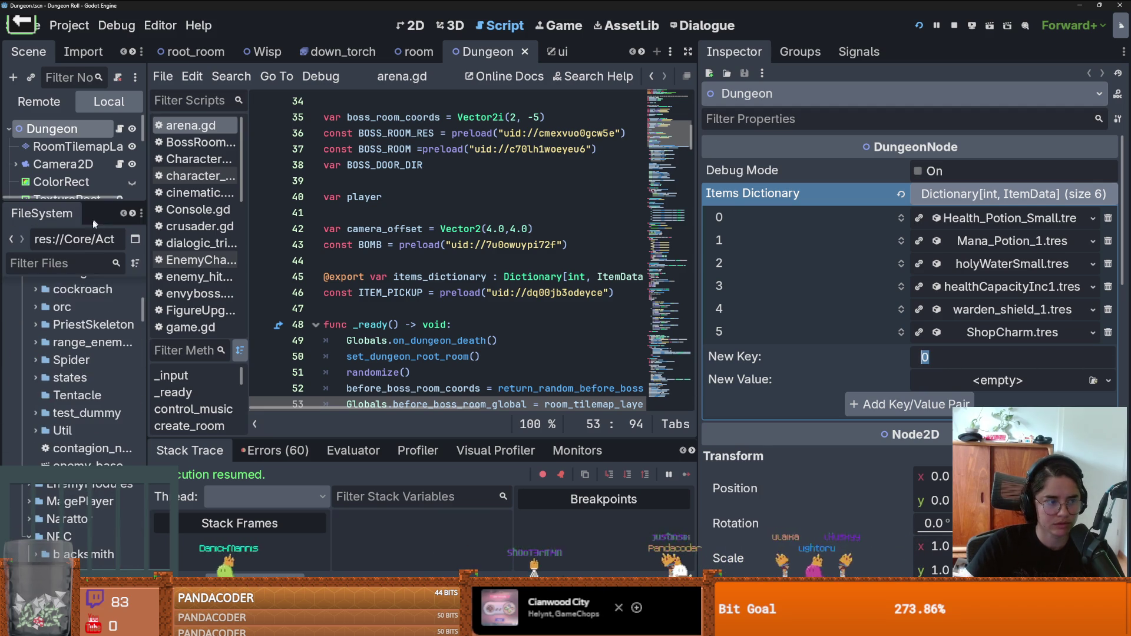
pyautogui.write('key')
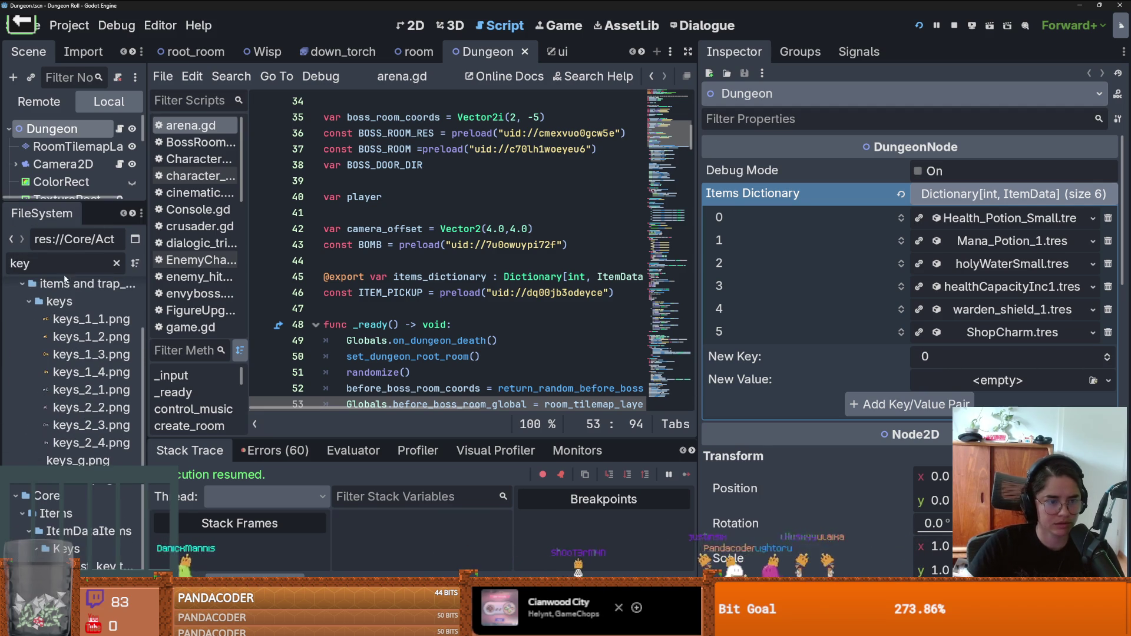
pyautogui.moveTo(111, 565); pyautogui.dragTo(996, 337)
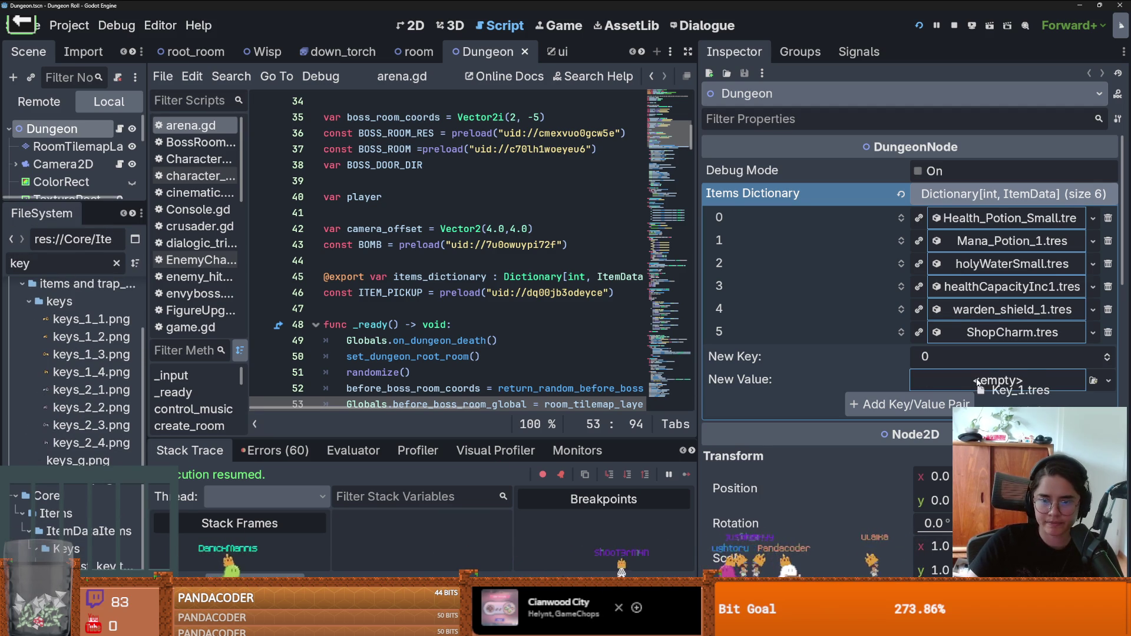
pyautogui.moveTo(976, 381); pyautogui.dragTo(1026, 370)
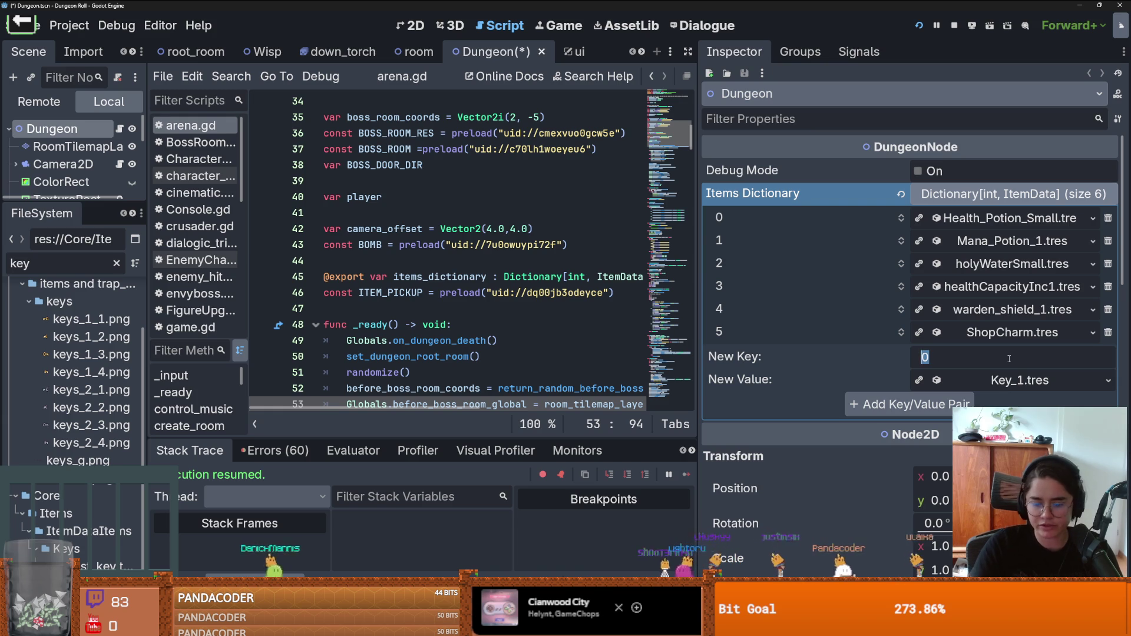
pyautogui.click(929, 404)
pyautogui.press('F5')
pyautogui.press('`')
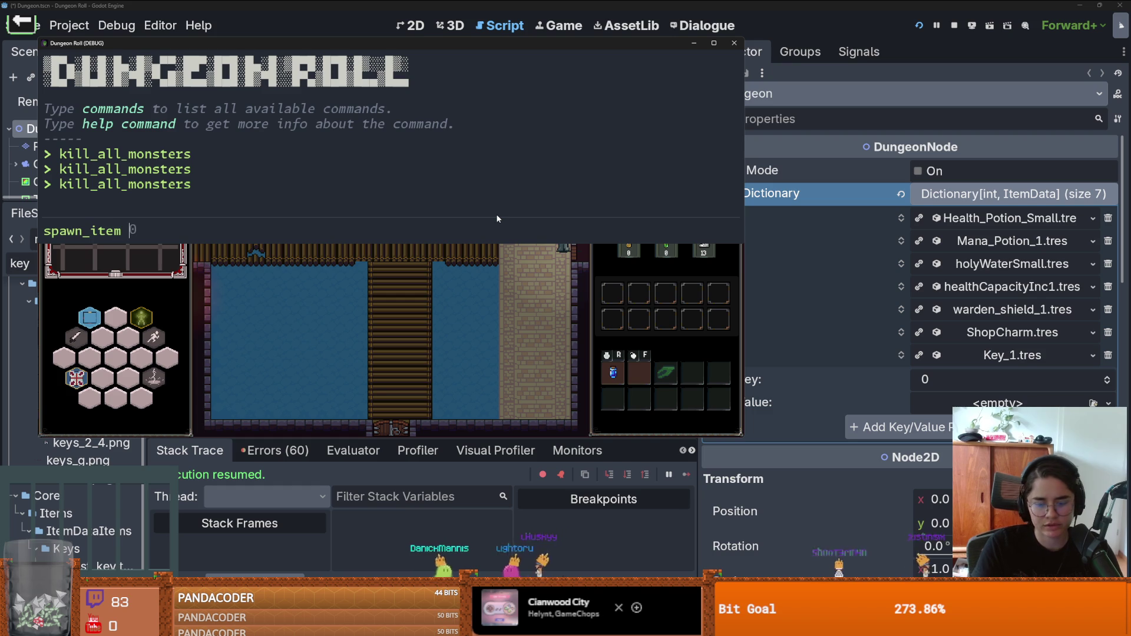
# Step: Restart the Dungeon Roll debug run and maximize the game window
pyautogui.press('`')
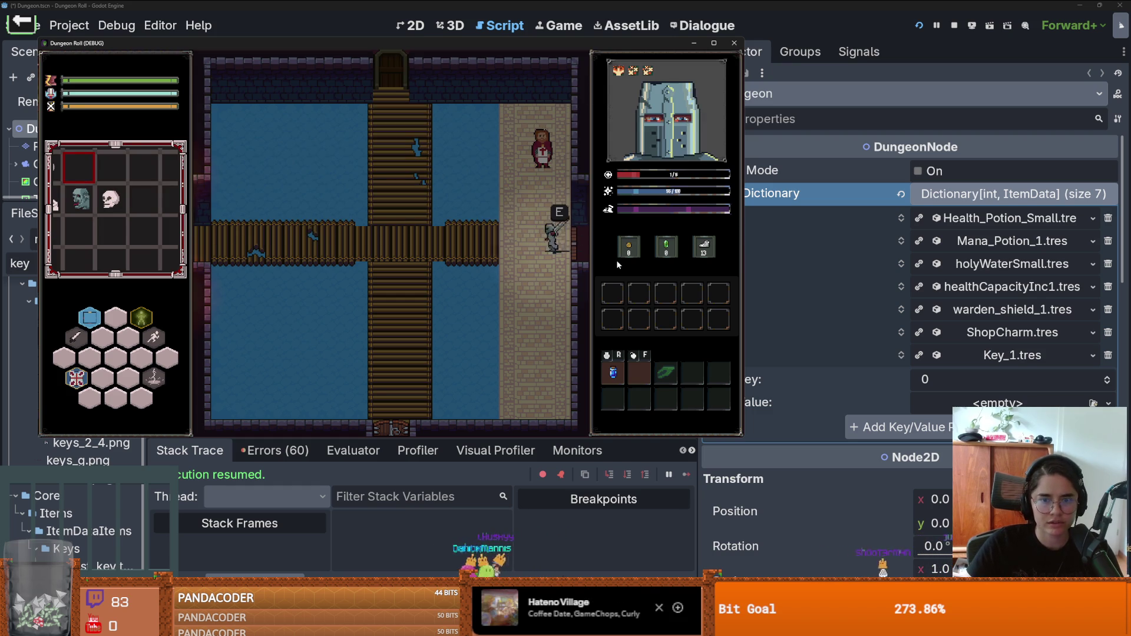
pyautogui.press('s')
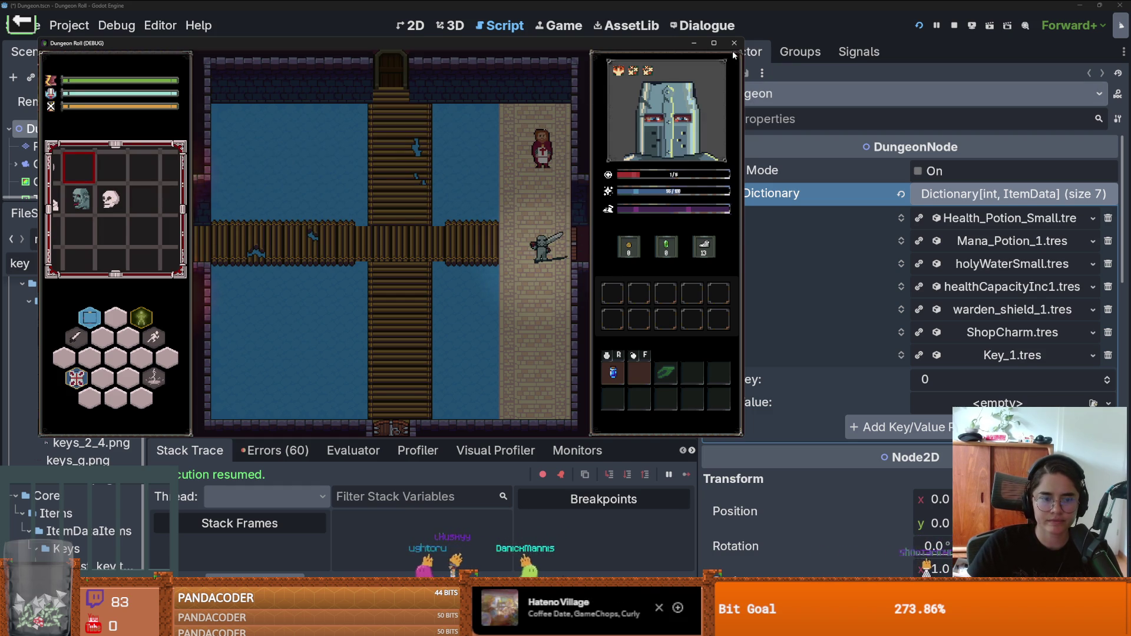
pyautogui.click(916, 26)
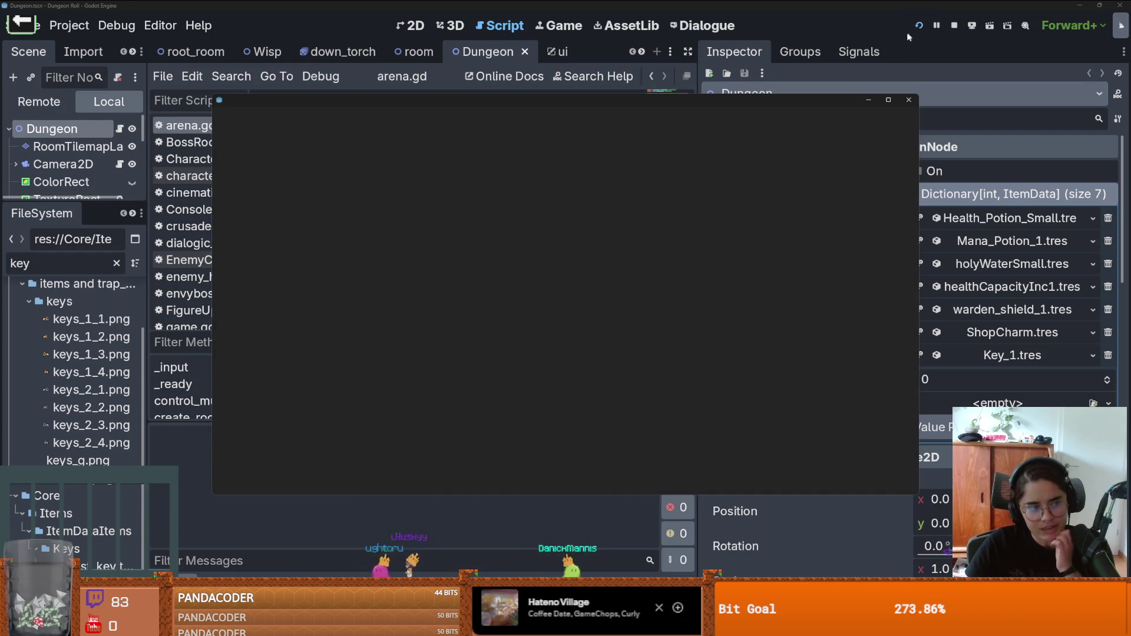
pyautogui.click(890, 102)
# Step: Run spawn_item 6 twice from the in-game console, moving the knight between spawns
pyautogui.press('`')
pyautogui.write('spawn_item')
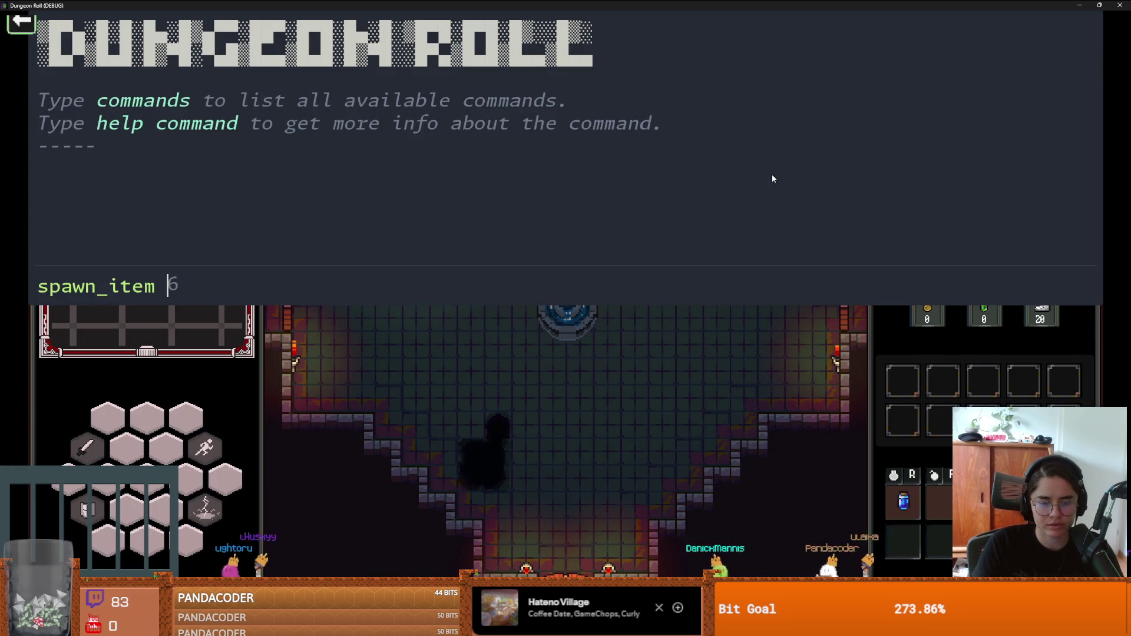
pyautogui.write('6')
pyautogui.press('Return')
pyautogui.press('`')
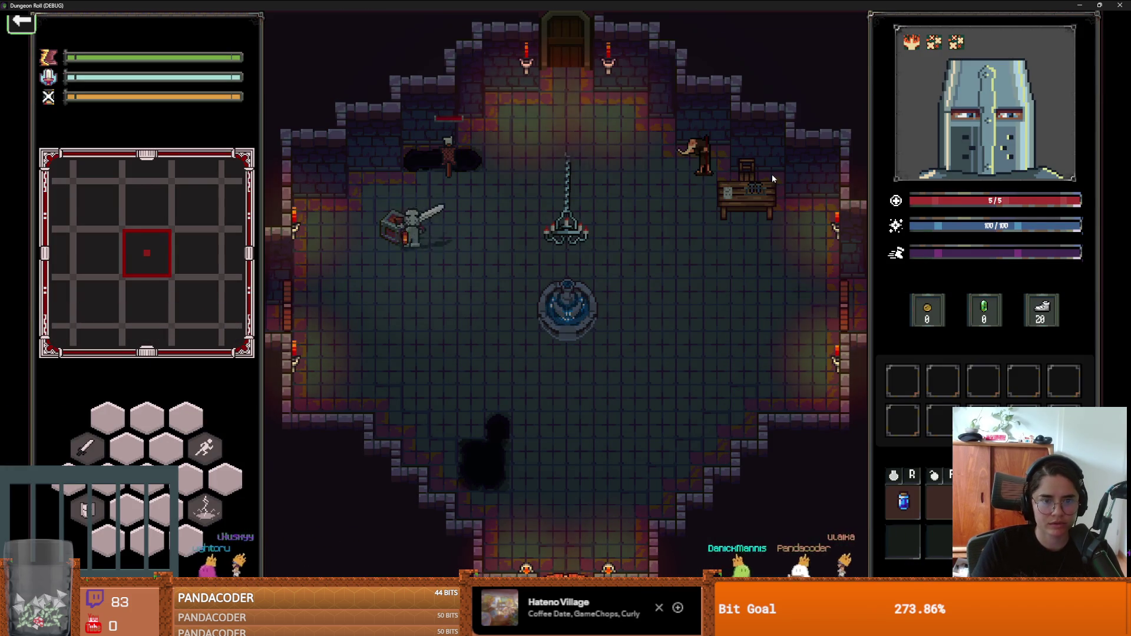
pyautogui.press('a')
pyautogui.press('s')
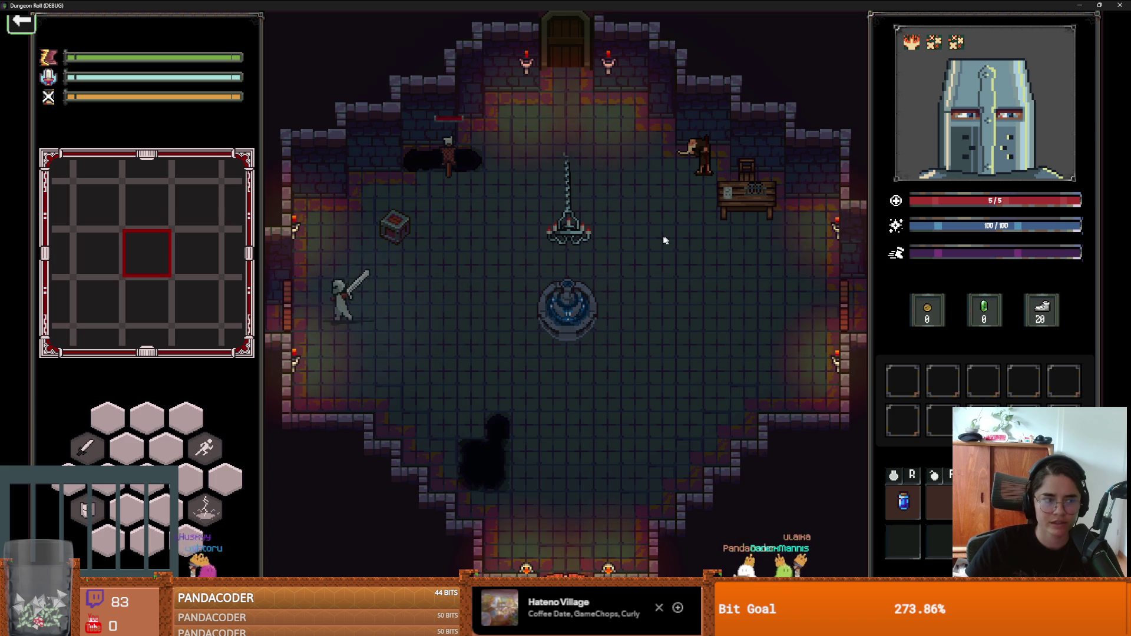
pyautogui.press('d')
pyautogui.press('`')
pyautogui.write('spawn_item')
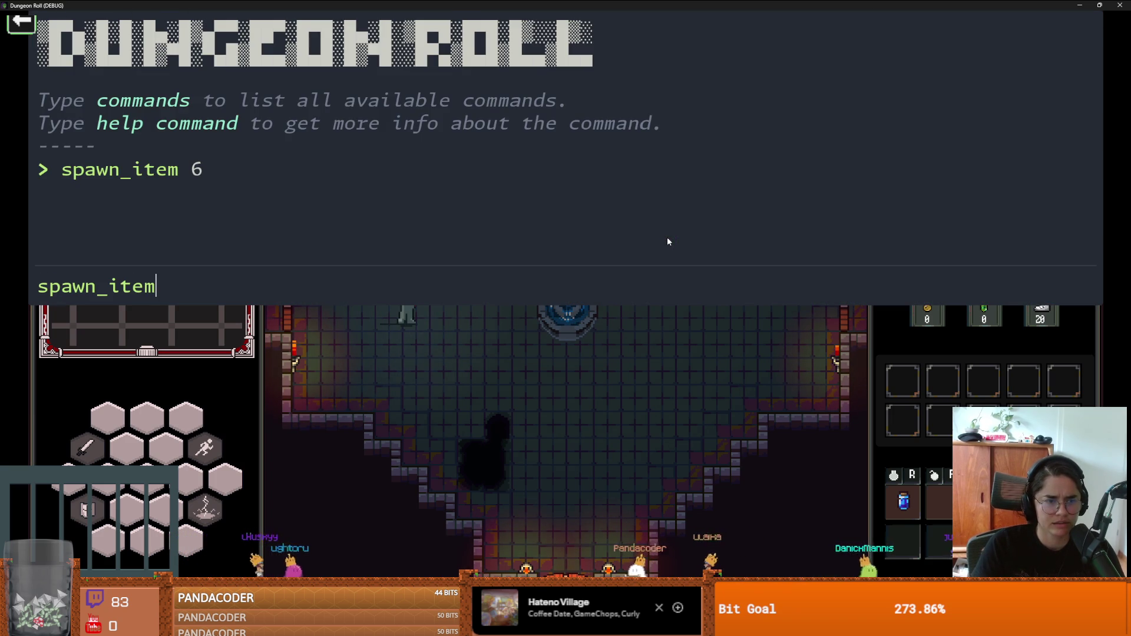
pyautogui.write('6')
pyautogui.press('Return')
pyautogui.press('`')
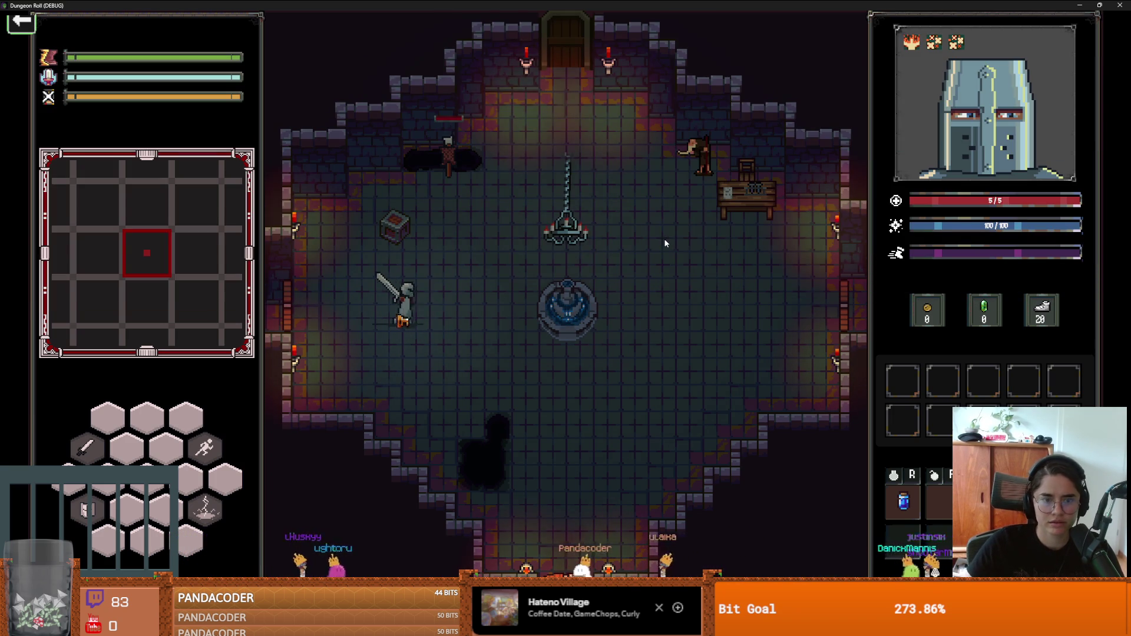
# Step: Enter the middle room, unlock its west door, and choose the next room
pyautogui.press('a')
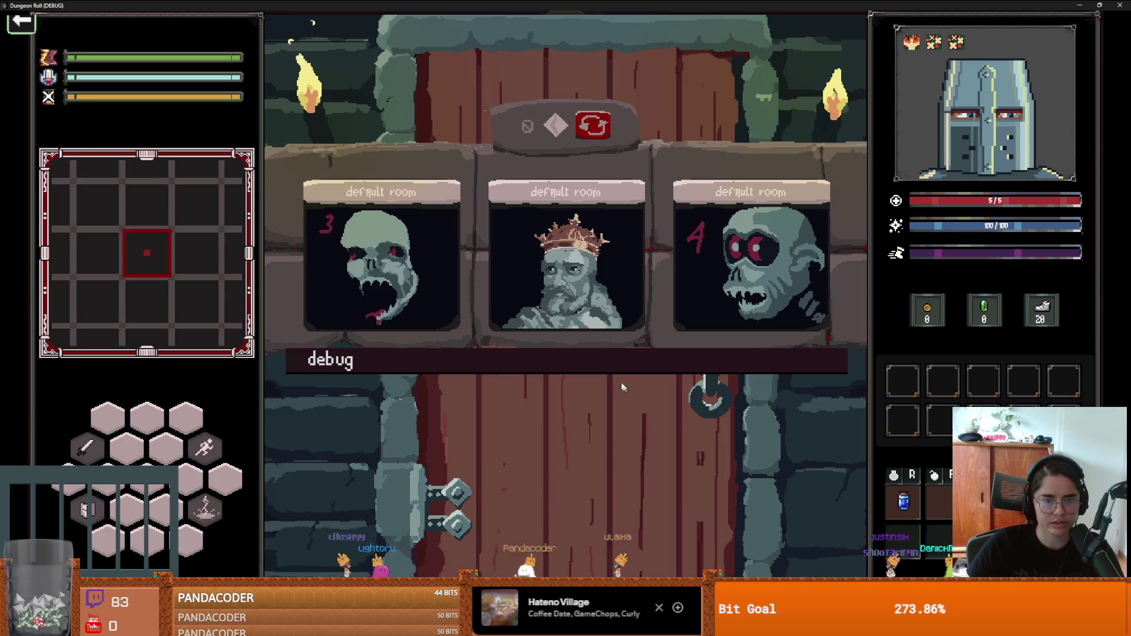
pyautogui.click(562, 302)
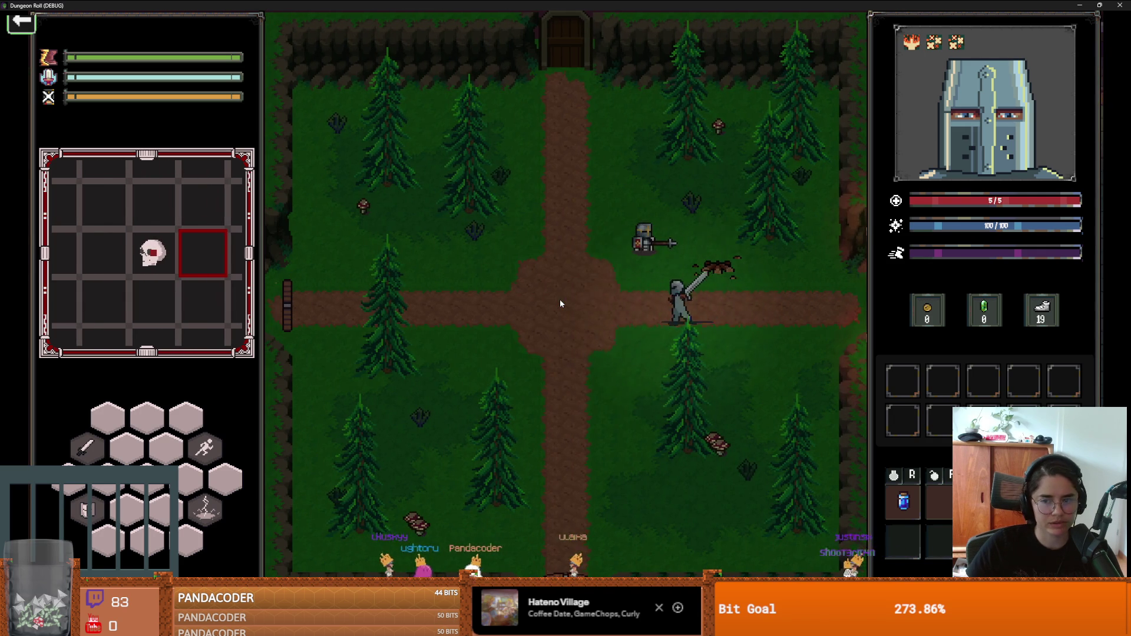
pyautogui.press('a')
pyautogui.press('e')
pyautogui.click(527, 333)
pyautogui.click(560, 269)
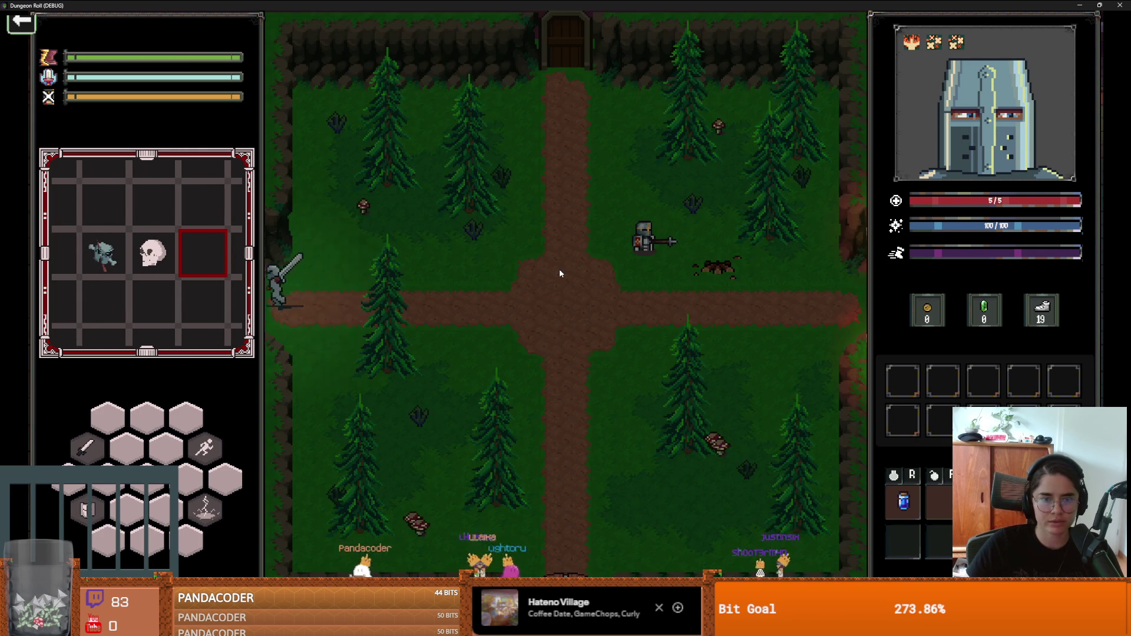
# Step: Step across the coloured puzzle tiles, then stop the game and return to arena.gd line 43
pyautogui.press('a')
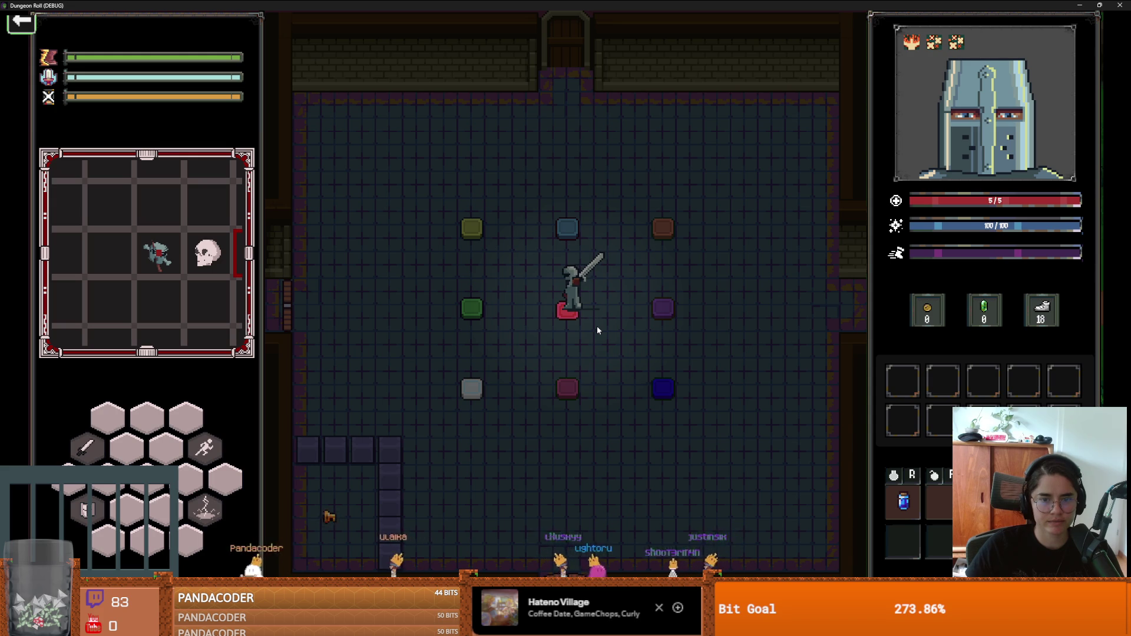
pyautogui.press('s')
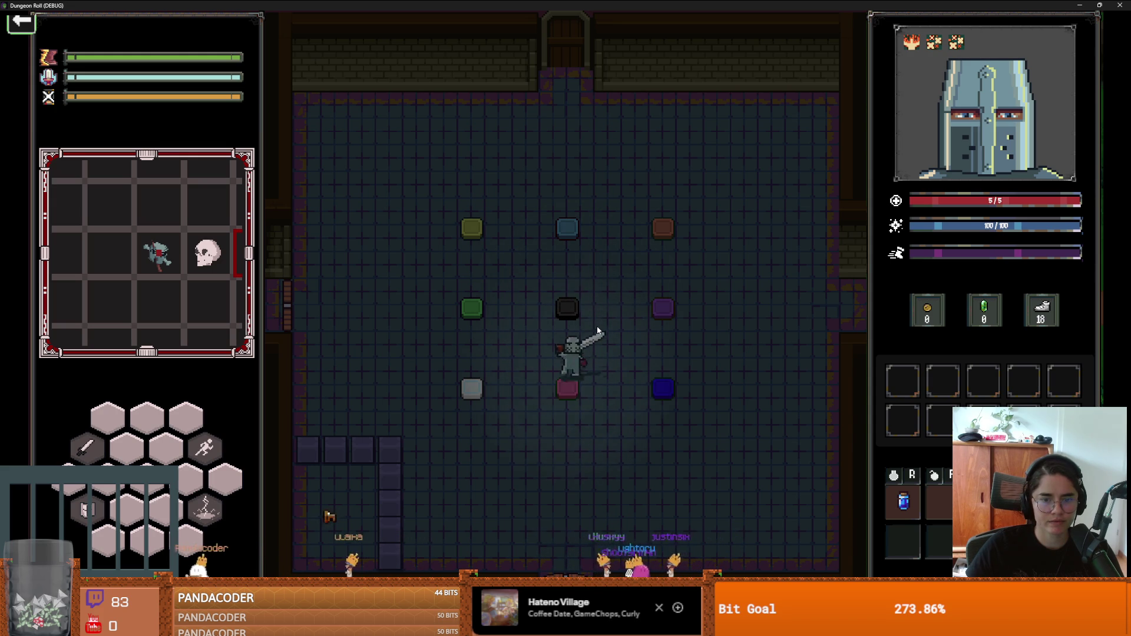
pyautogui.press('w')
pyautogui.press('a')
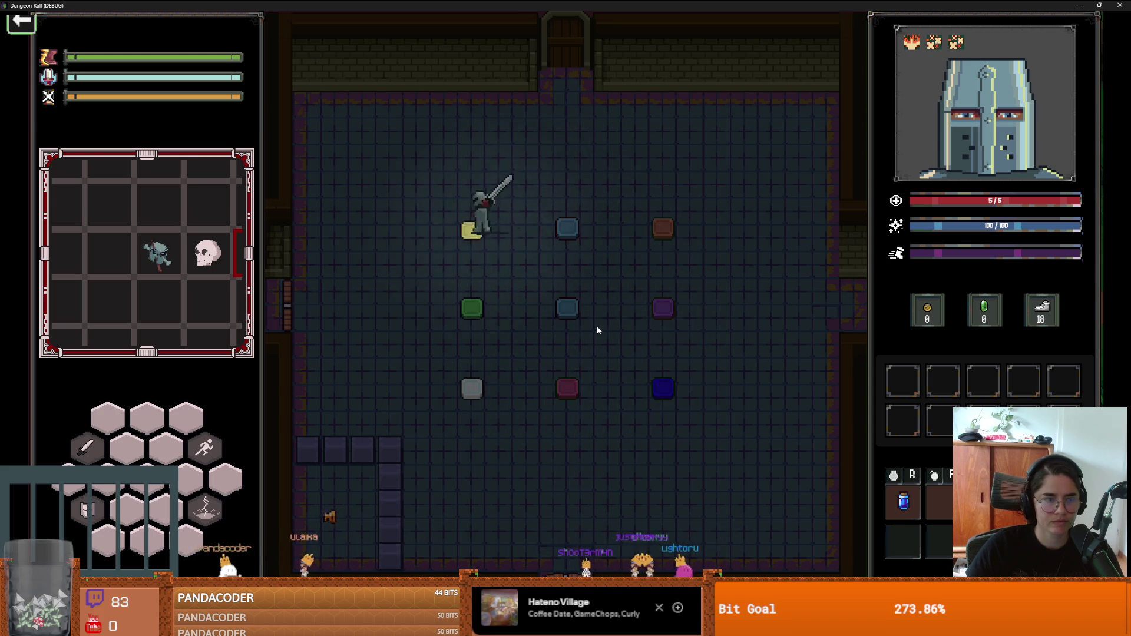
pyautogui.press('s')
pyautogui.press('s')
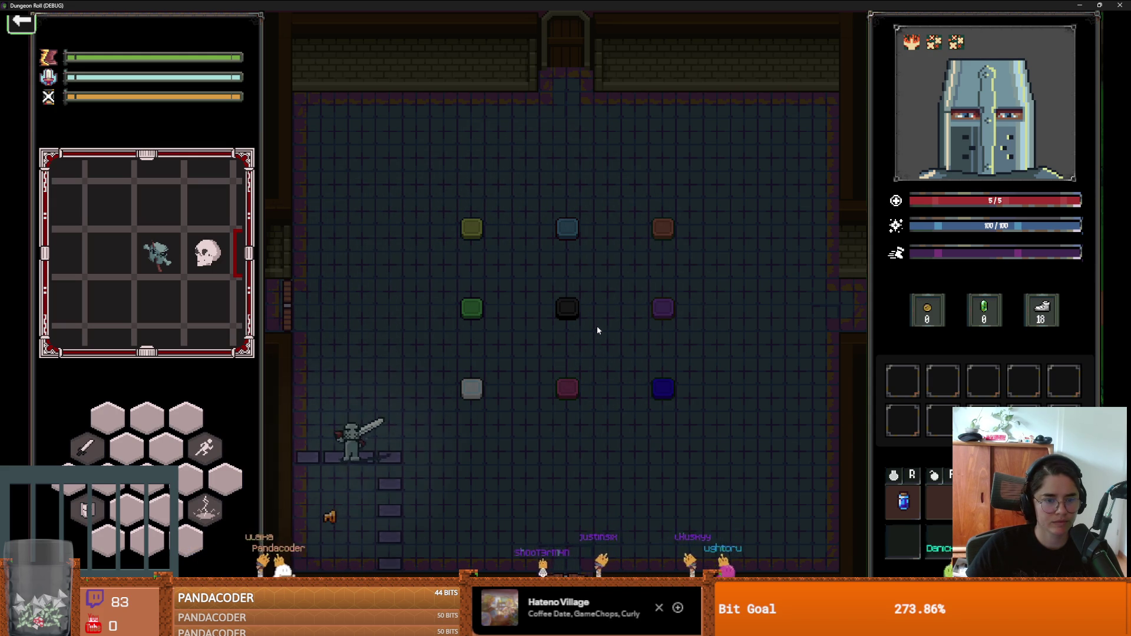
pyautogui.press('w')
pyautogui.press('super+Down')
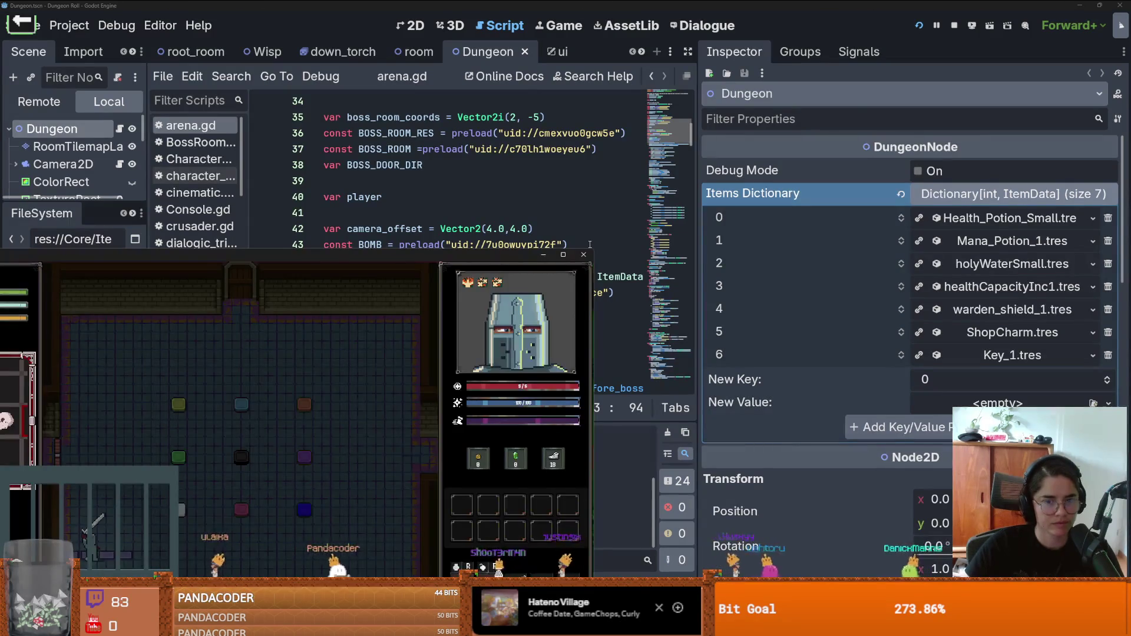
pyautogui.click(584, 257)
pyautogui.click(518, 245)
# Step: Save arena.gd and widen the left FileSystem and Scene docks
pyautogui.hotkey('ctrl', 's')
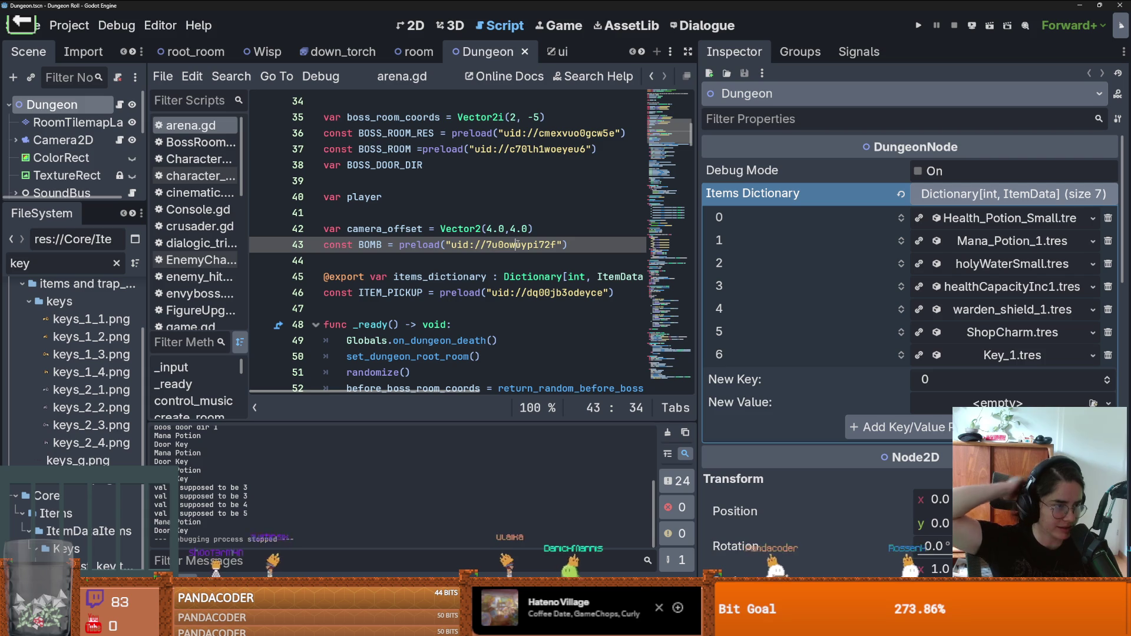
pyautogui.press('Up')
pyautogui.press('Up')
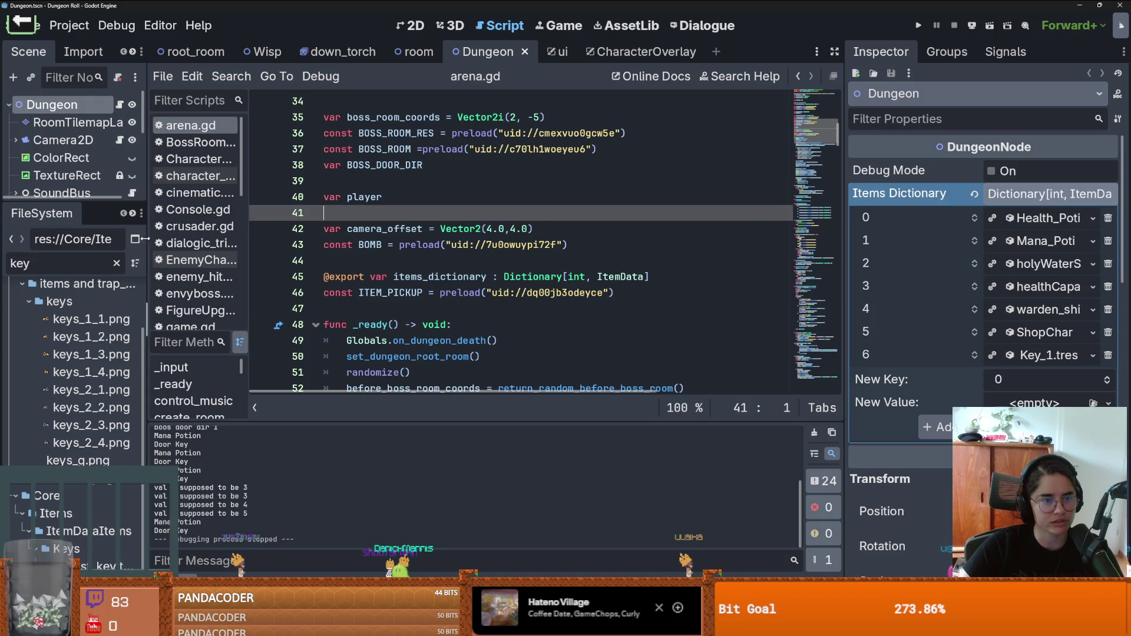
pyautogui.moveTo(144, 239); pyautogui.dragTo(194, 240)
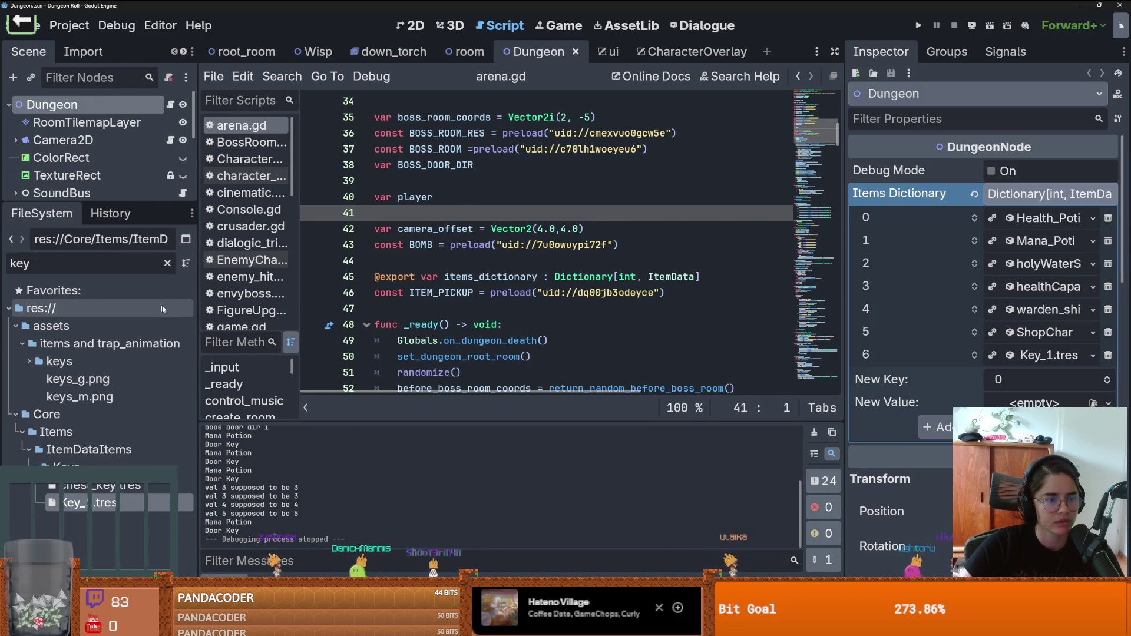
pyautogui.hotkey('ctrl', 's')
pyautogui.click(570, 324)
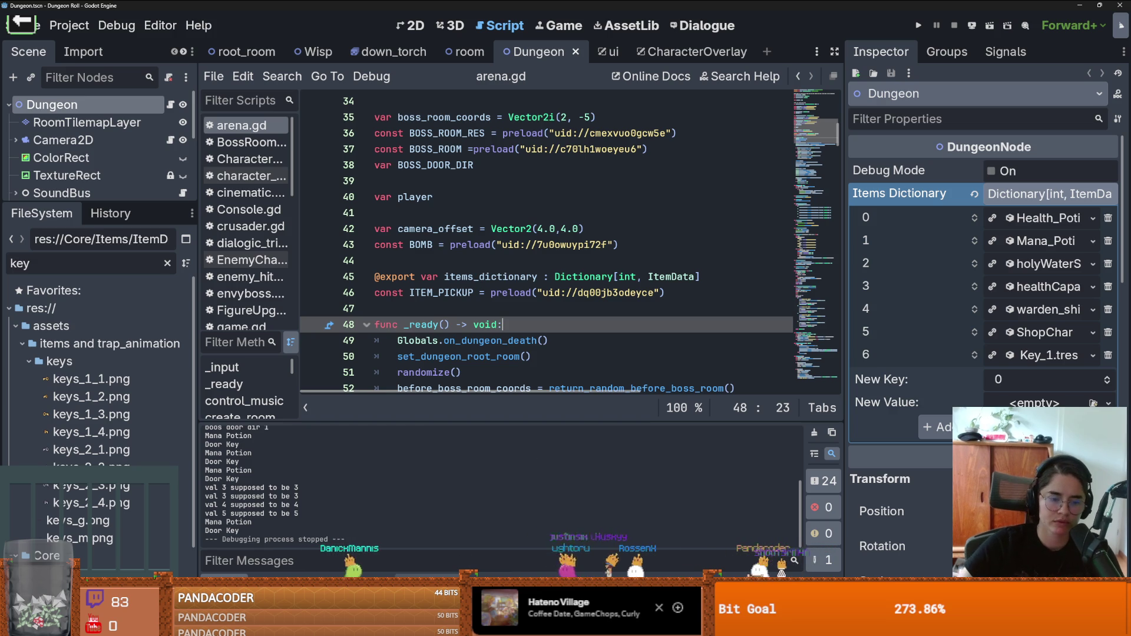
# Step: Place the caret on the BOMB preload line, save again, and switch to Firefox
pyautogui.moveTo(343, 625)
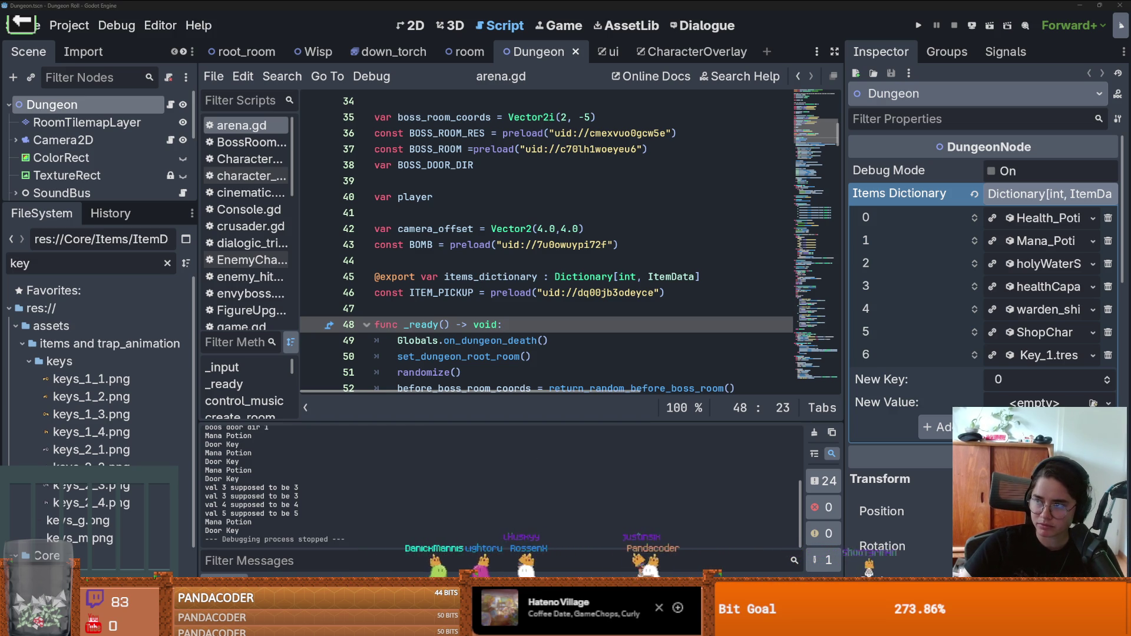
pyautogui.click(567, 243)
pyautogui.hotkey('ctrl', 's')
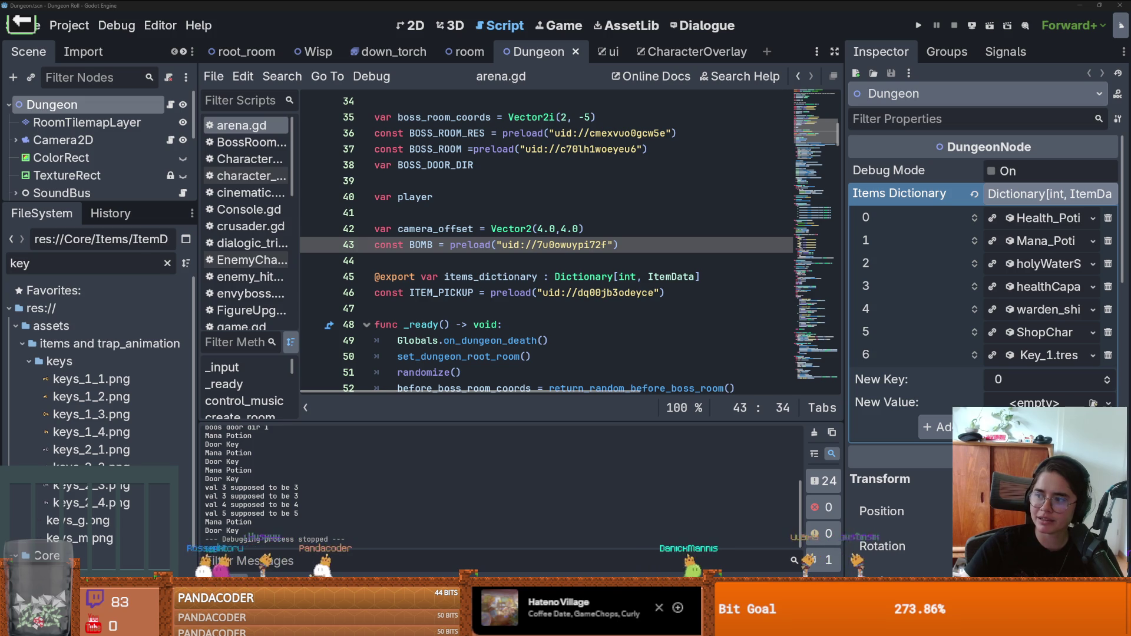
pyautogui.hotkey('alt', 'Tab')
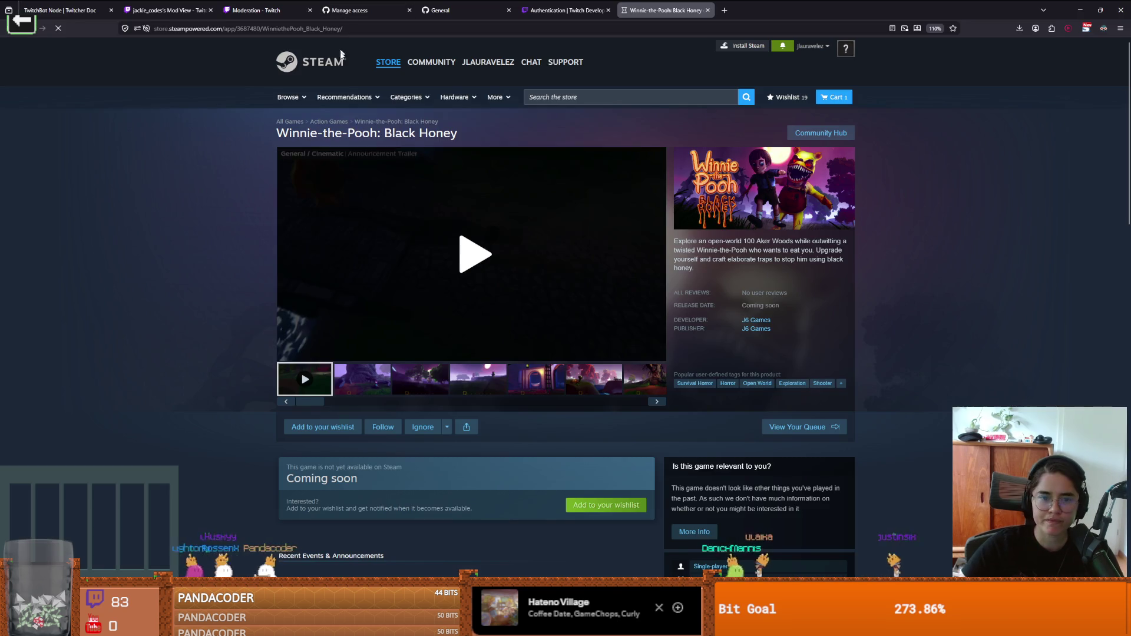
# Step: Play the Winnie-the-Pooh: Black Honey trailer, pause at 0:12, and return to arena.gd
pyautogui.click(463, 247)
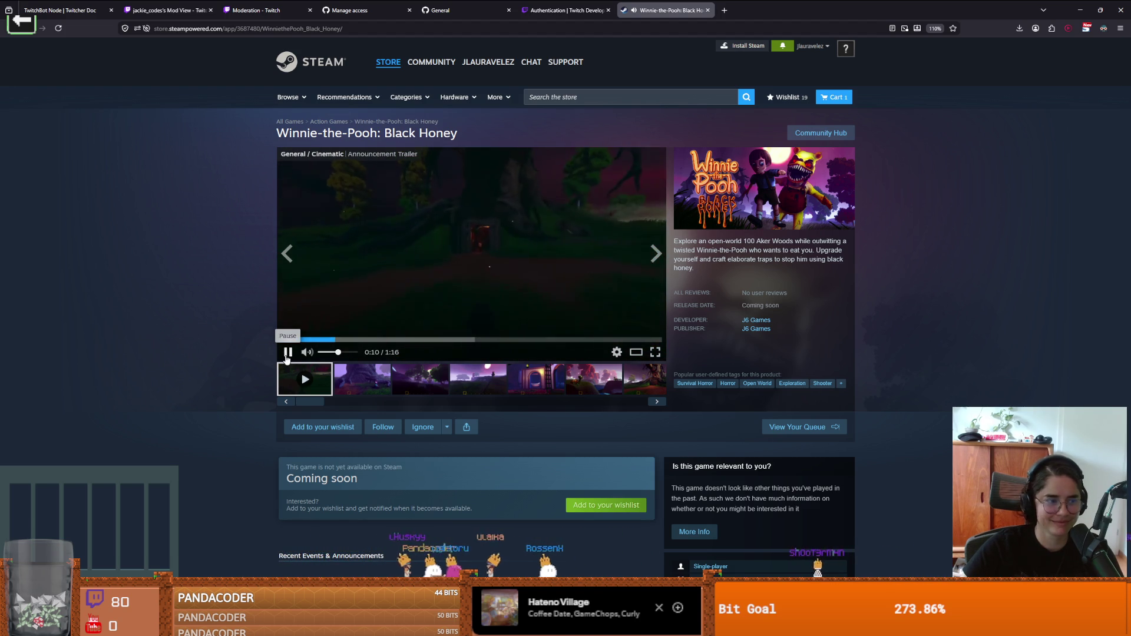
pyautogui.click(287, 352)
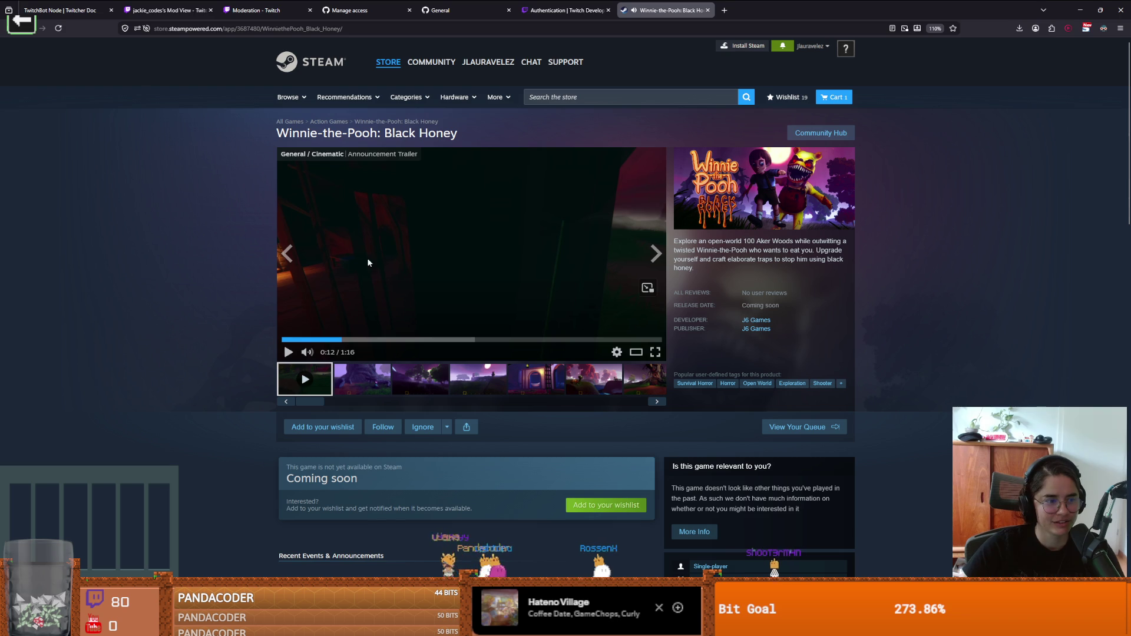
pyautogui.hotkey('alt', 'Tab')
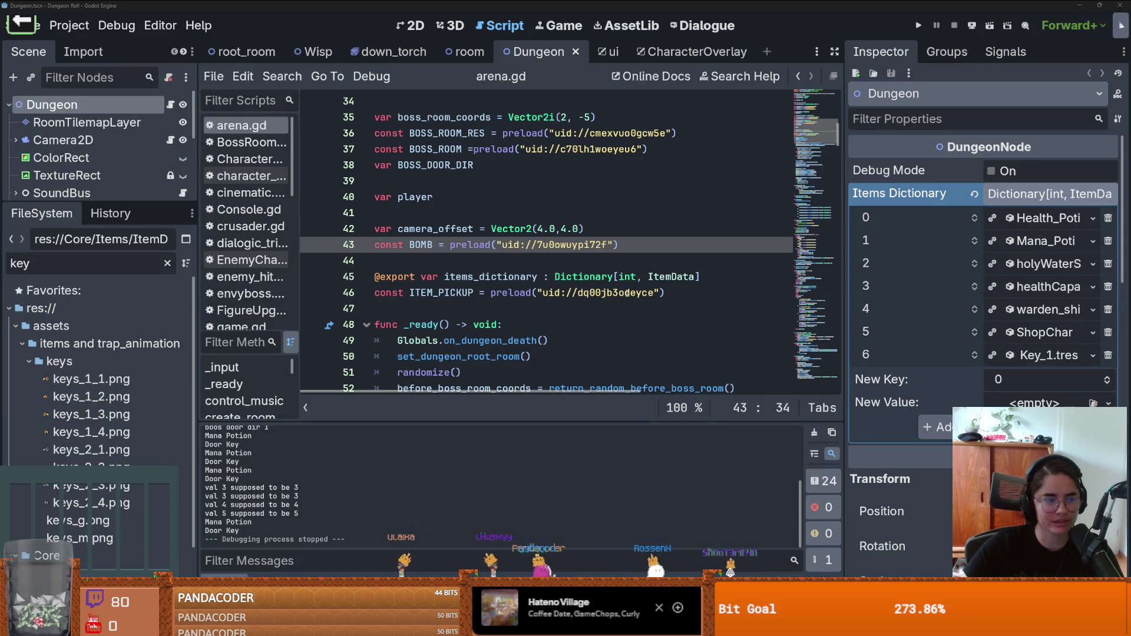
pyautogui.moveTo(626, 293)
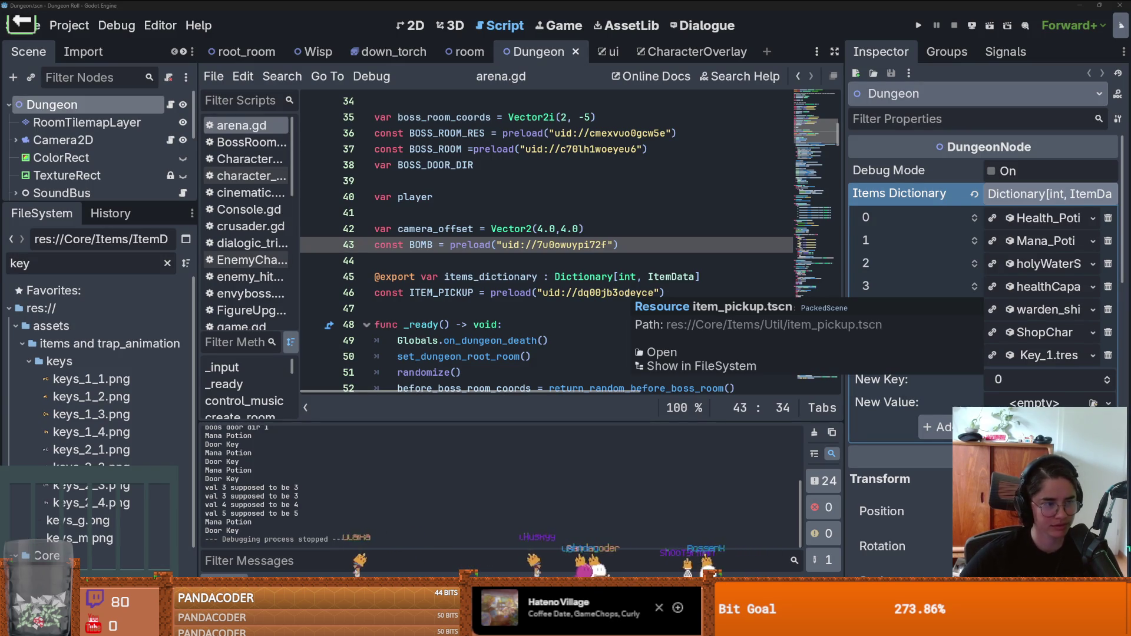
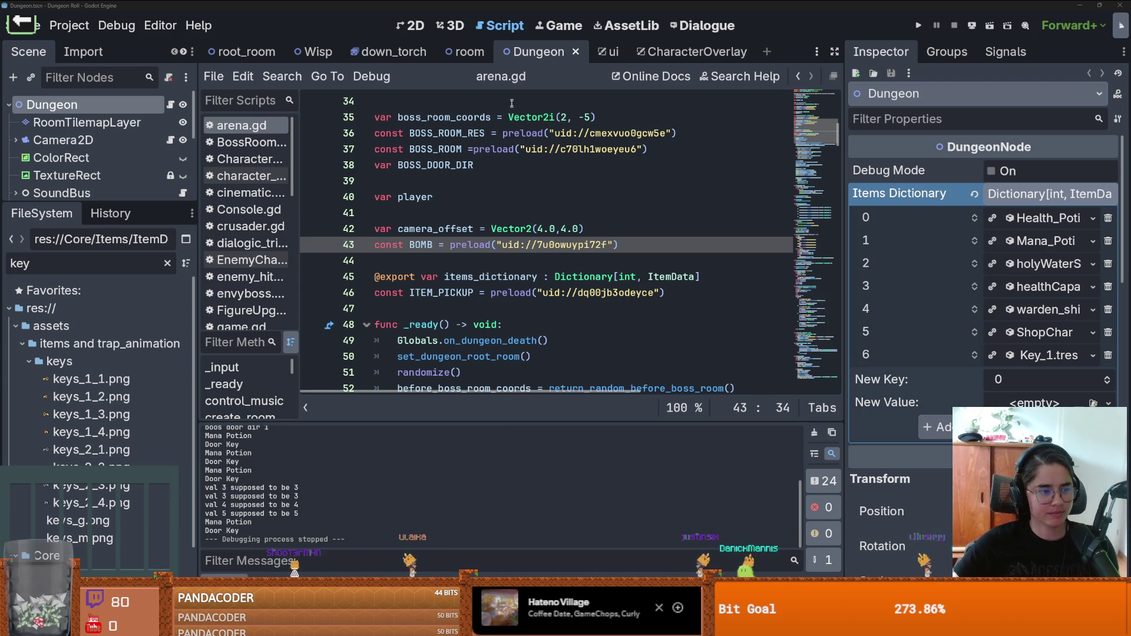
# Step: Clear the FileSystem key filter and save the scene with Ctrl+S
pyautogui.click(437, 276)
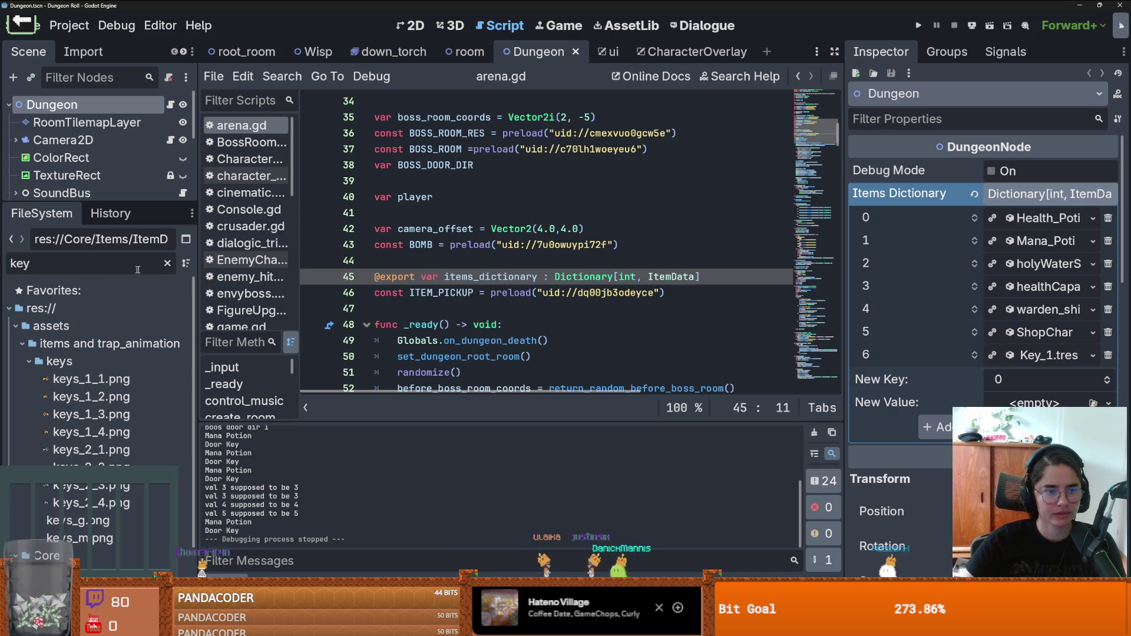
pyautogui.click(168, 263)
pyautogui.moveTo(100, 203); pyautogui.dragTo(100, 455)
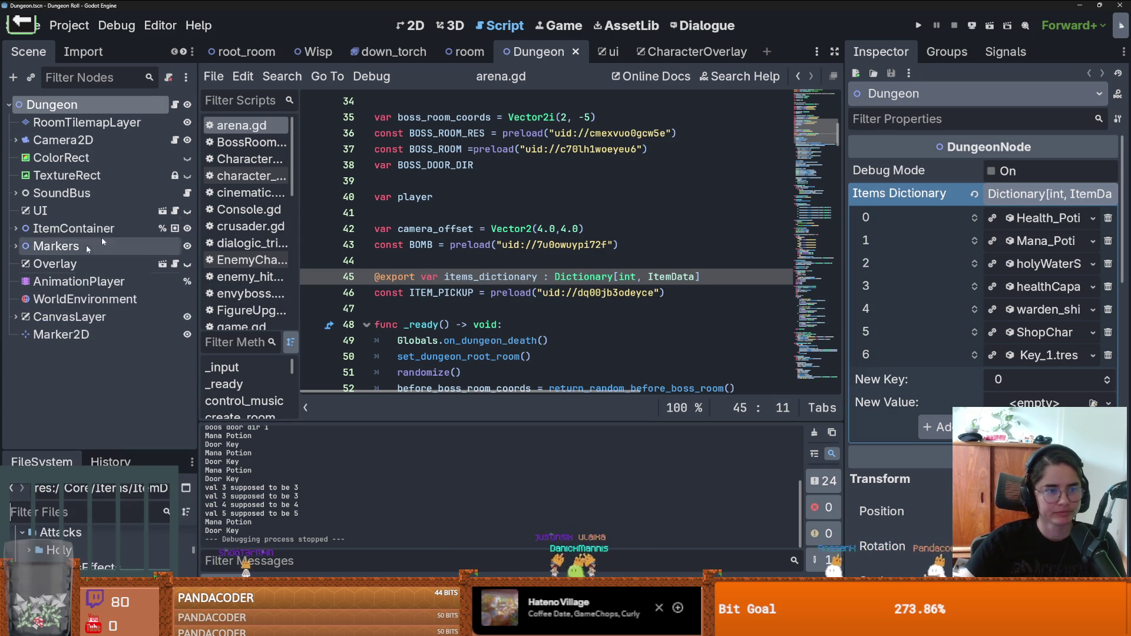
pyautogui.click(479, 165)
pyautogui.hotkey('ctrl', 's')
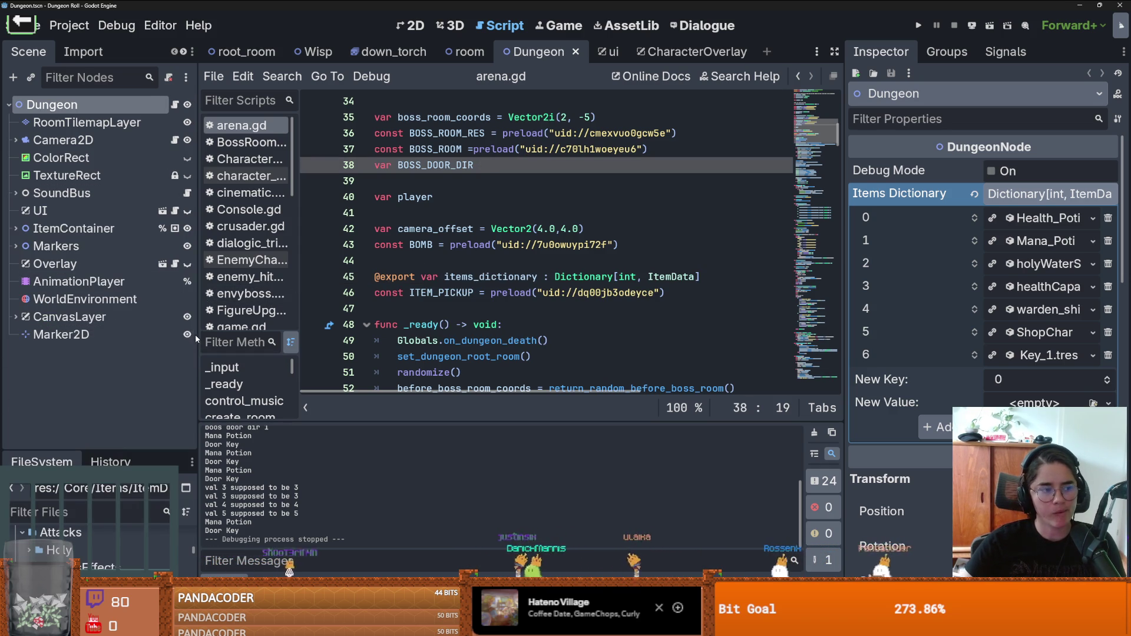
# Step: Enlarge the FileSystem panel and collapse the Normal folder
pyautogui.moveTo(100, 452); pyautogui.dragTo(101, 379)
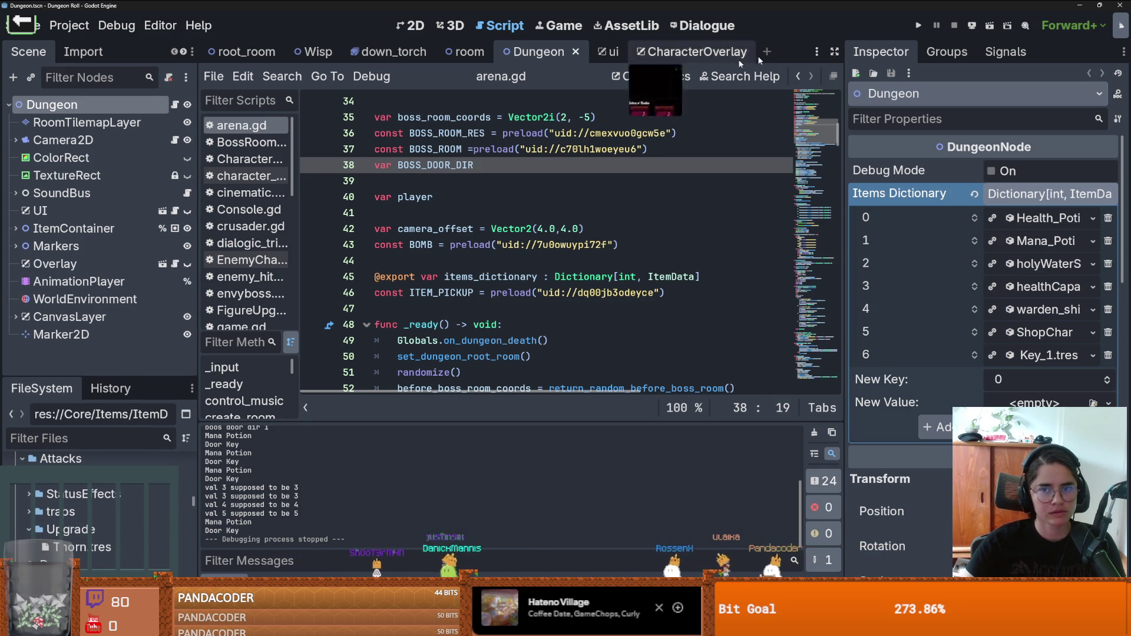
pyautogui.moveTo(123, 377); pyautogui.dragTo(123, 194)
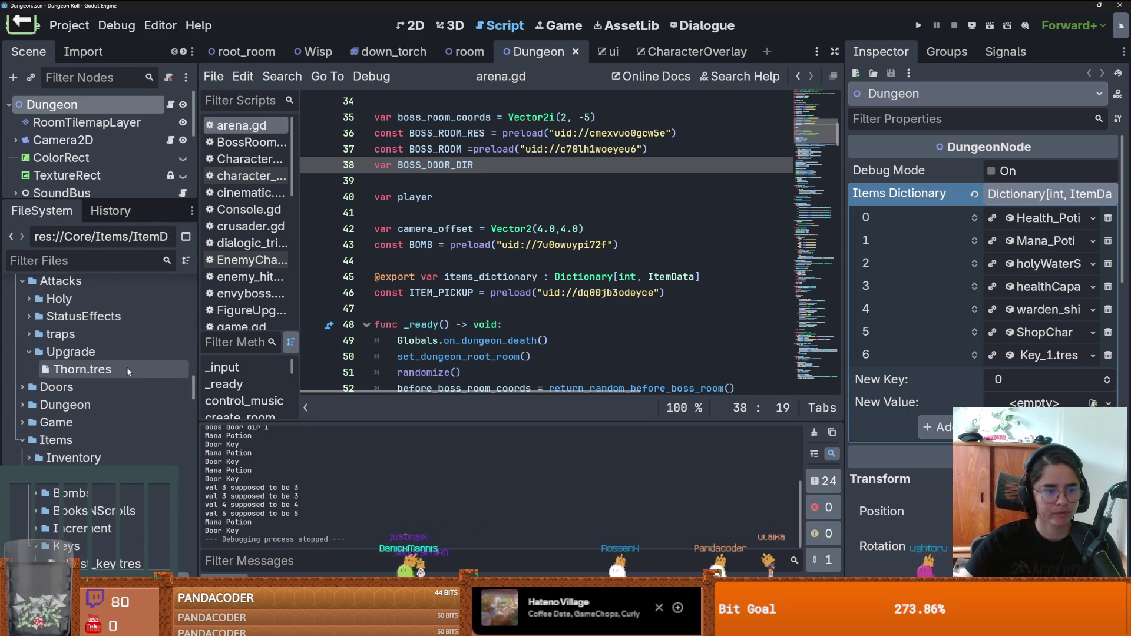
pyautogui.scroll(3, 12, 422)
pyautogui.scroll(-10, 43, 403)
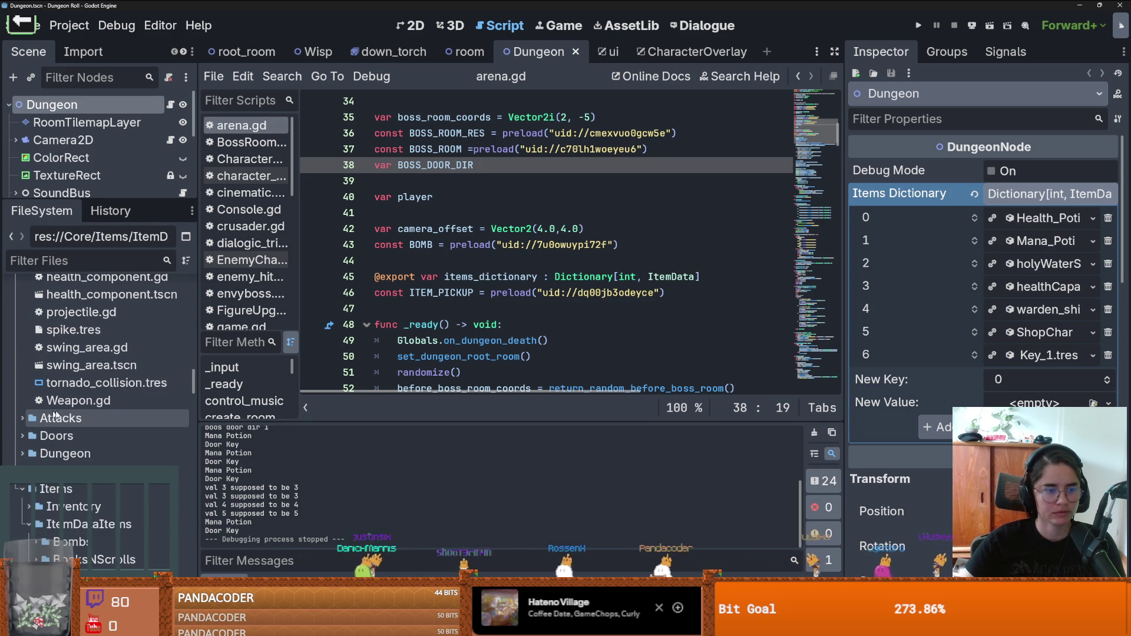
pyautogui.click(36, 323)
pyautogui.scroll(5, 56, 389)
pyautogui.scroll(8, 59, 403)
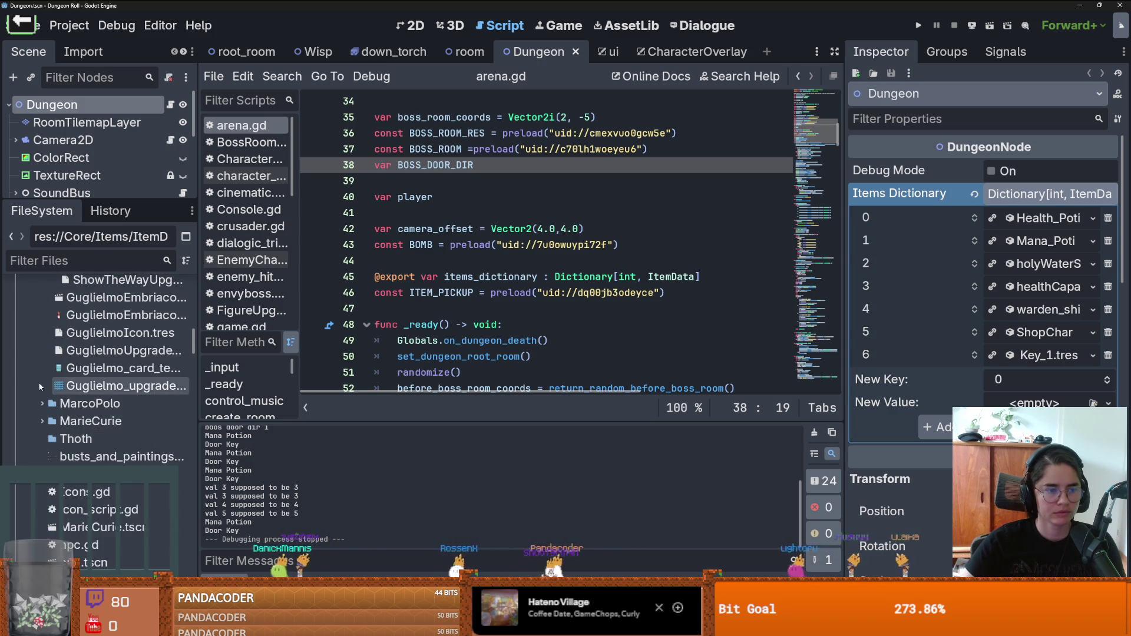
# Step: Expand NPC > Figures > Upgrades and show MaterialCollector.tres in the Inspector
pyautogui.click(28, 399)
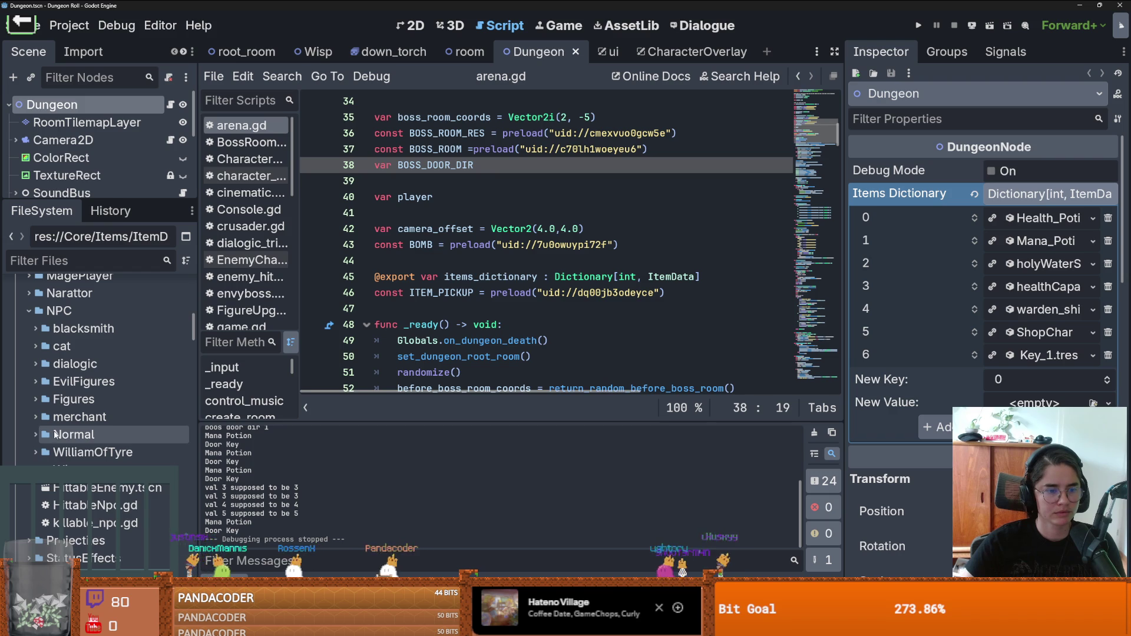
pyautogui.click(36, 399)
pyautogui.scroll(-2, 70, 407)
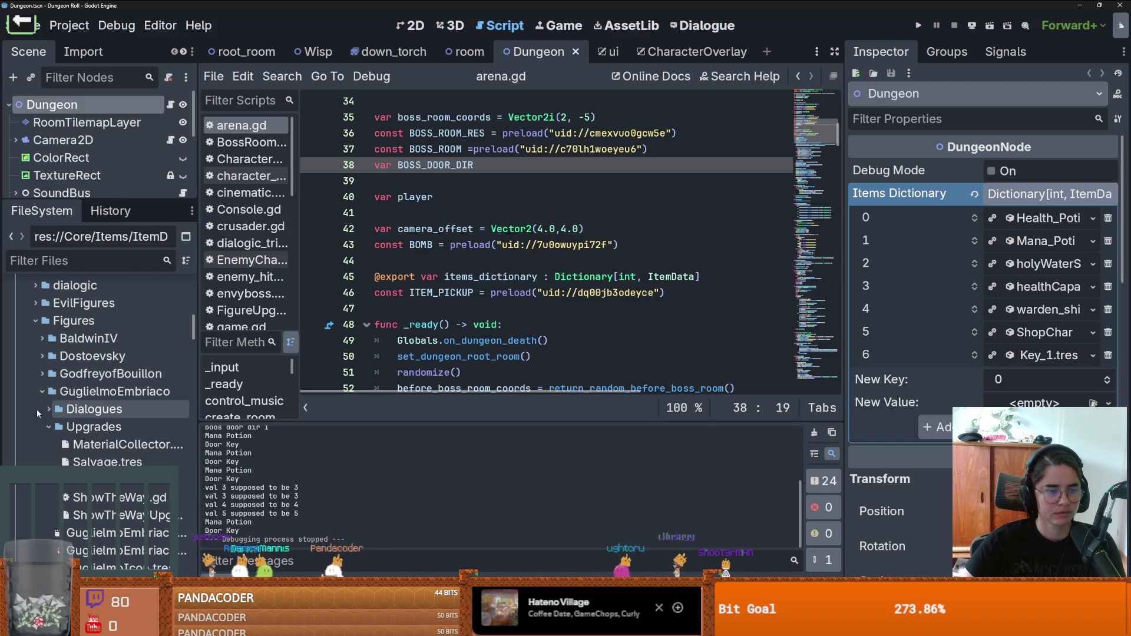
pyautogui.scroll(-2, 108, 428)
pyautogui.click(124, 366)
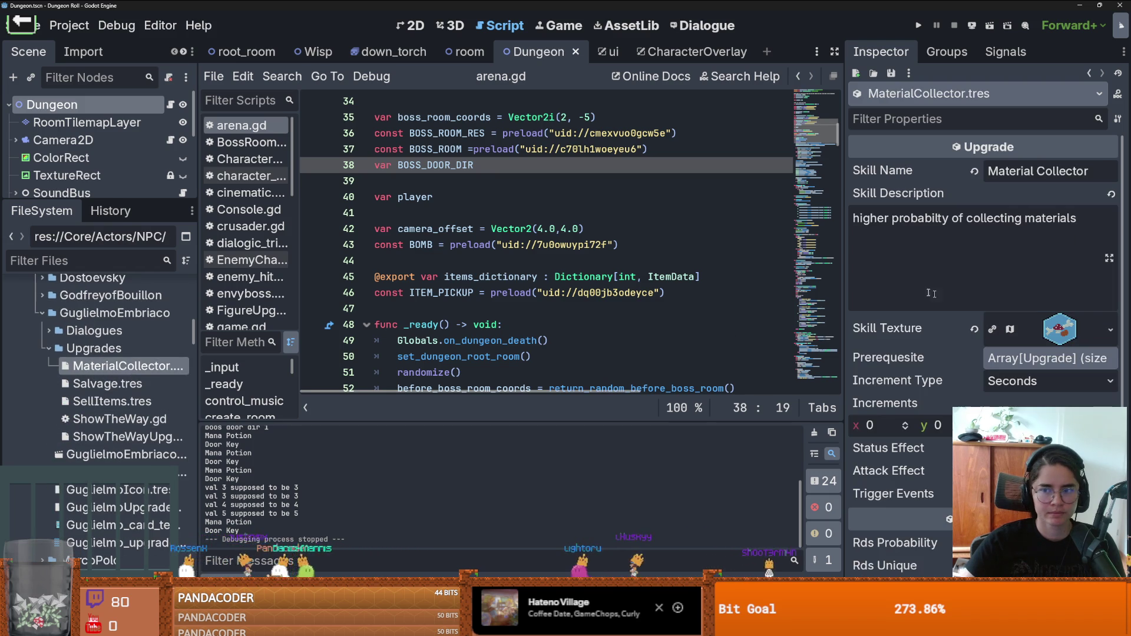
# Step: Widen the Inspector and show Salvage.tres, briefly checking ShowTheWayUpgrade.tres
pyautogui.moveTo(845, 295); pyautogui.dragTo(800, 295)
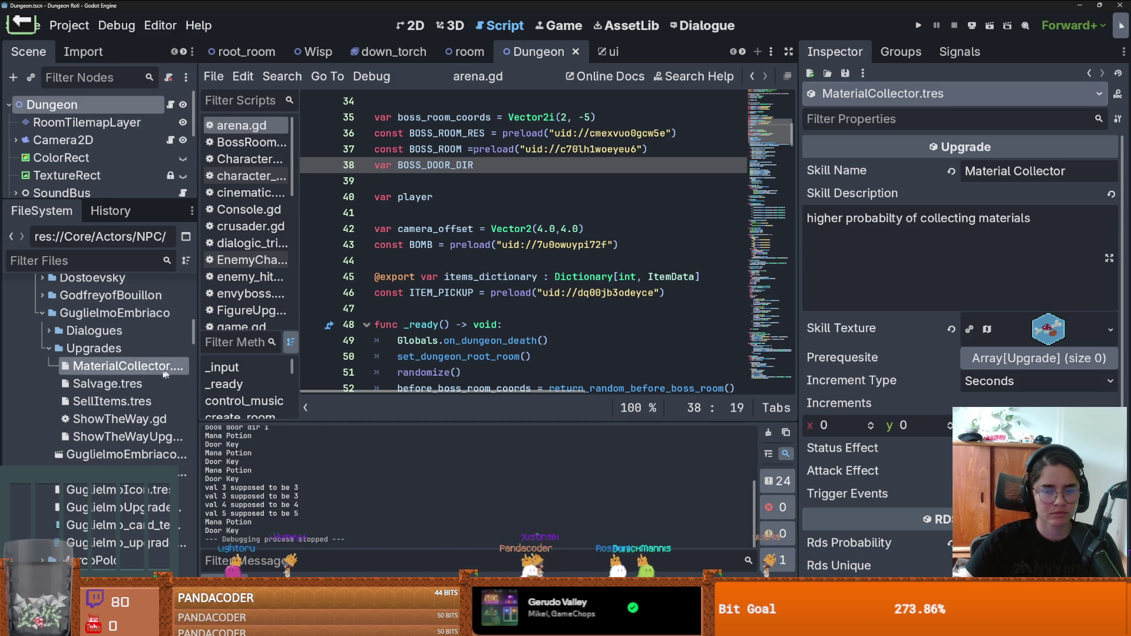
pyautogui.click(79, 389)
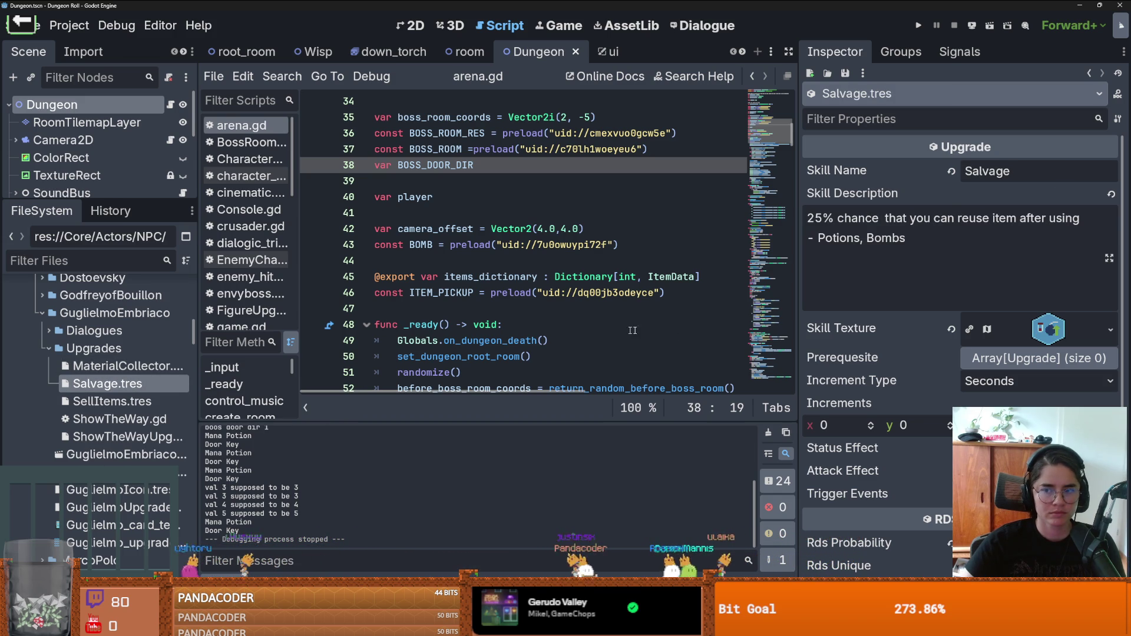
pyautogui.moveTo(798, 331); pyautogui.dragTo(759, 331)
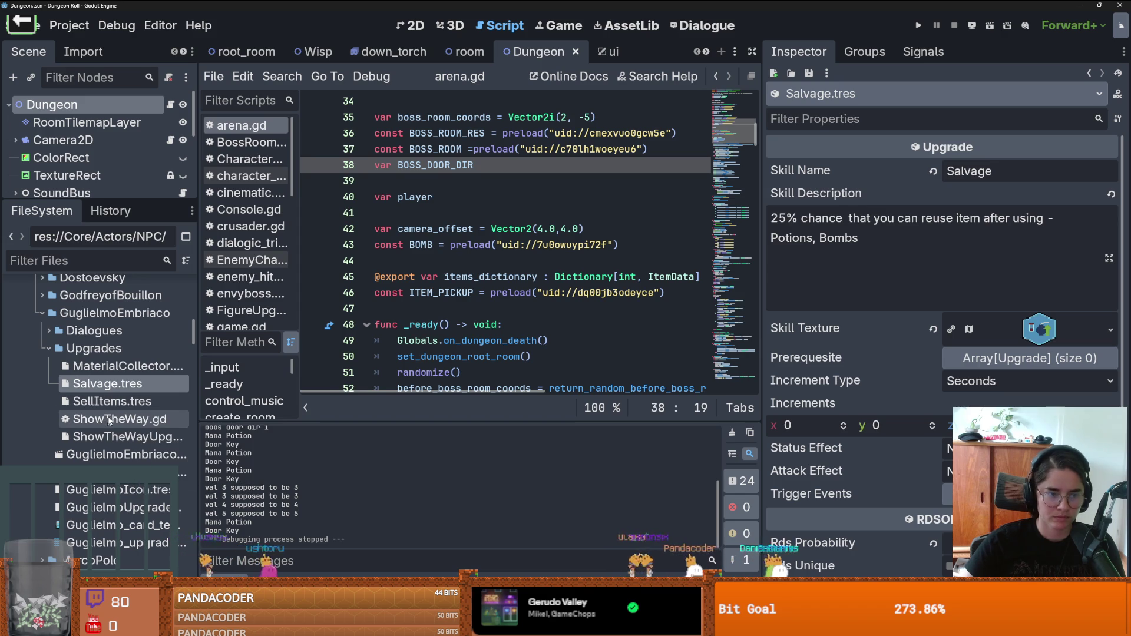
pyautogui.click(104, 437)
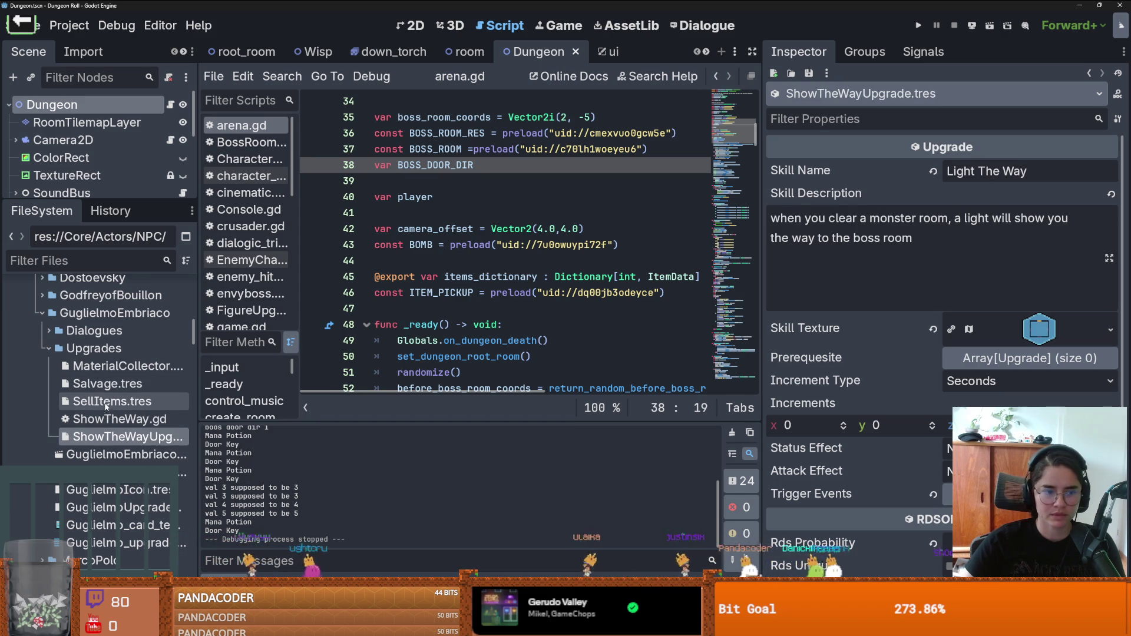
pyautogui.click(106, 383)
# Step: Select Salvage's skill description (25% chance to reuse Potions and Bombs), then enlarge the scene tree
pyautogui.click(833, 273)
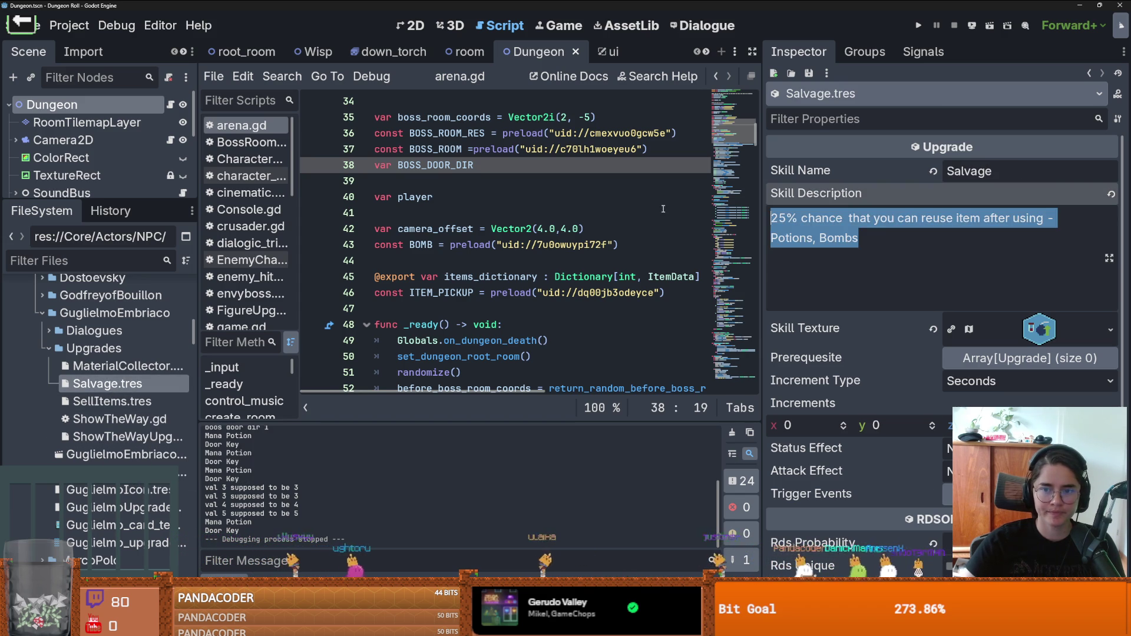
pyautogui.hotkey('ctrl', 'a')
pyautogui.click(866, 232)
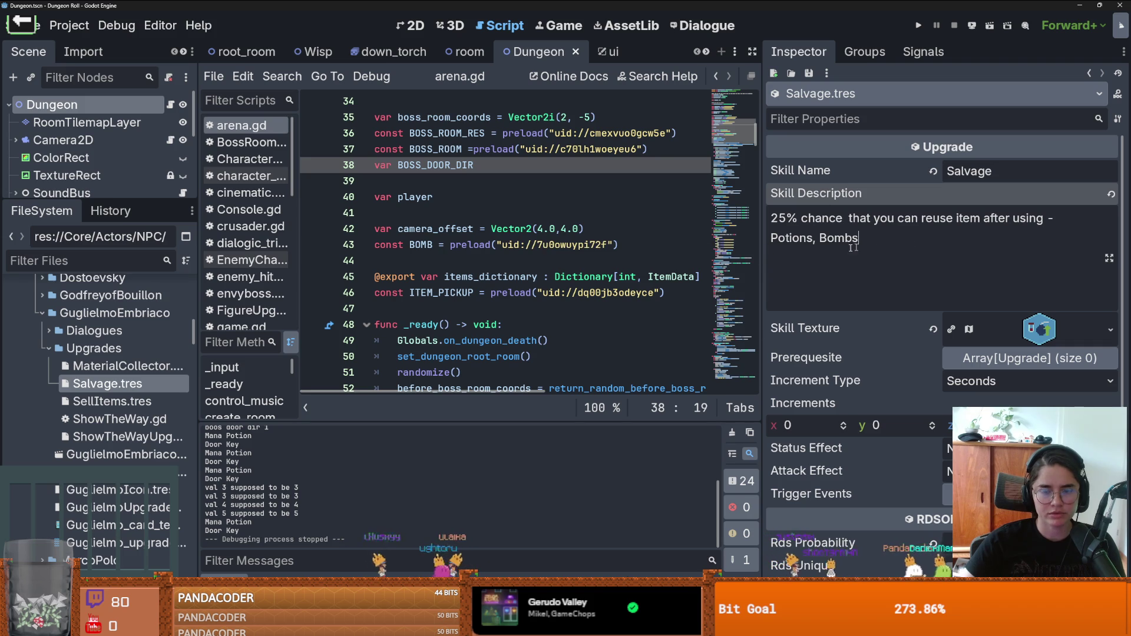
pyautogui.moveTo(104, 201)
pyautogui.mouseDown()
pyautogui.moveTo(104, 260)
pyautogui.moveTo(111, 218)
pyautogui.mouseUp()
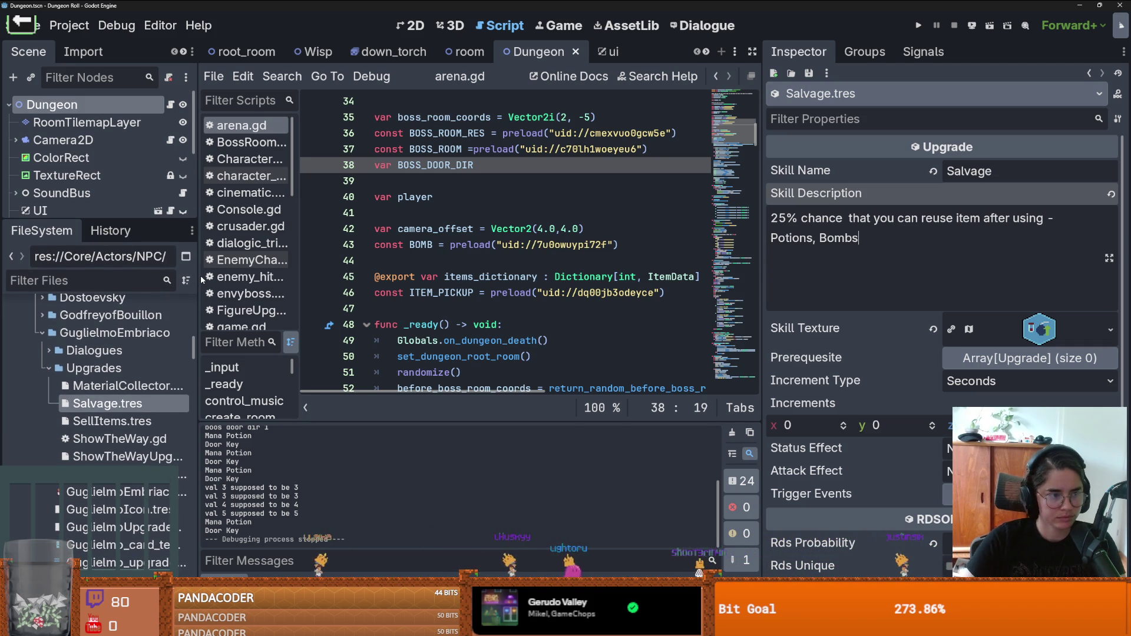
pyautogui.click(88, 276)
# Step: Filter the FileSystem for 'Globals' and open Globals.gd
pyautogui.write('Globals')
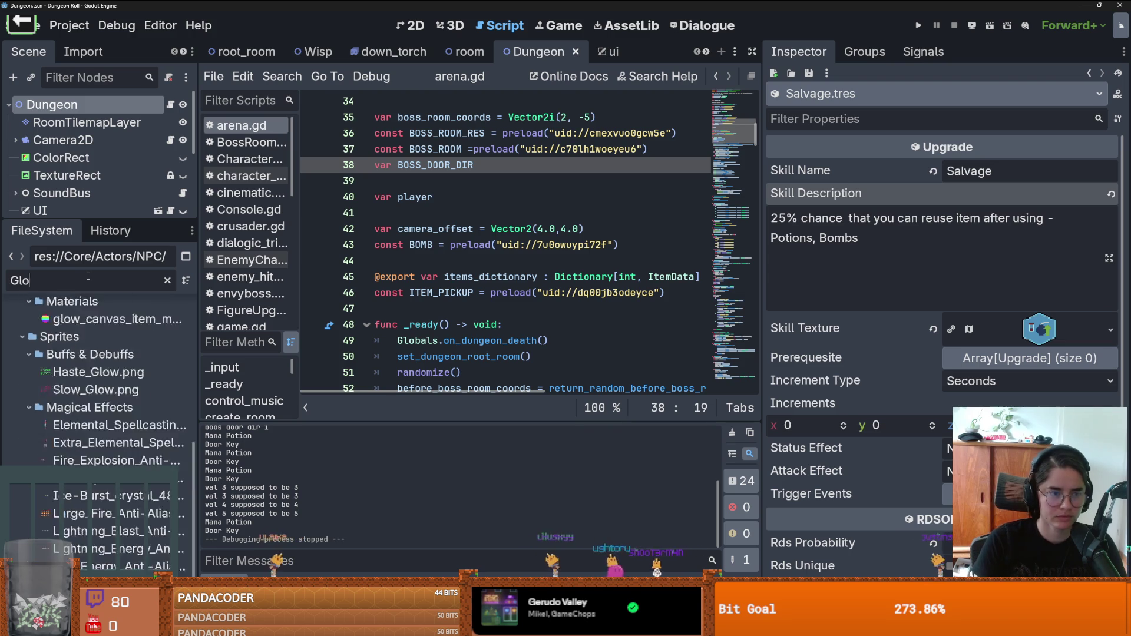
pyautogui.doubleClick(99, 451)
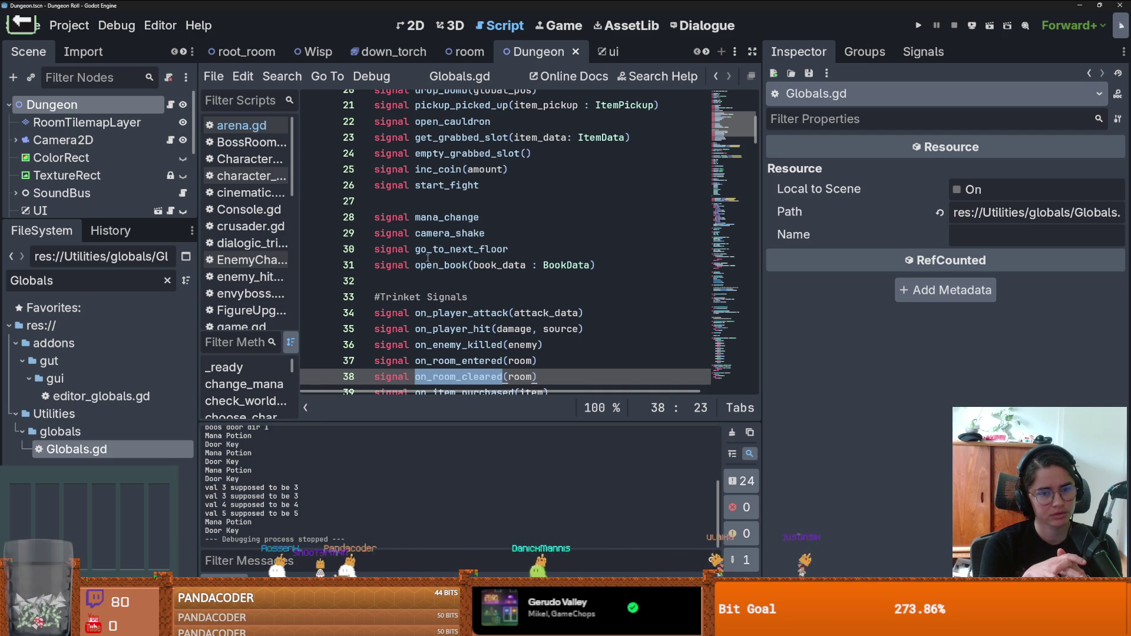
pyautogui.scroll(-3, 429, 258)
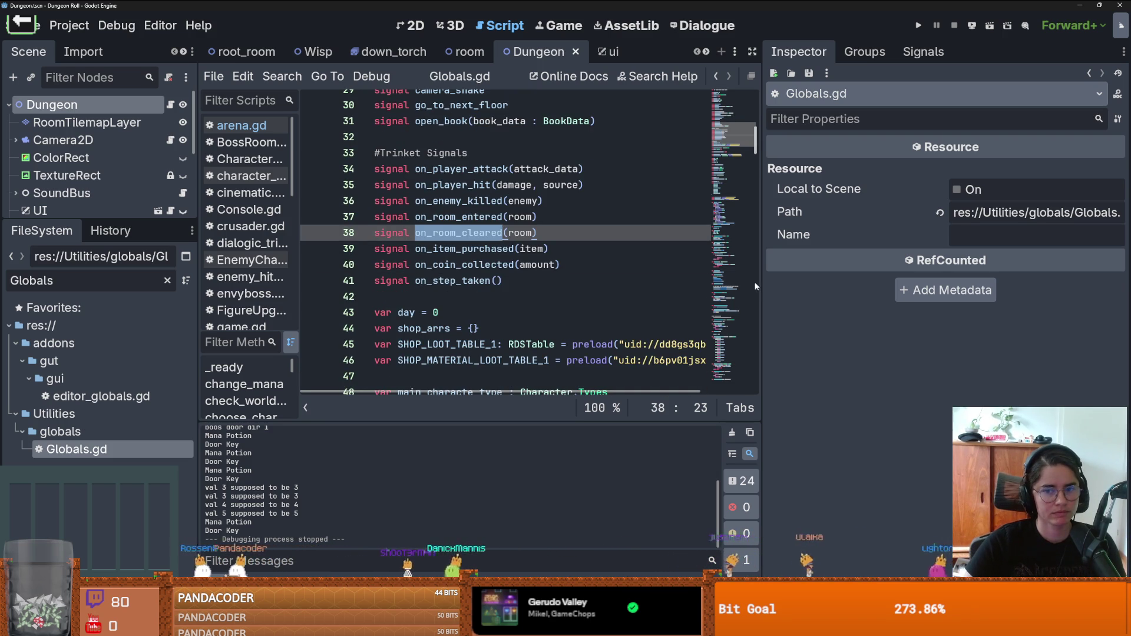
pyautogui.scroll(-2, 482, 288)
pyautogui.scroll(1, 535, 236)
# Step: Add 'signal consumable_used(item)' below on_step_taken on line 42 and save Globals.gd
pyautogui.click(534, 247)
pyautogui.press('Return')
pyautogui.write('signal consumable_used')
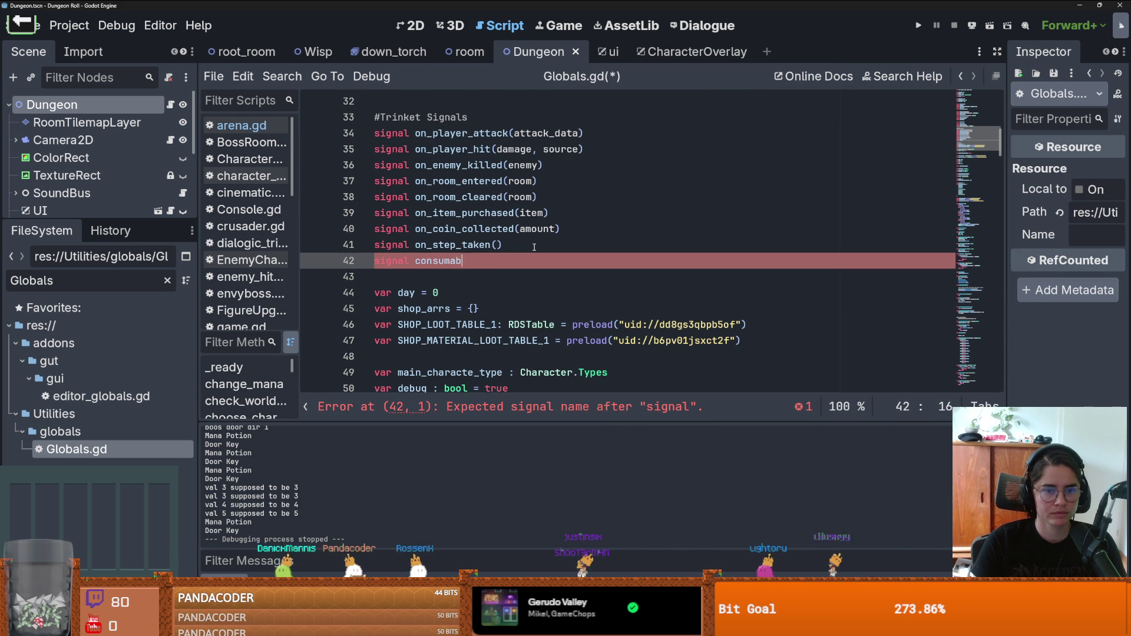
pyautogui.write('(')
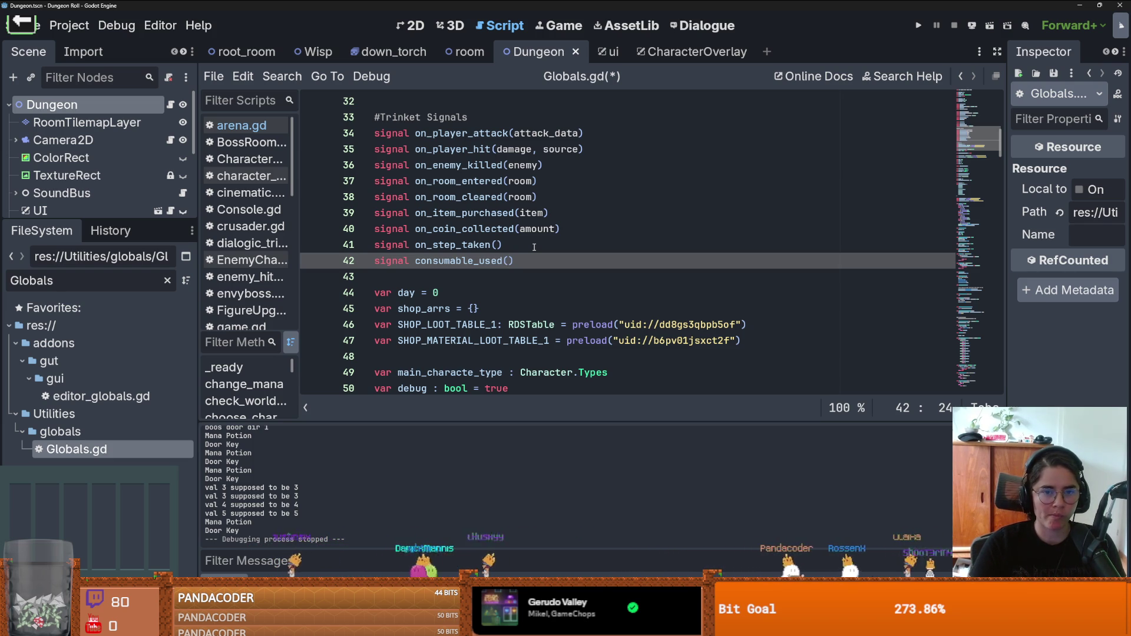
pyautogui.write('item')
pyautogui.hotkey('ctrl', 's')
pyautogui.doubleClick(472, 262)
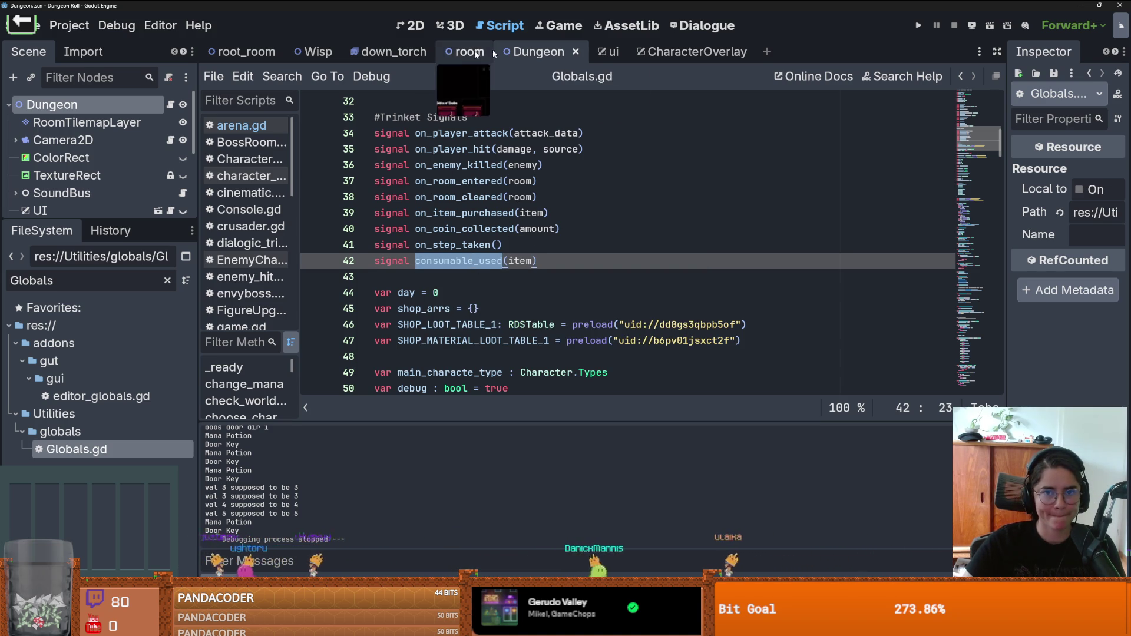
pyautogui.moveTo(124, 228); pyautogui.dragTo(125, 314)
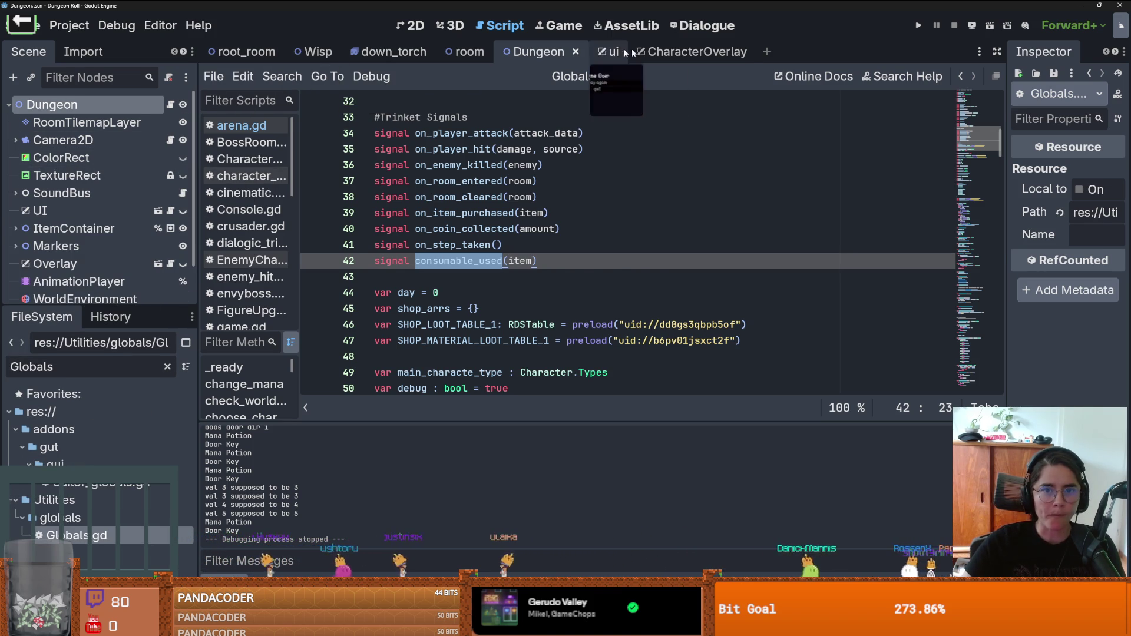
# Step: Look through the CharacterOverlay, ui and Game Over scenes, then return to Dungeon
pyautogui.click(690, 51)
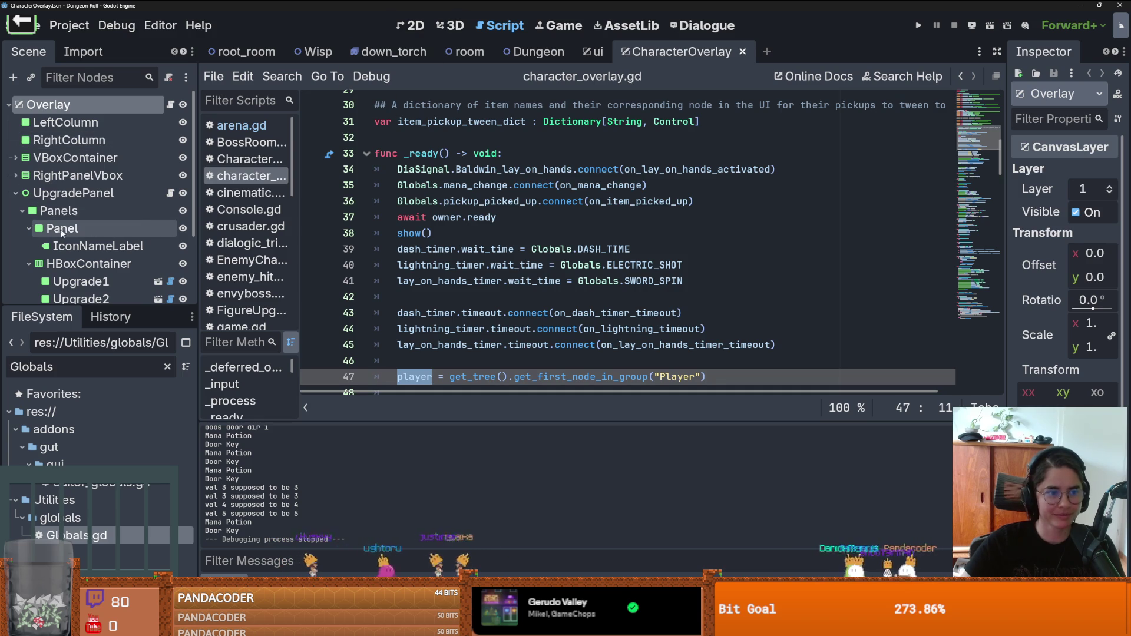
pyautogui.scroll(-1, 171, 259)
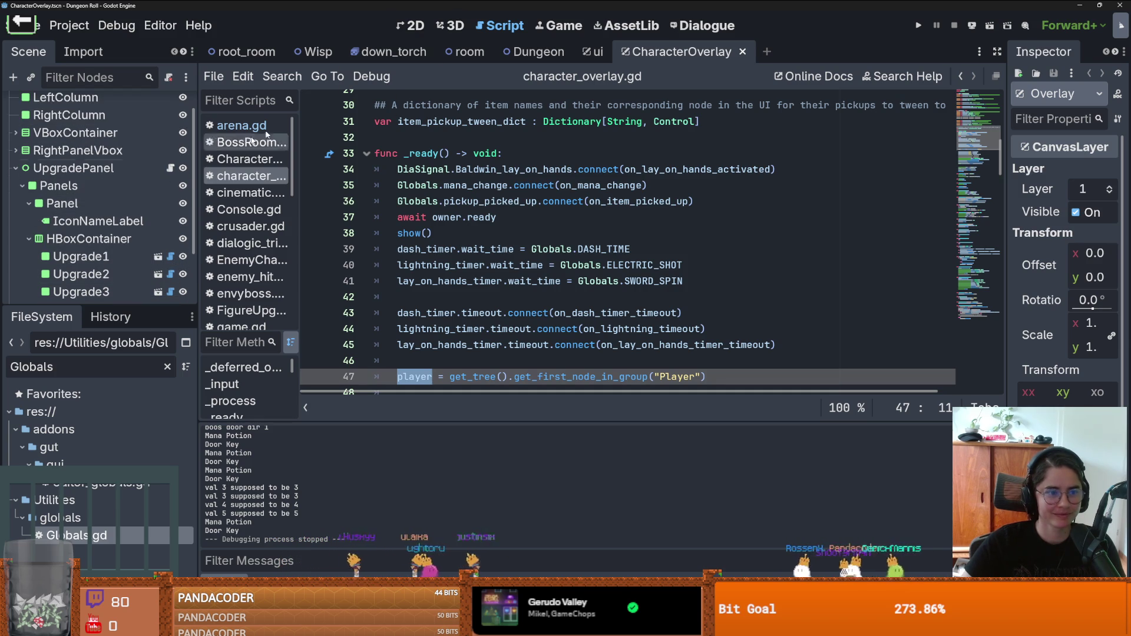
pyautogui.click(598, 52)
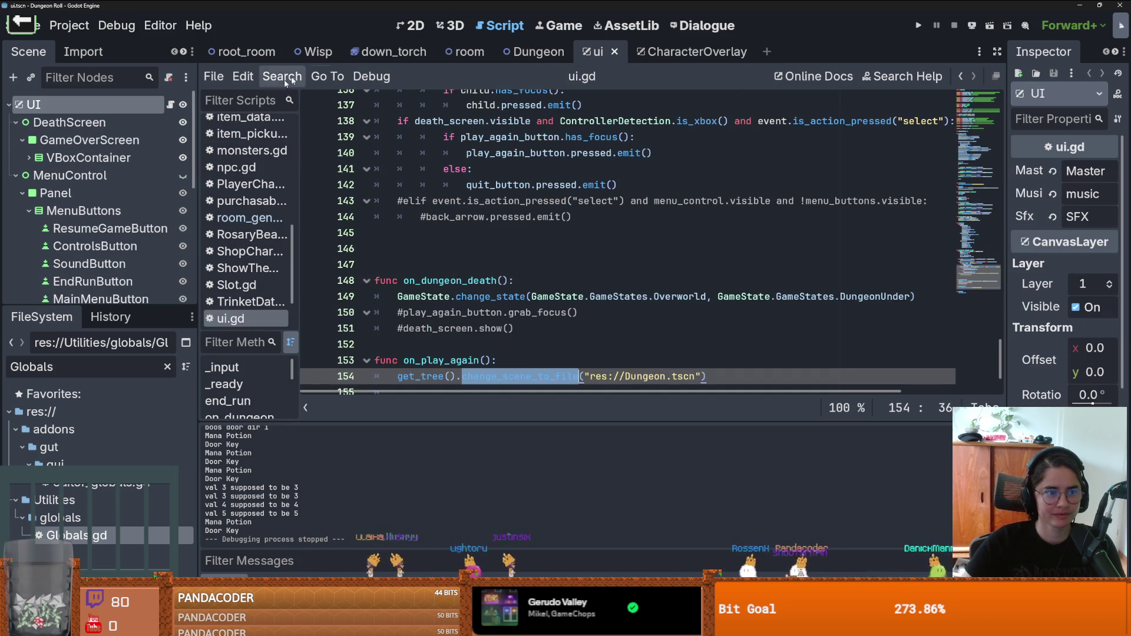
pyautogui.click(413, 26)
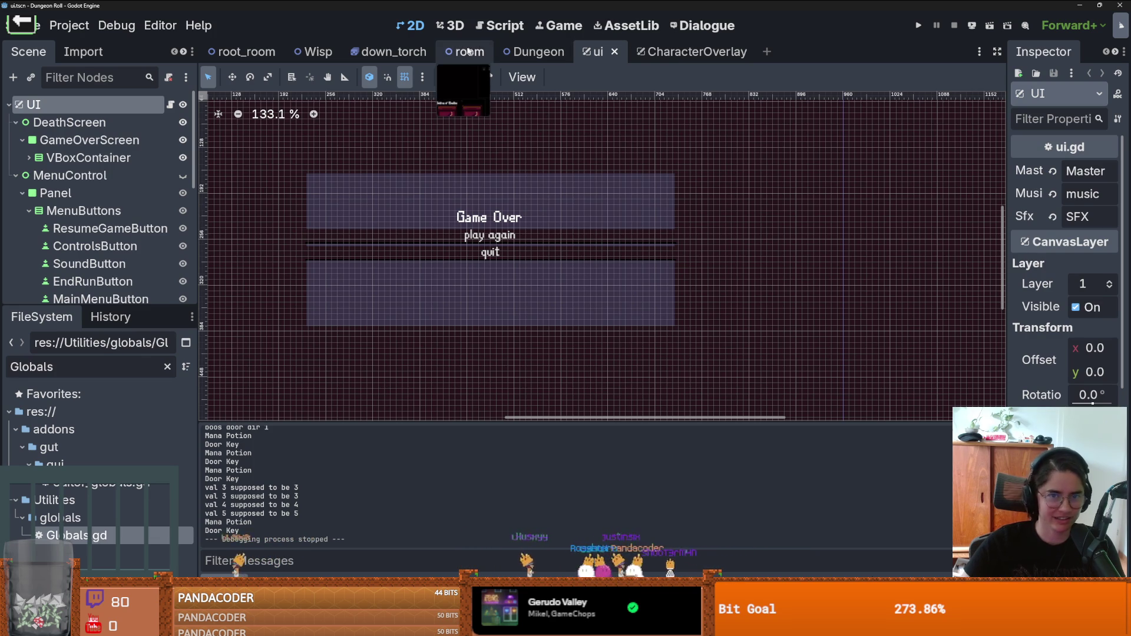
pyautogui.click(534, 52)
pyautogui.scroll(-2, 118, 194)
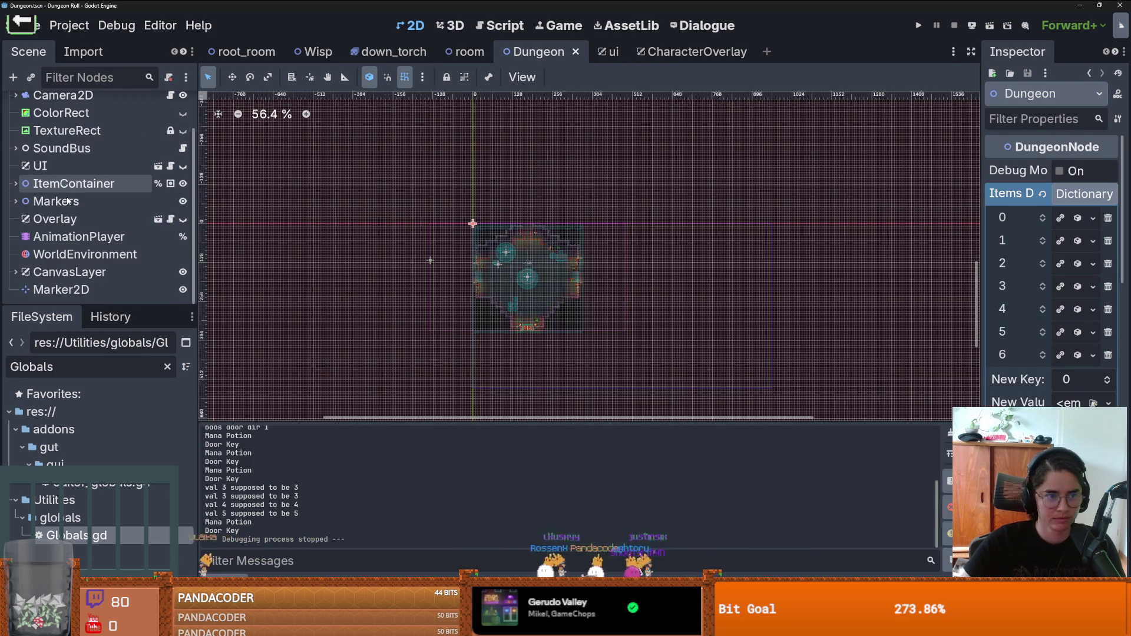
# Step: Open the CharacterOverlay scene and the TrinketInventory node's script inventory_container.gd
pyautogui.click(170, 220)
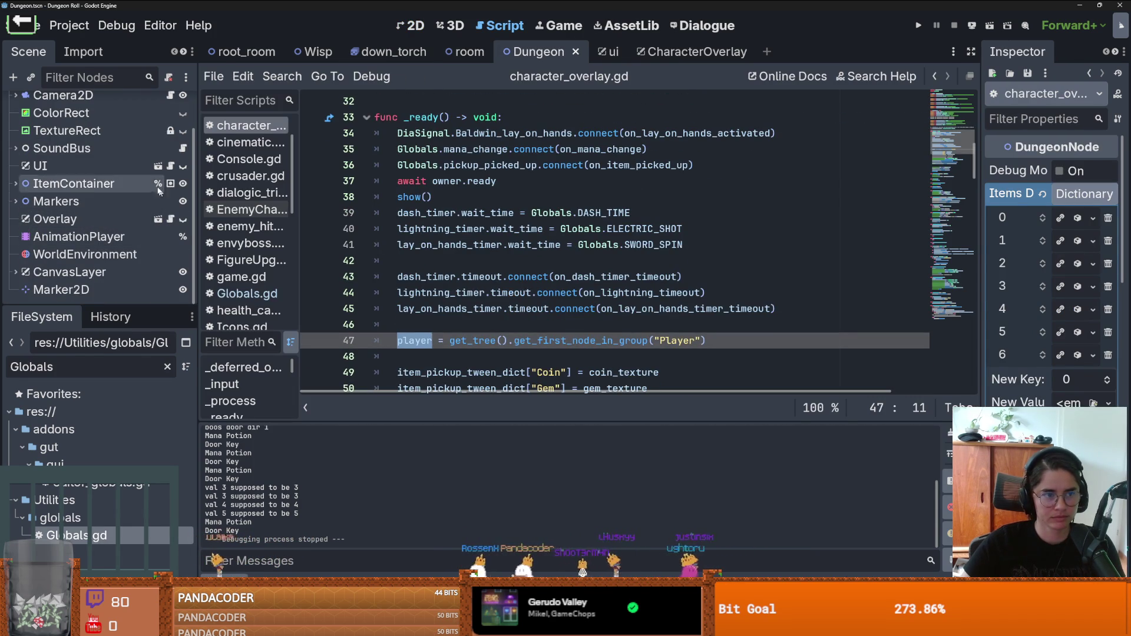
pyautogui.click(158, 219)
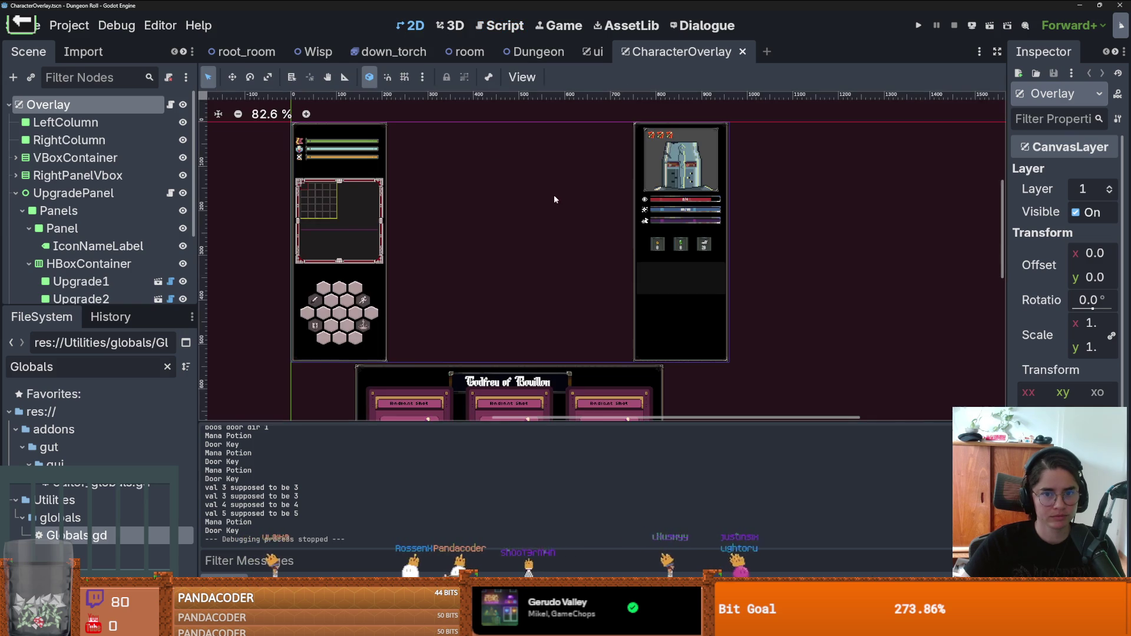
pyautogui.scroll(-1, 666, 283)
pyautogui.scroll(6, 666, 282)
pyautogui.click(652, 294)
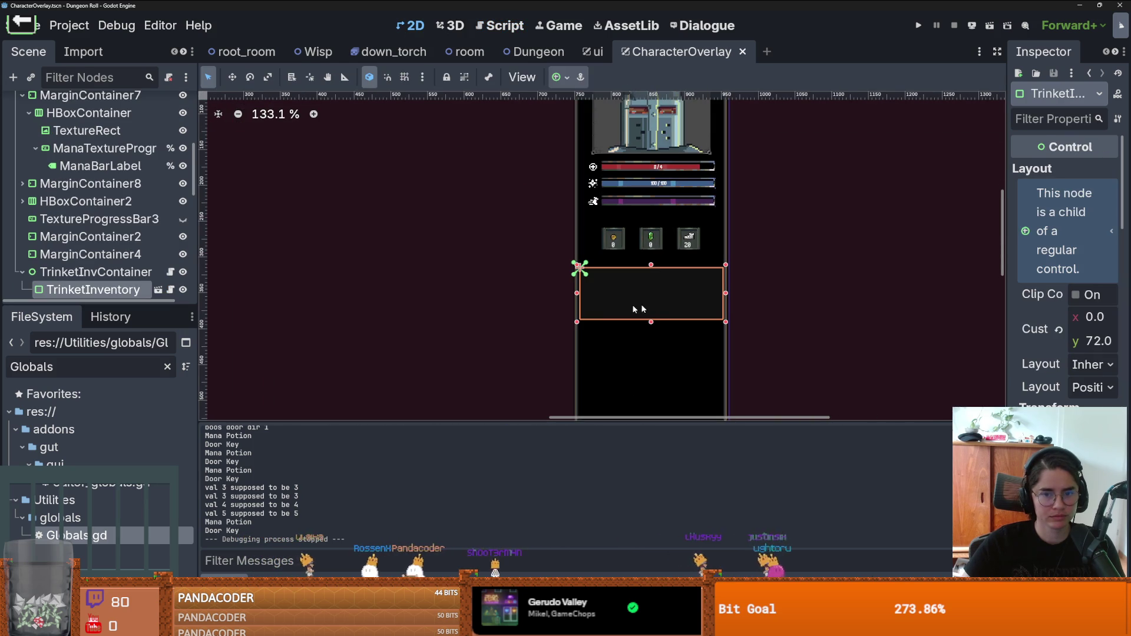
pyautogui.scroll(-2, 124, 264)
pyautogui.click(158, 241)
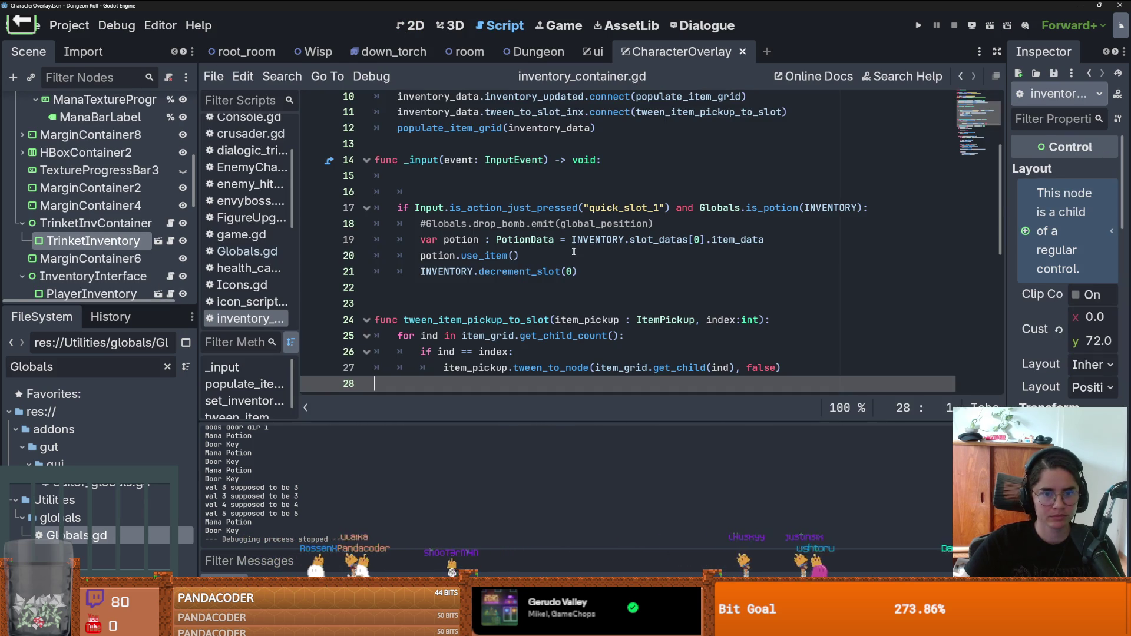
# Step: Delete the blank line 16 in _input and filter the FileSystem for 'crusader'
pyautogui.click(488, 191)
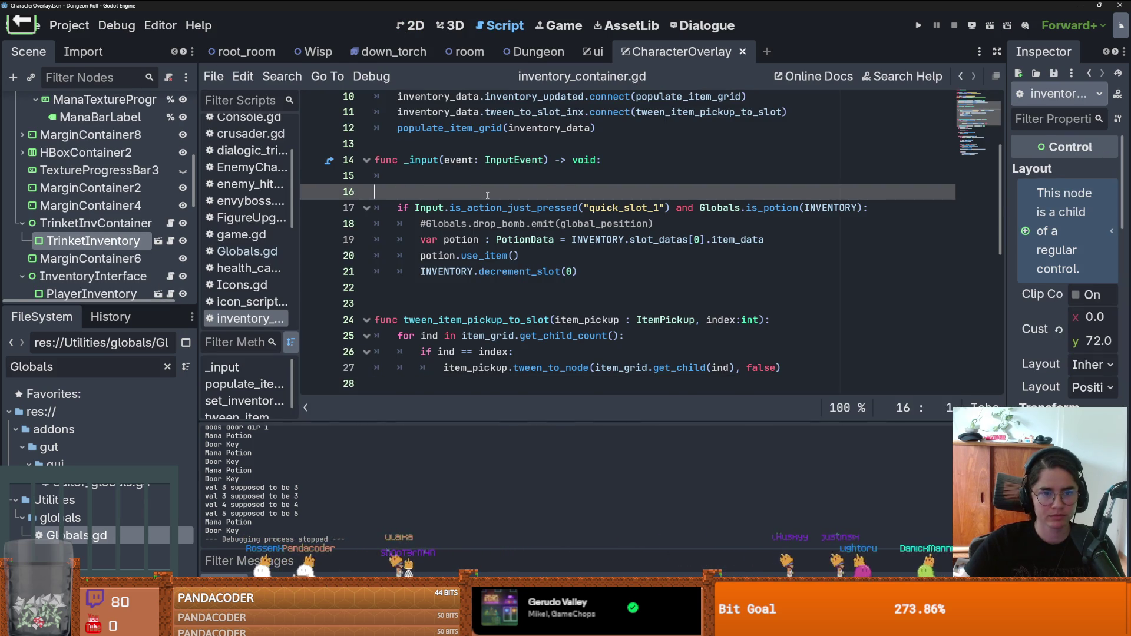
pyautogui.press('BackSpace')
pyautogui.press('BackSpace')
pyautogui.press('BackSpace')
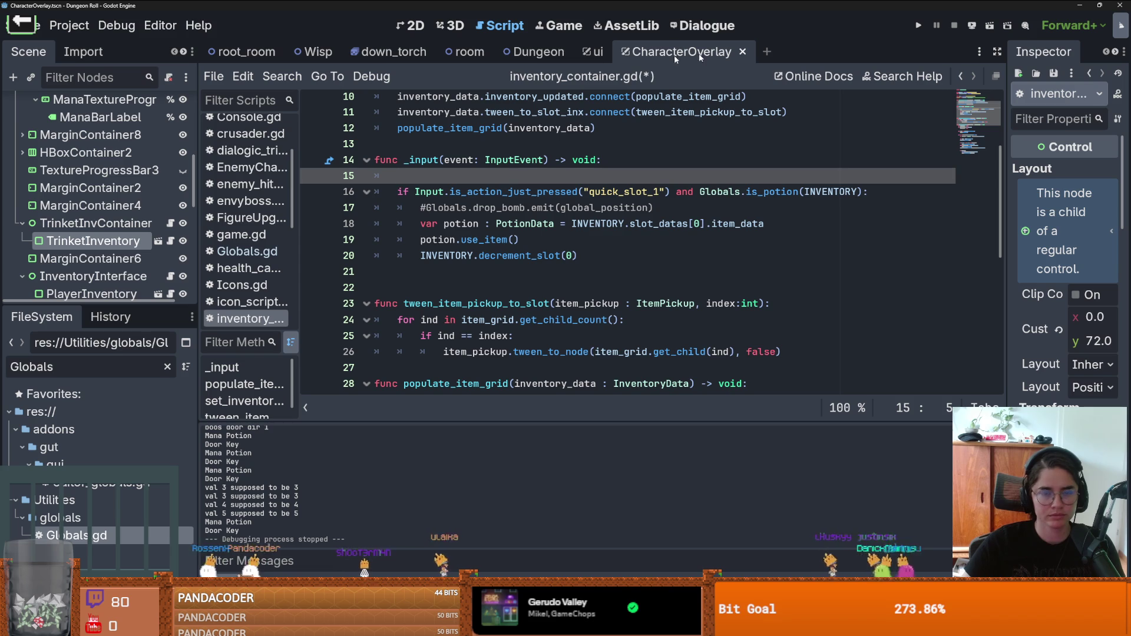
pyautogui.doubleClick(94, 362)
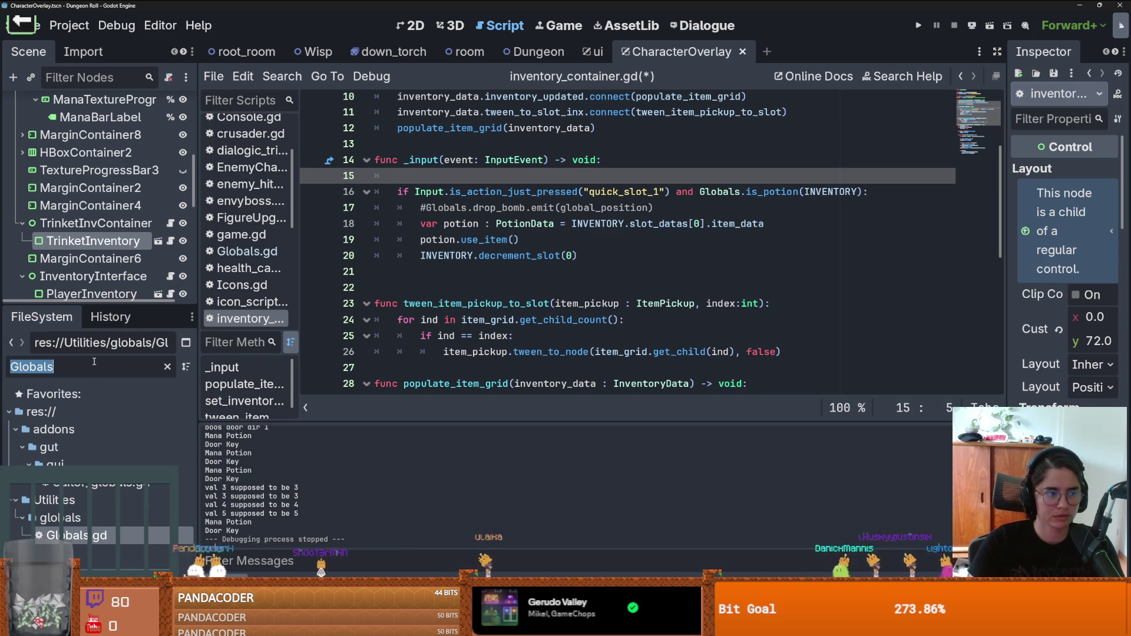
pyautogui.write('crusader')
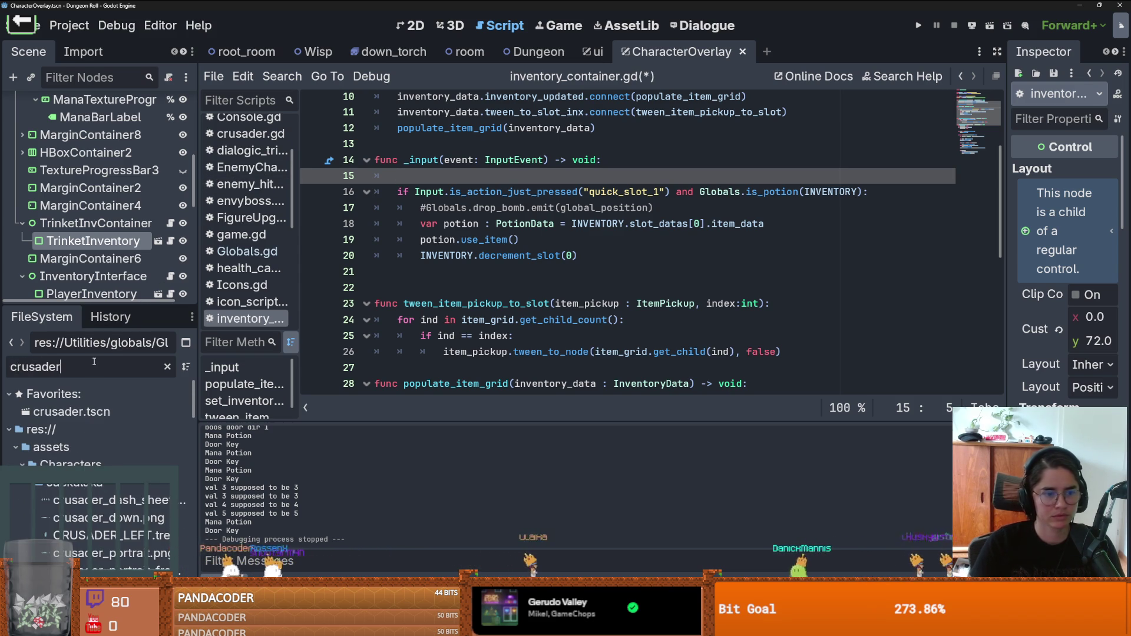
# Step: Open crusader.tscn and jump from crusader.gd to its parent script PlayerCharacter.gd
pyautogui.doubleClick(71, 411)
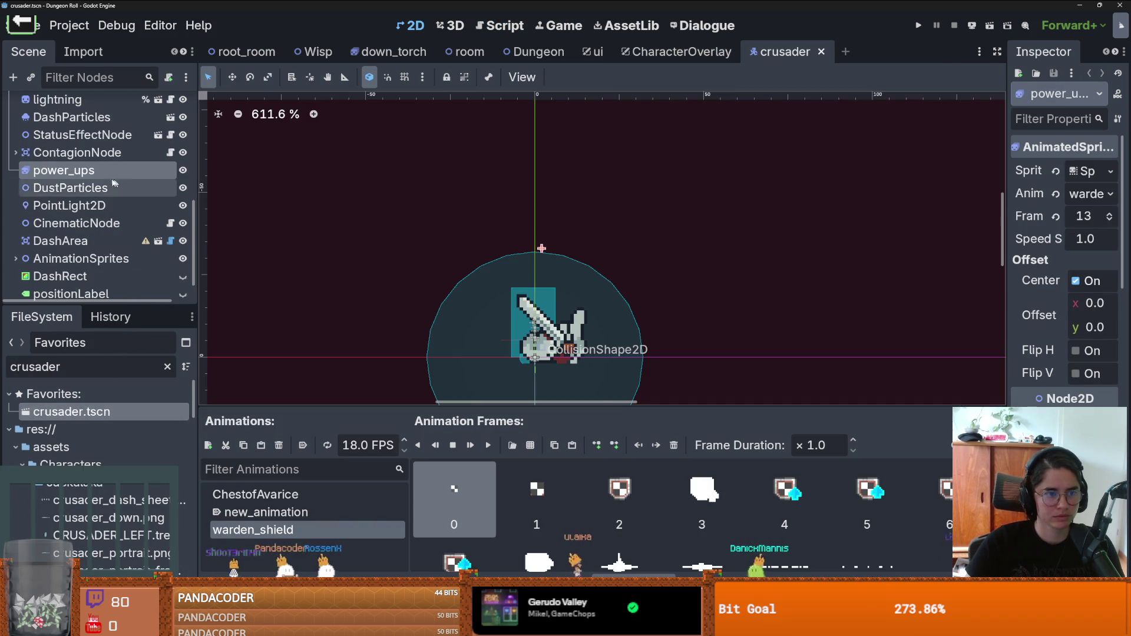
pyautogui.scroll(5, 182, 171)
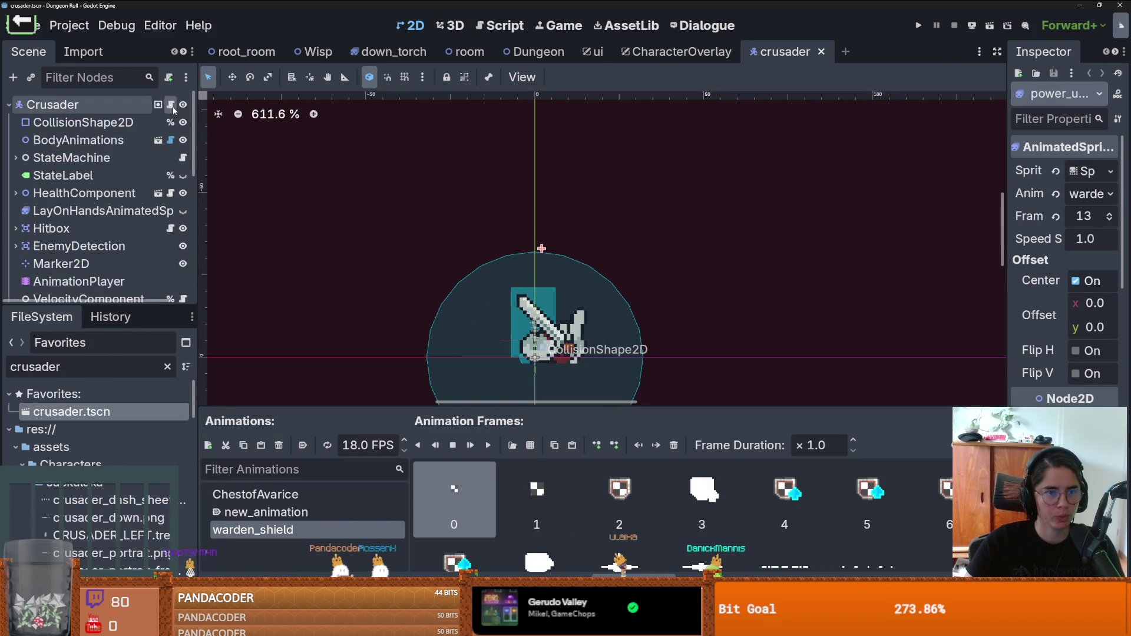
pyautogui.click(169, 104)
pyautogui.scroll(-3, 502, 175)
pyautogui.scroll(3, 475, 123)
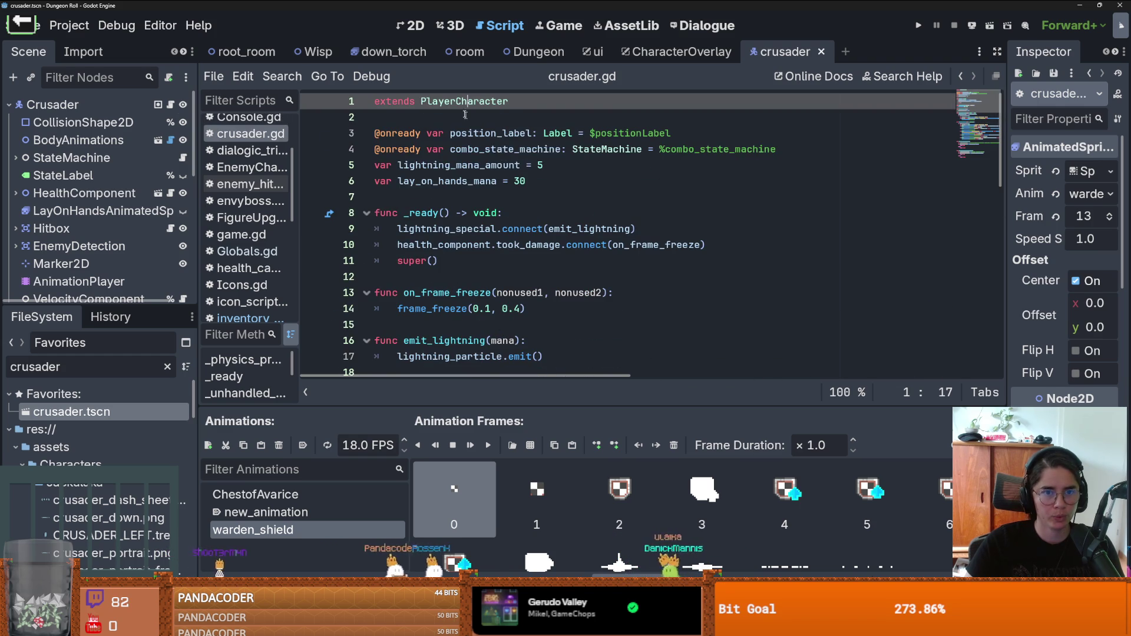
pyautogui.keyDown('ctrl'); pyautogui.click(459, 105); pyautogui.keyUp('ctrl')
# Step: Select and cut the bomb-dropping _input function on lines 167–170
pyautogui.scroll(-14, 532, 223)
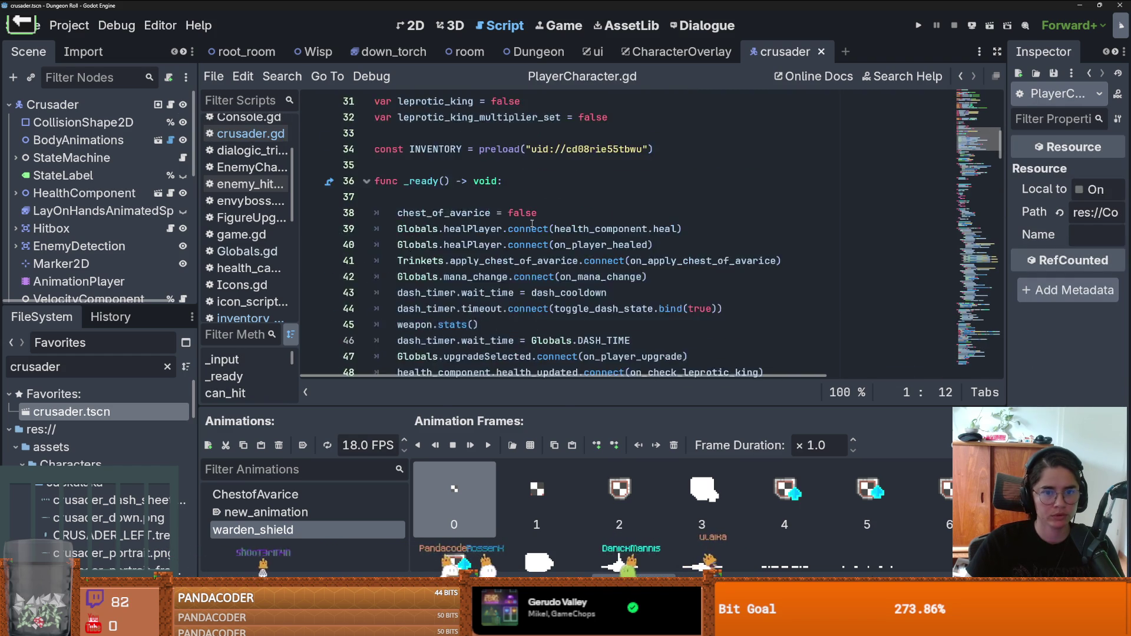
pyautogui.scroll(-15, 532, 223)
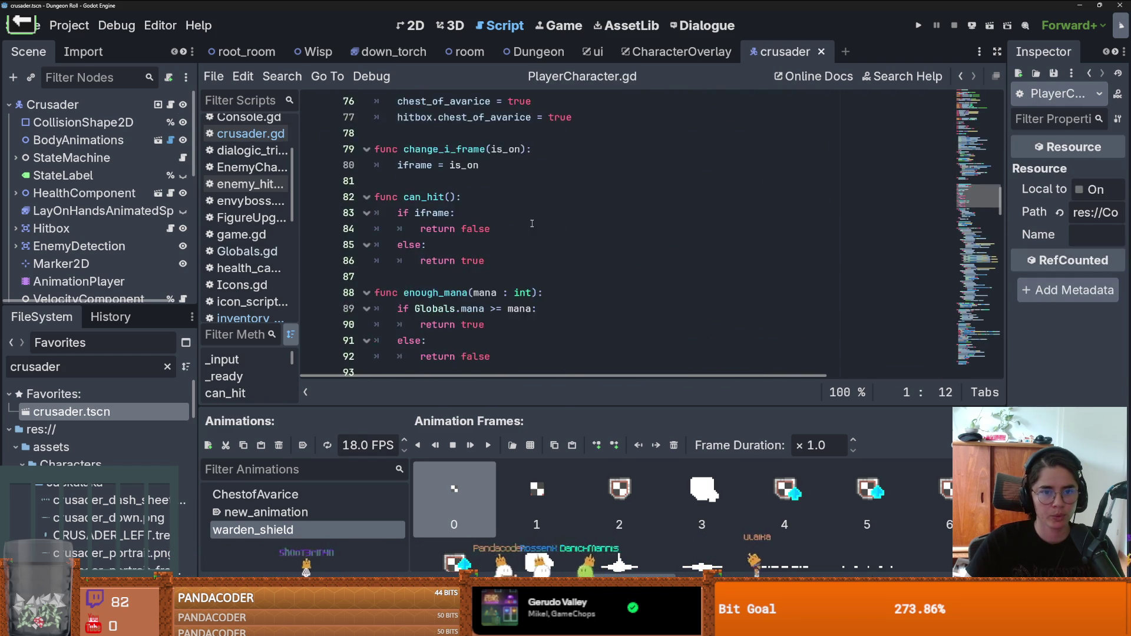
pyautogui.scroll(-20, 532, 225)
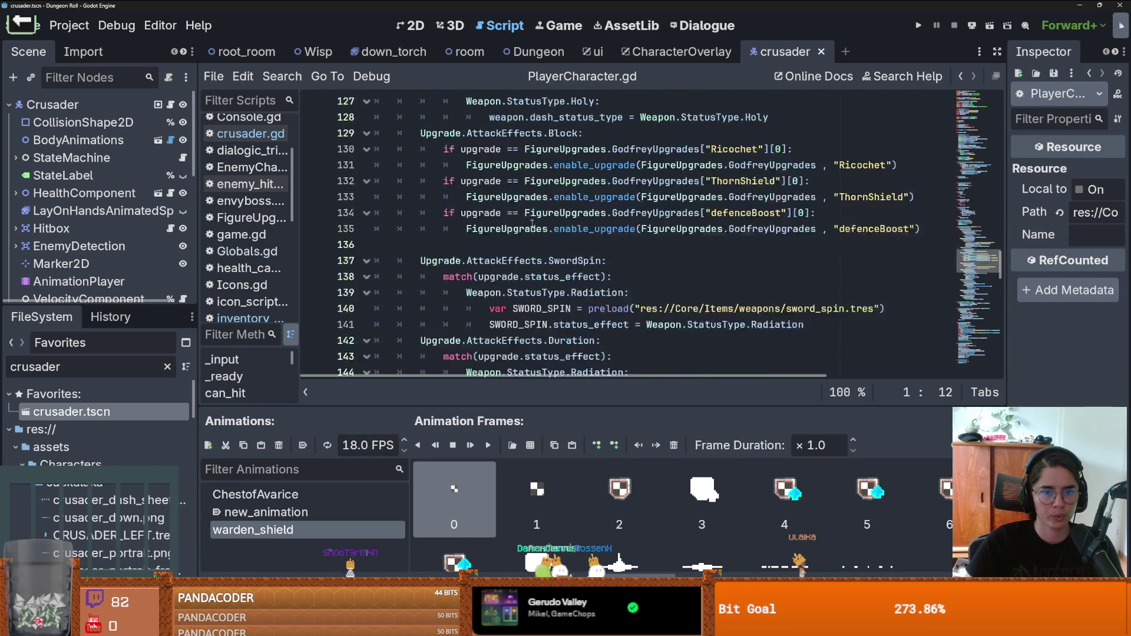
pyautogui.scroll(-6, 532, 223)
pyautogui.scroll(3, 532, 223)
pyautogui.moveTo(607, 254); pyautogui.dragTo(398, 229)
pyautogui.moveTo(648, 244); pyautogui.dragTo(373, 219)
pyautogui.hotkey('shift', 'Down')
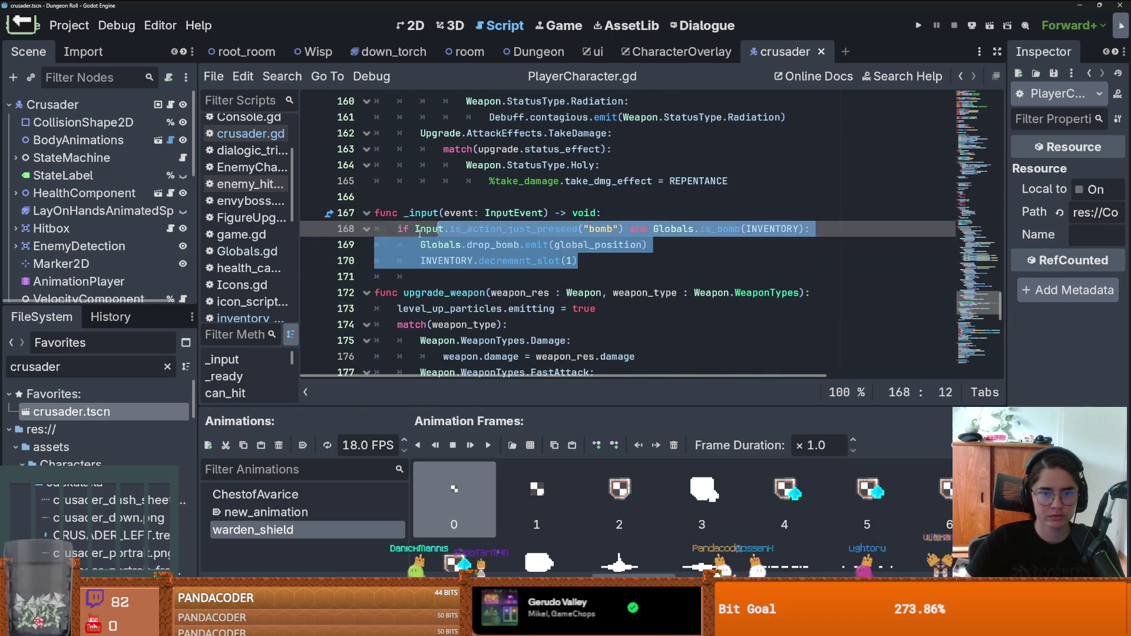
pyautogui.press('BackSpace')
# Step: Switch to the CharacterOverlay scene and open inventory_container.gd
pyautogui.click(677, 52)
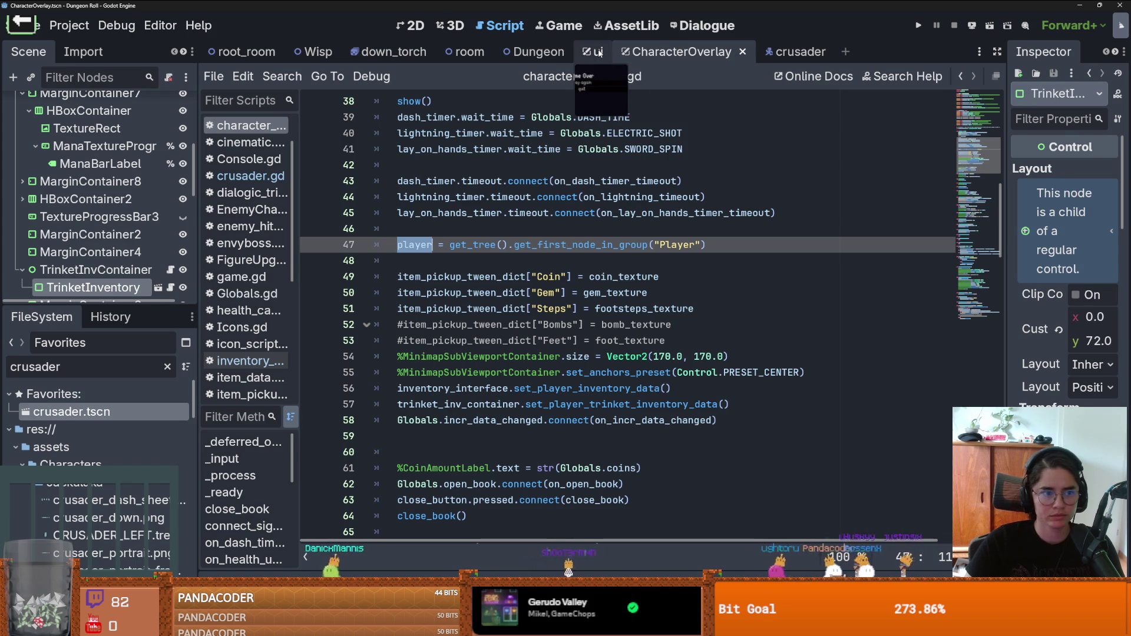
pyautogui.click(250, 378)
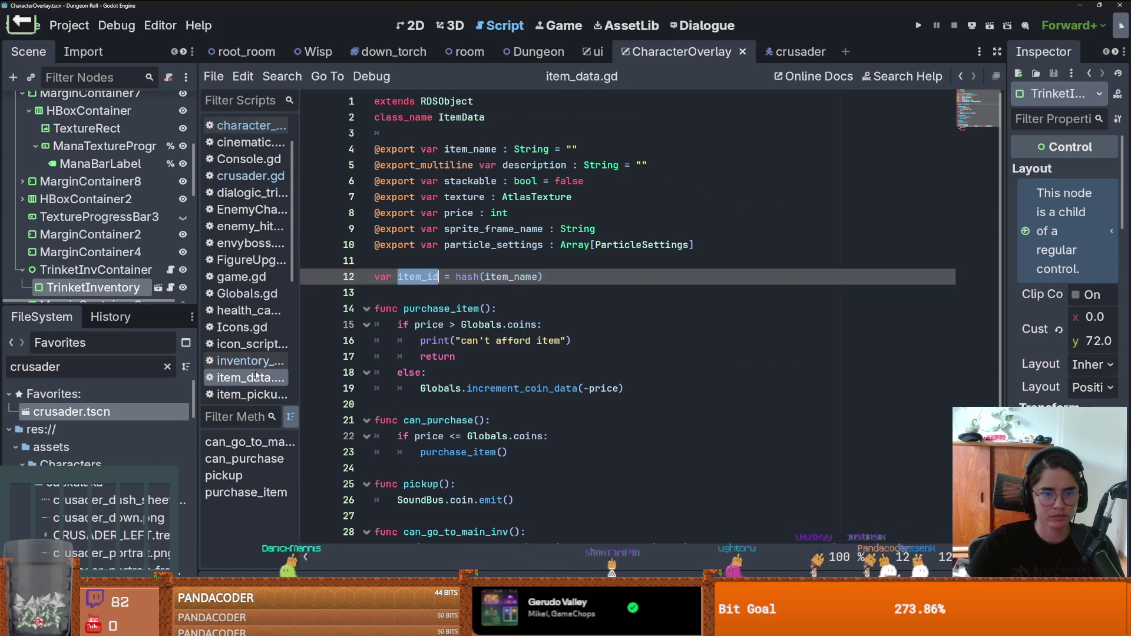
pyautogui.click(253, 361)
# Step: Paste the bomb check below the potion check, separated by a blank line, and save
pyautogui.click(528, 276)
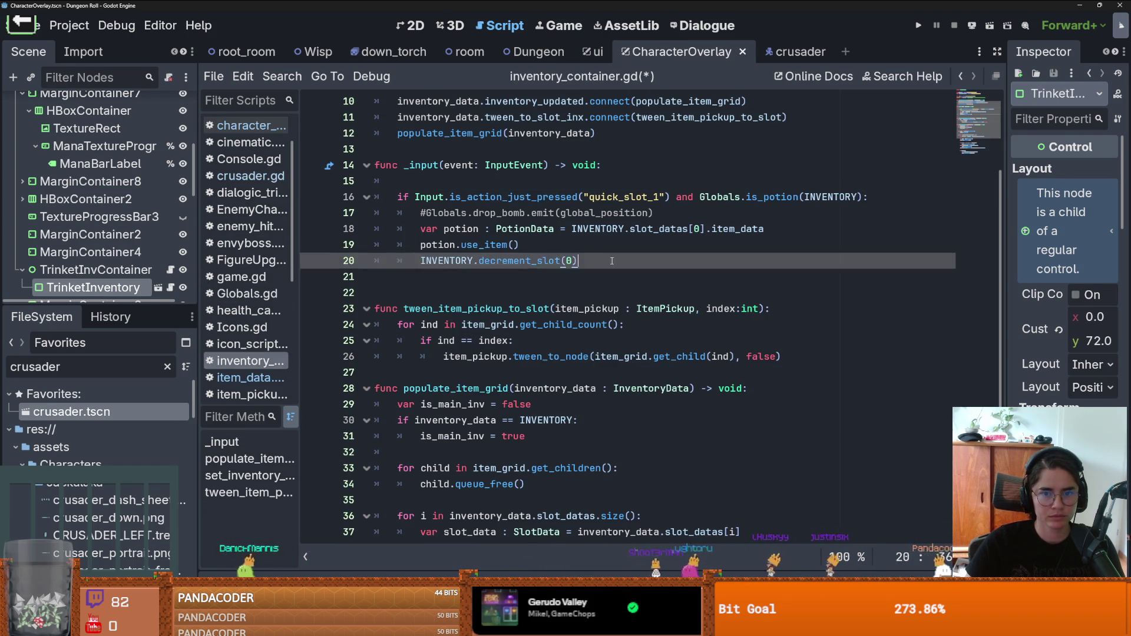
pyautogui.hotkey('ctrl', 'v')
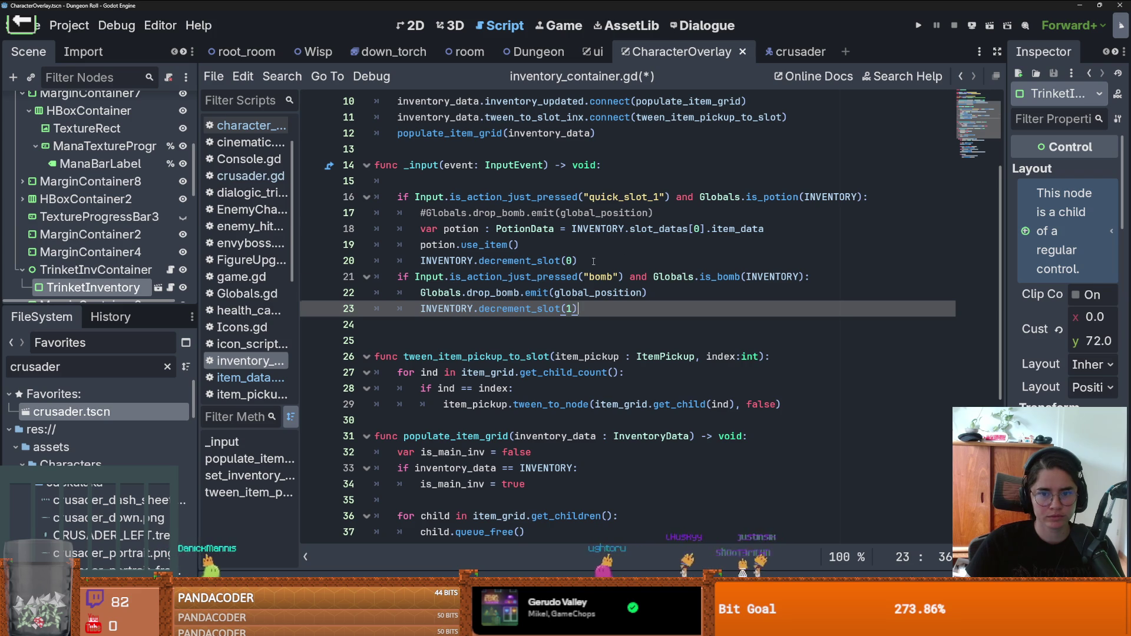
pyautogui.click(594, 261)
pyautogui.press('Return')
pyautogui.doubleClick(598, 229)
pyautogui.hotkey('ctrl', 's')
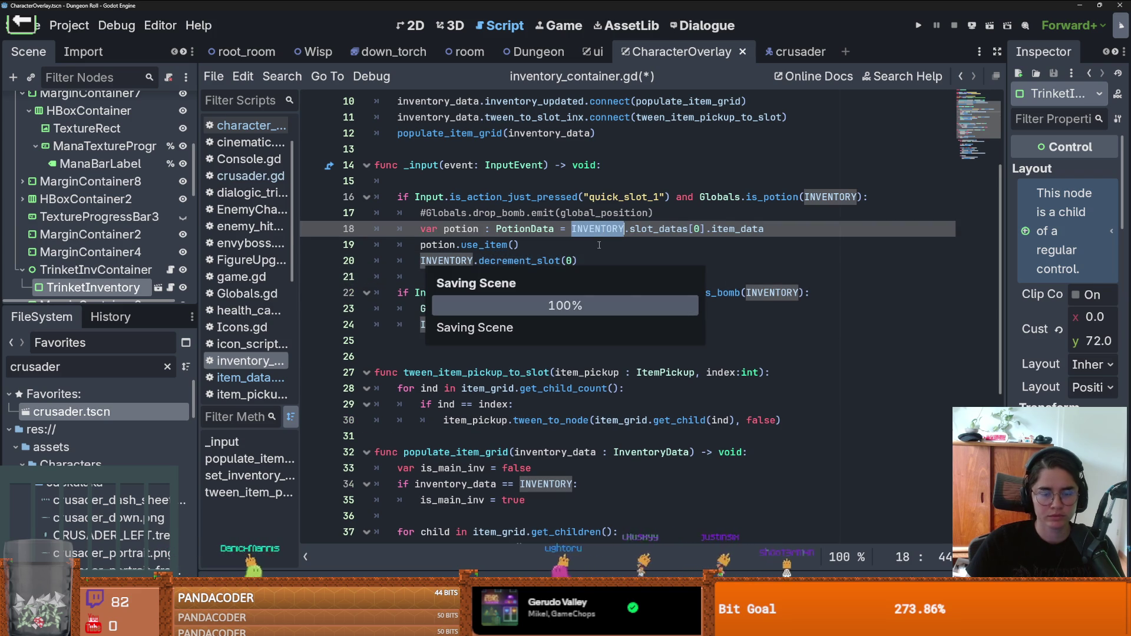
# Step: Filter the FileSystem for 'inventory'
pyautogui.click(96, 374)
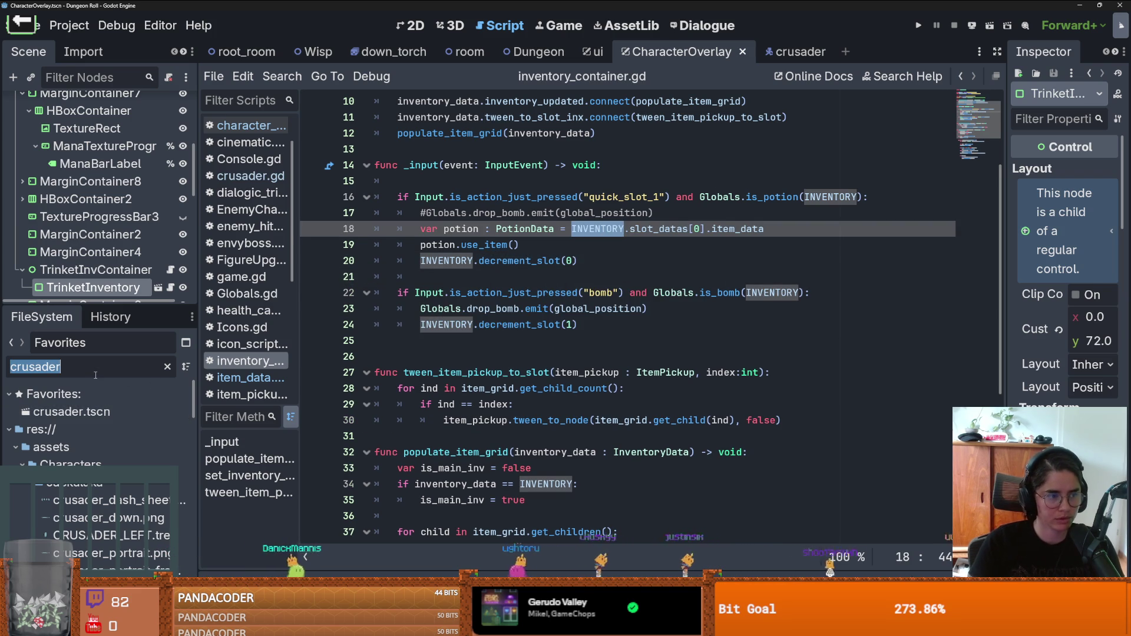
pyautogui.write('inventory')
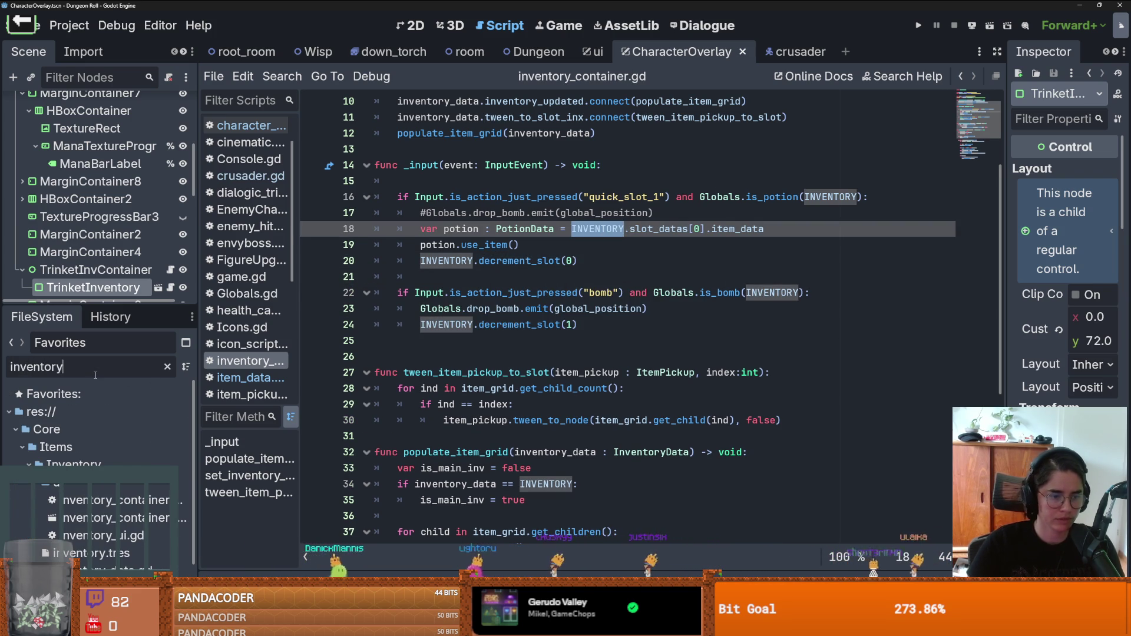
pyautogui.scroll(-1, 95, 471)
# Step: Set inventory.tres slot 1 to a new SlotData holding Bomb.tres
pyautogui.click(91, 513)
pyautogui.moveTo(1010, 250); pyautogui.dragTo(668, 251)
pyautogui.click(1093, 241)
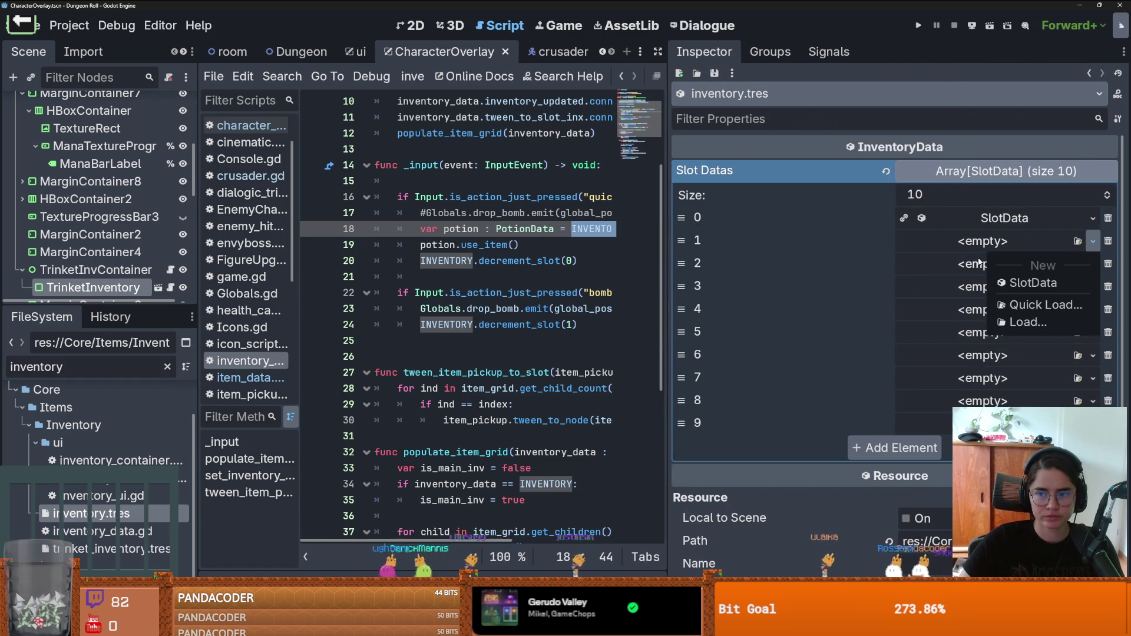
pyautogui.click(1033, 283)
pyautogui.click(1107, 265)
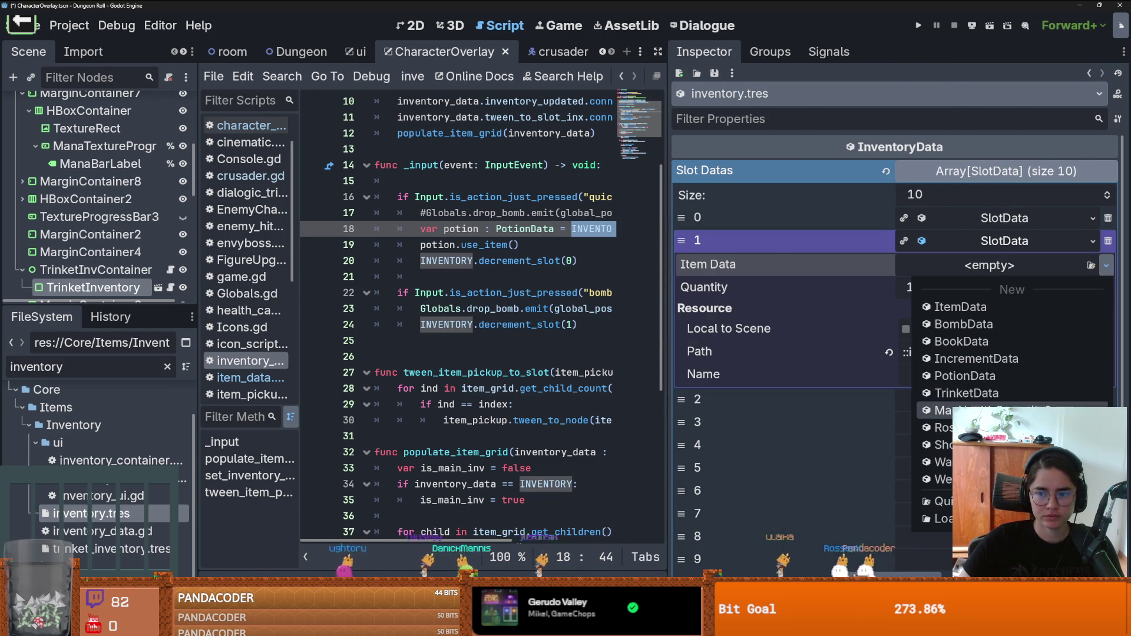
pyautogui.click(940, 501)
pyautogui.write('bomb')
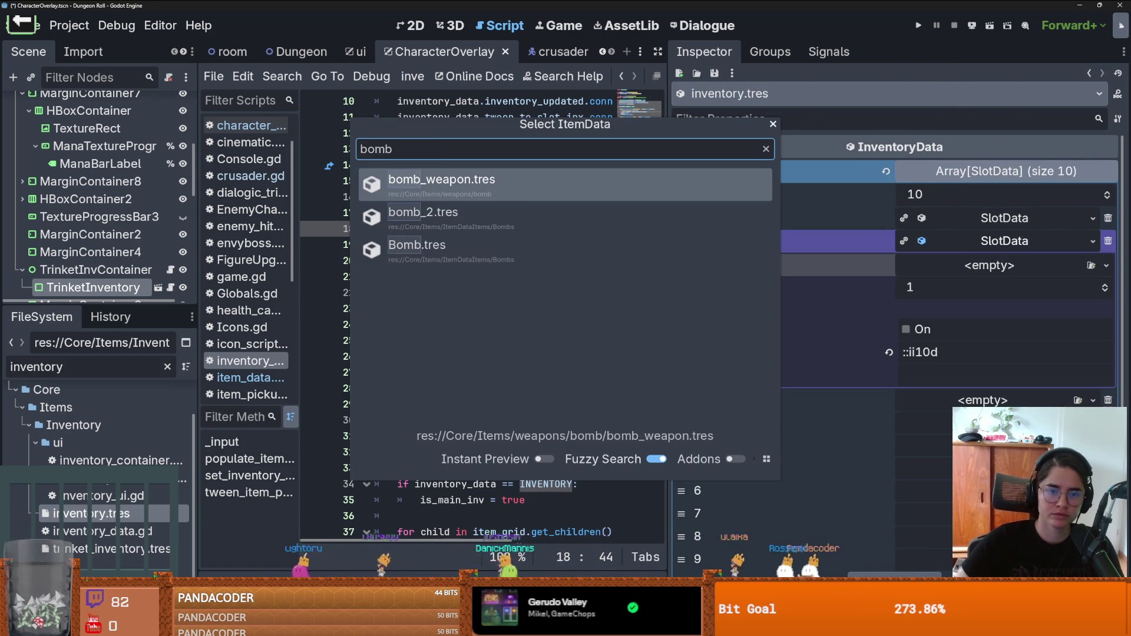
pyautogui.press('Down')
pyautogui.press('Down')
pyautogui.press('Return')
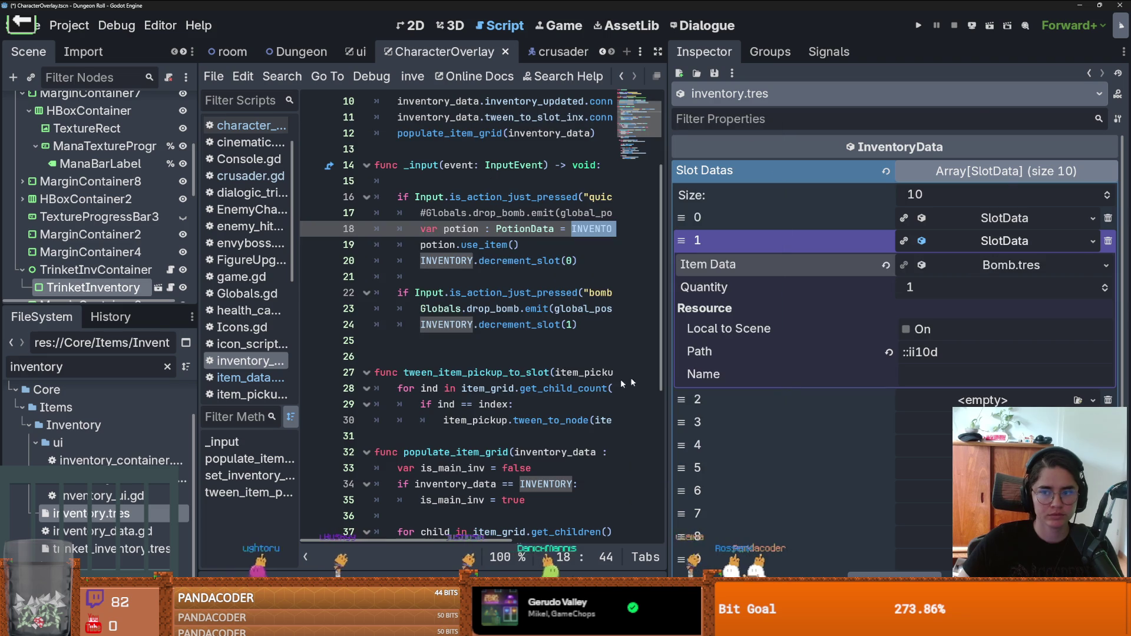
# Step: Run the game, walk the character with S and D, then stop it and save
pyautogui.click(919, 25)
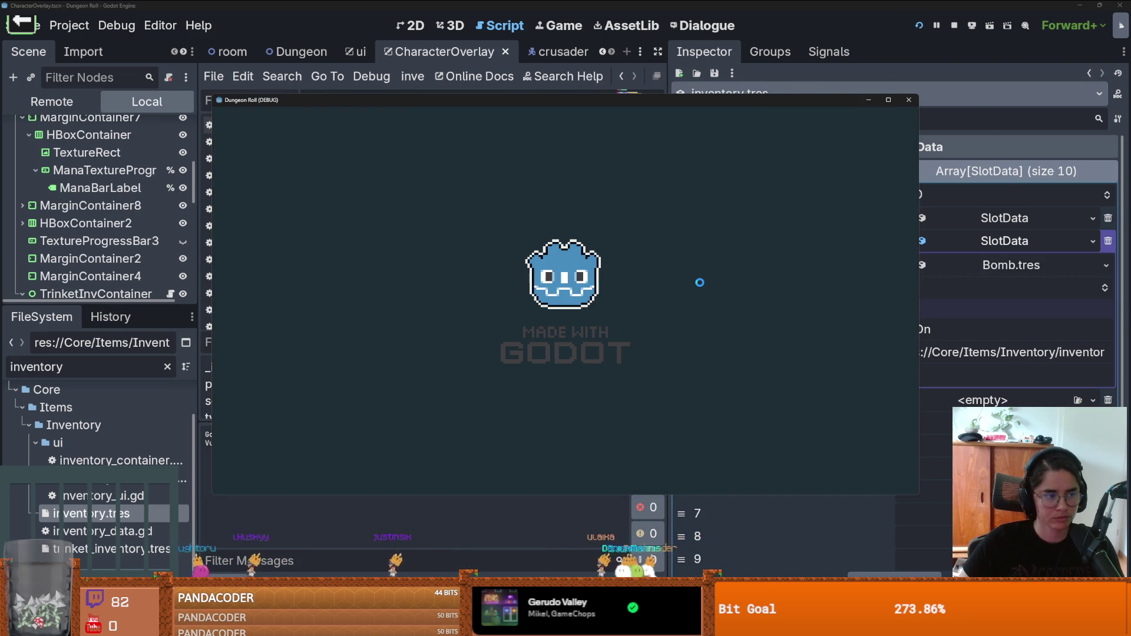
pyautogui.press('s')
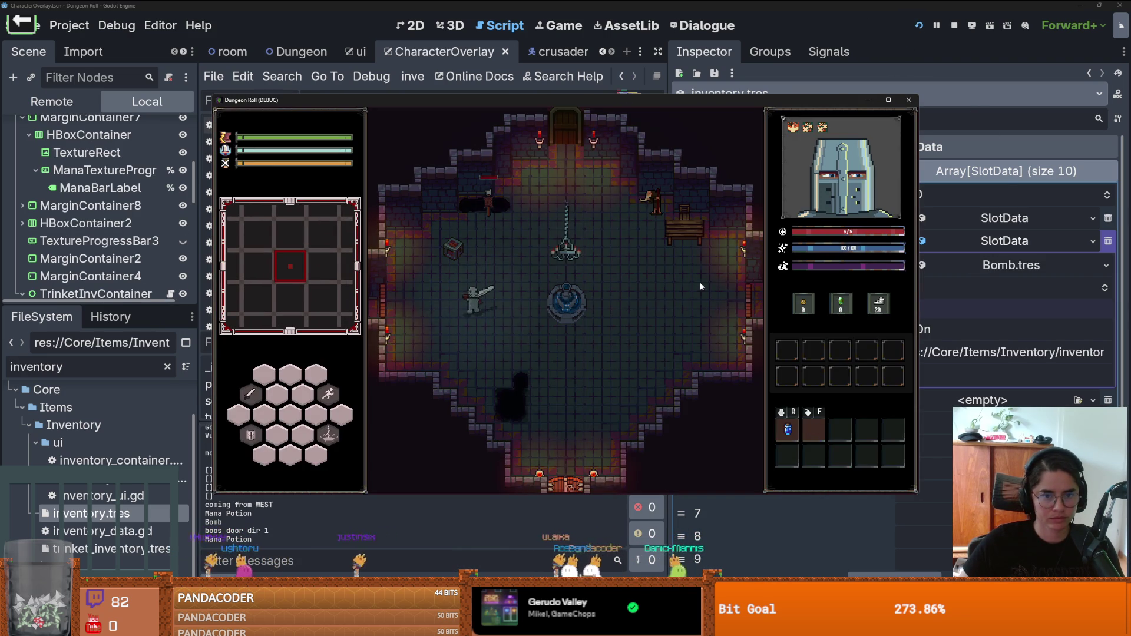
pyautogui.press('d')
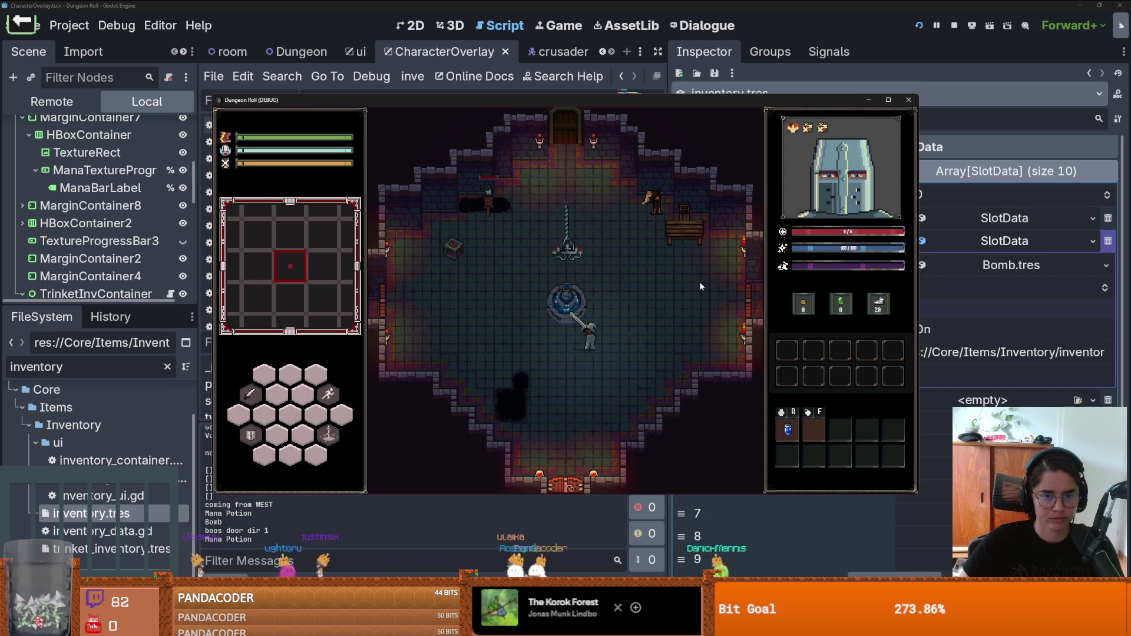
pyautogui.click(954, 26)
pyautogui.hotkey('ctrl', 's')
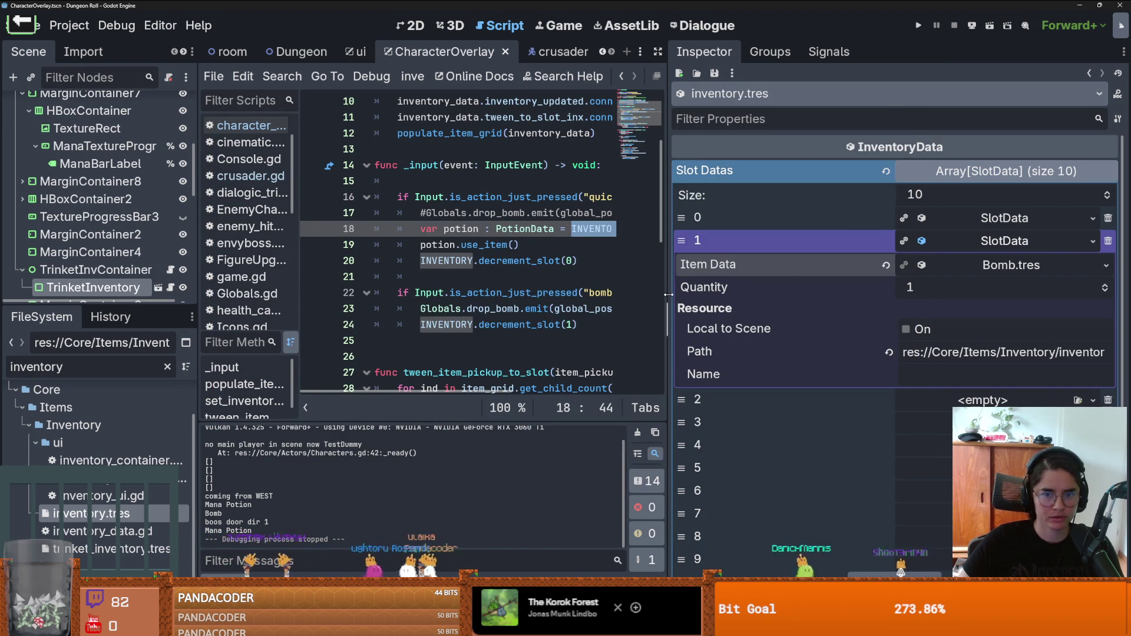
# Step: Replace global_position on line 23 with owner.player.global_position
pyautogui.moveTo(670, 297); pyautogui.dragTo(983, 298)
pyautogui.scroll(-1, 471, 265)
pyautogui.doubleClick(441, 260)
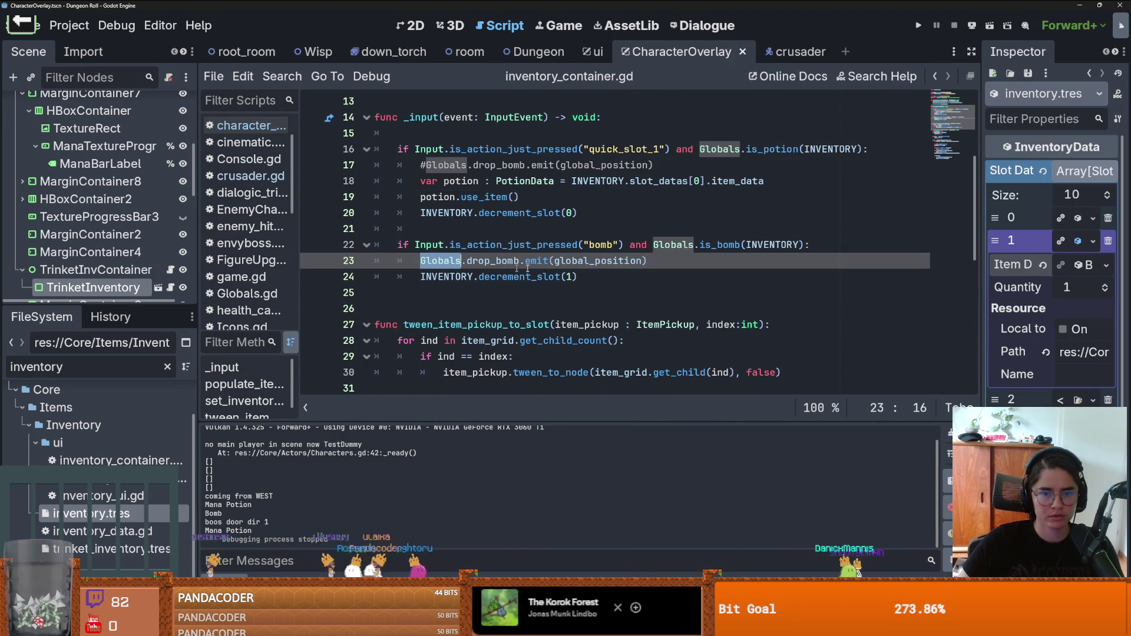
pyautogui.doubleClick(587, 261)
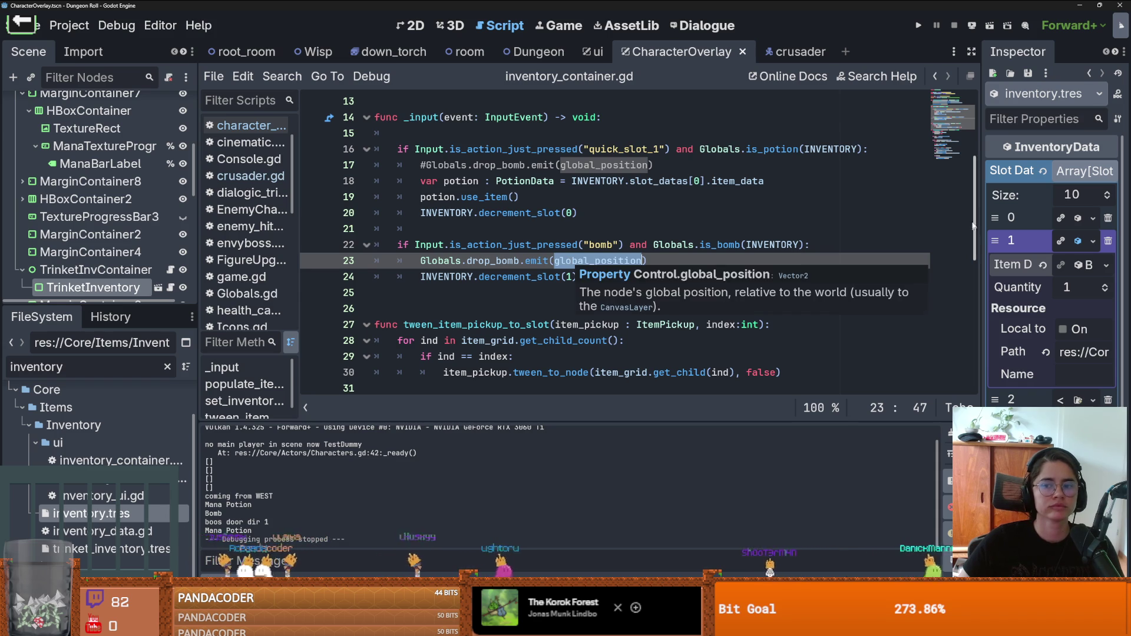
pyautogui.scroll(4, 972, 239)
pyautogui.scroll(-3, 964, 126)
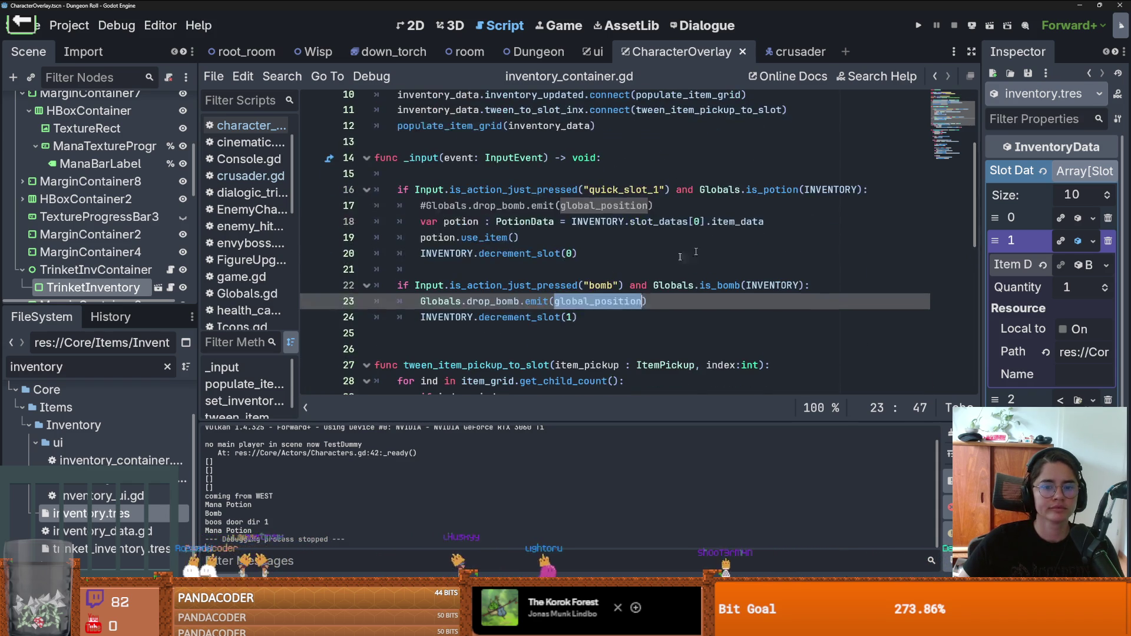
pyautogui.write('owner.')
pyautogui.write('player')
pyautogui.write('.global')
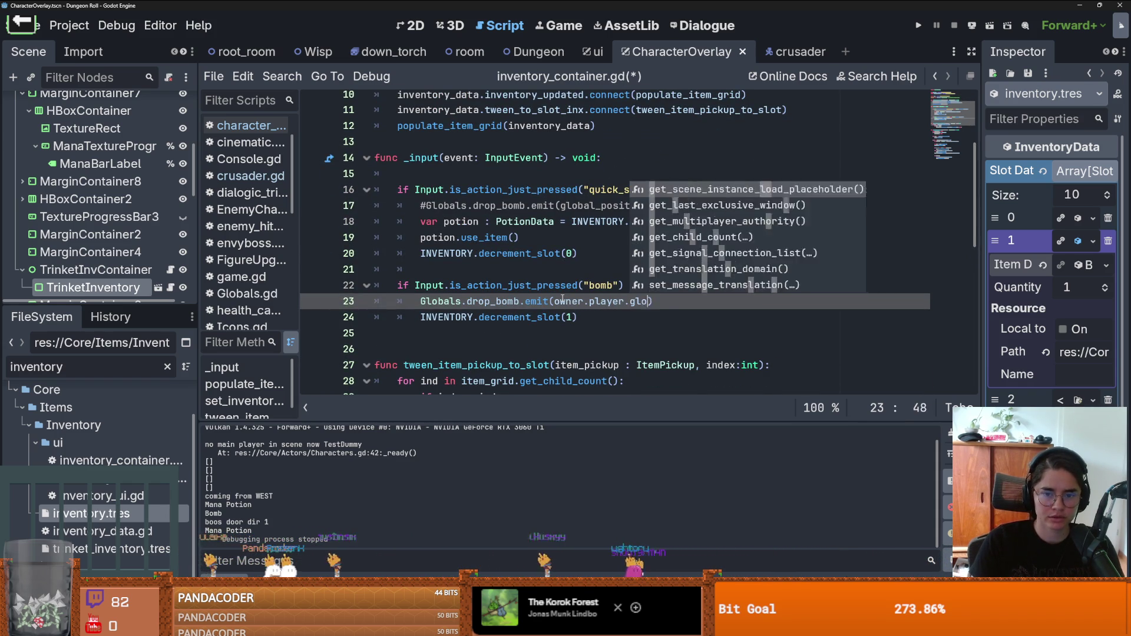
# Step: Run the game with F5, use a potion with F, and stop the test
pyautogui.press('F5')
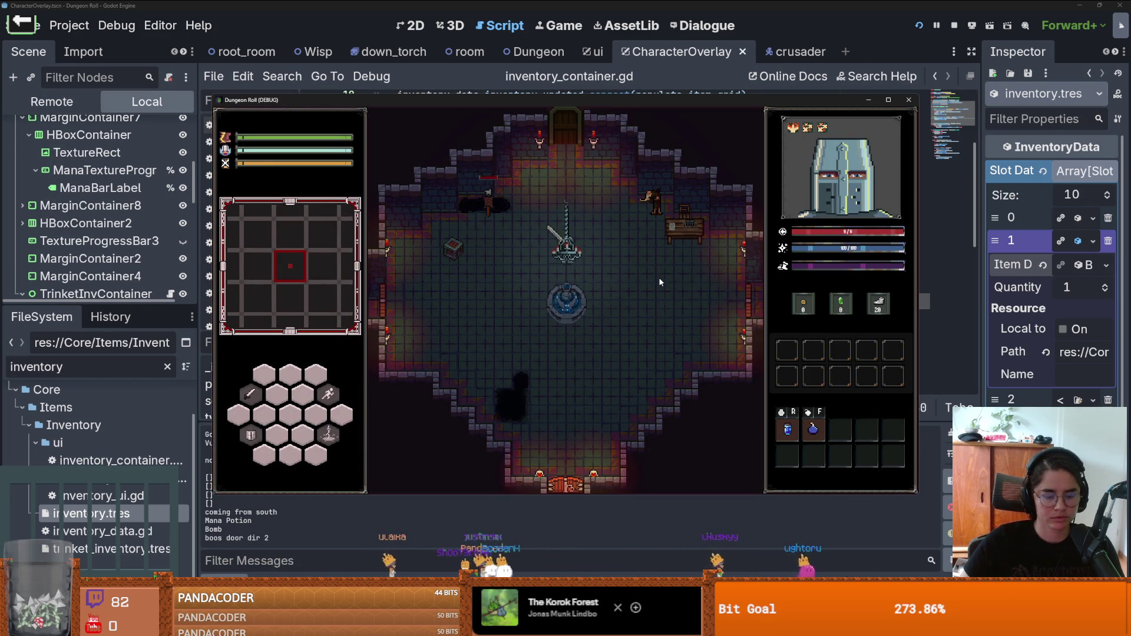
pyautogui.press('f')
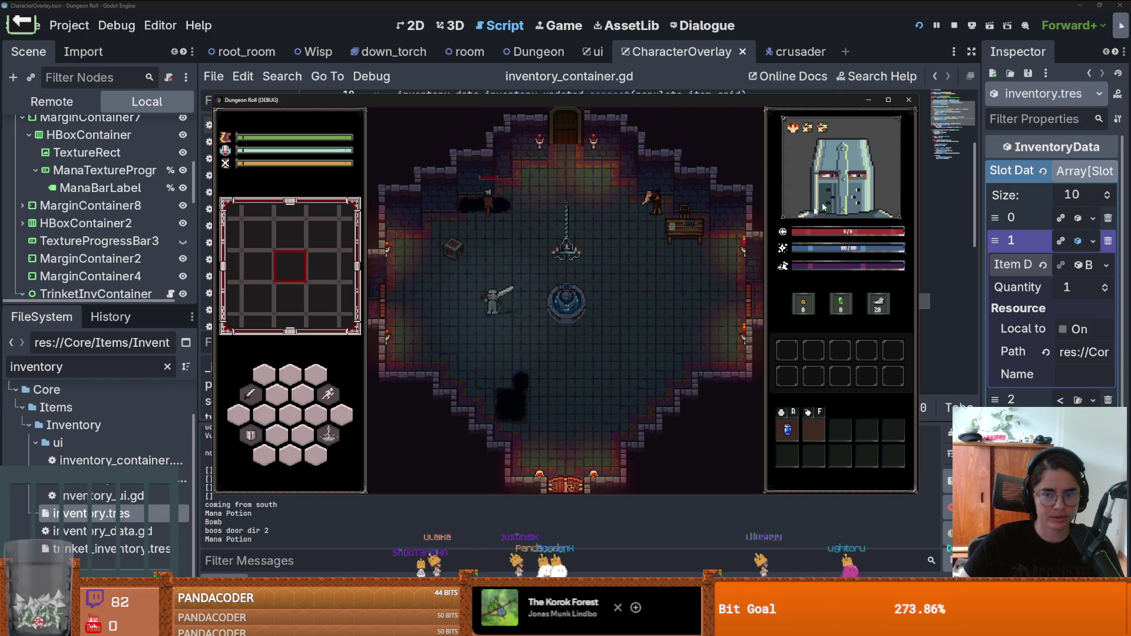
pyautogui.click(909, 99)
pyautogui.doubleClick(125, 365)
# Step: Filter for 'bomb', open Bomb.tres, and confirm bomb_2.tres has no owners
pyautogui.write('bomb')
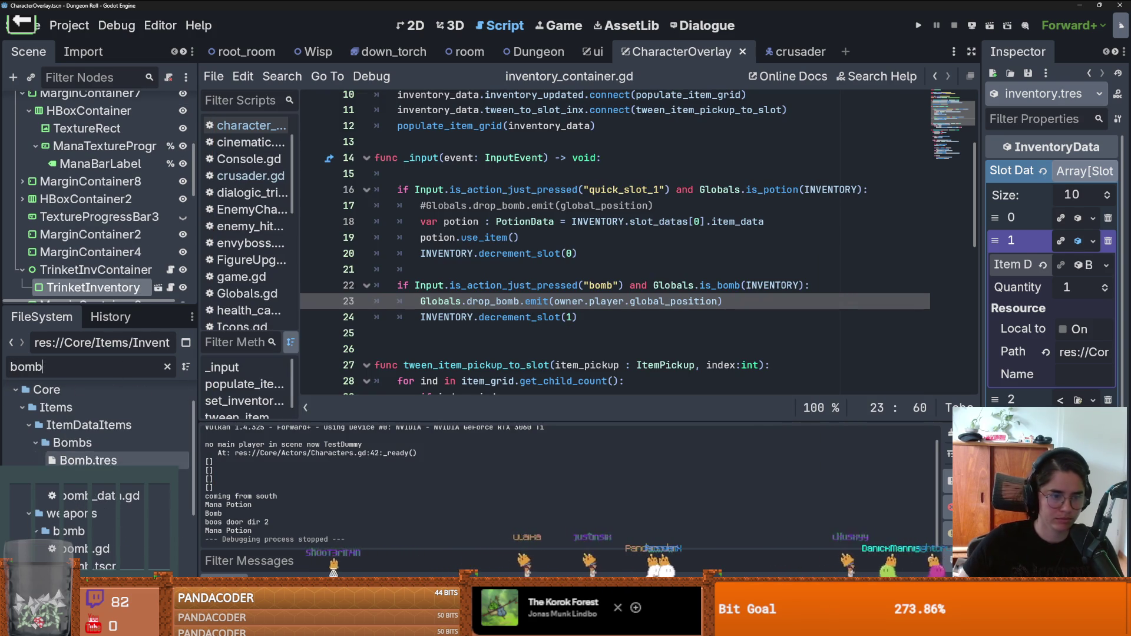
pyautogui.doubleClick(88, 460)
pyautogui.rightClick(89, 460)
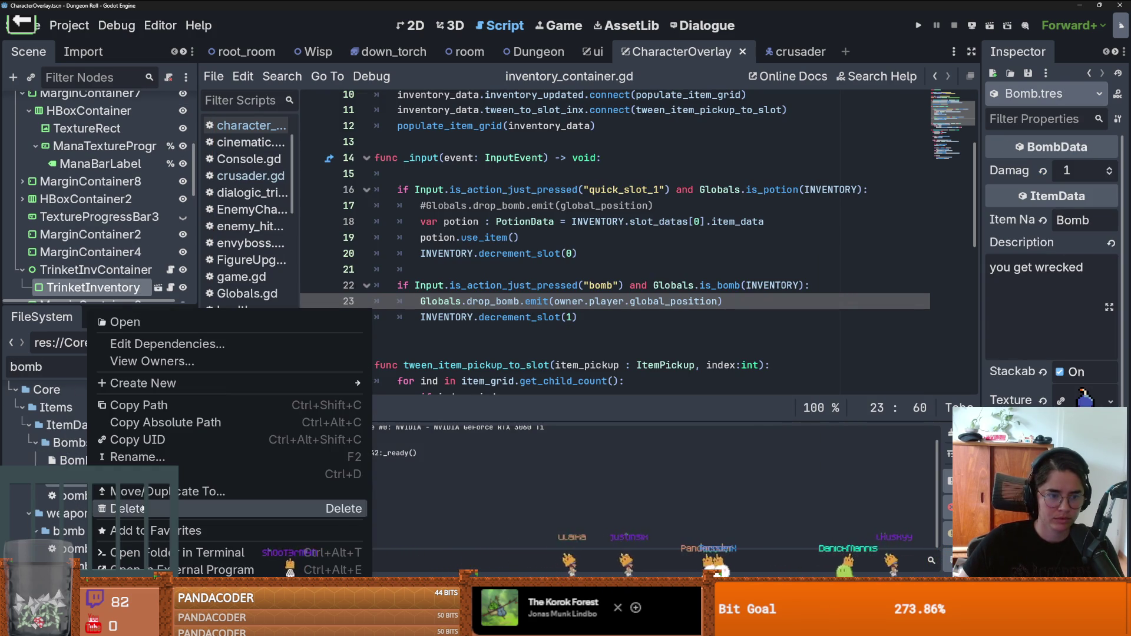
pyautogui.click(152, 361)
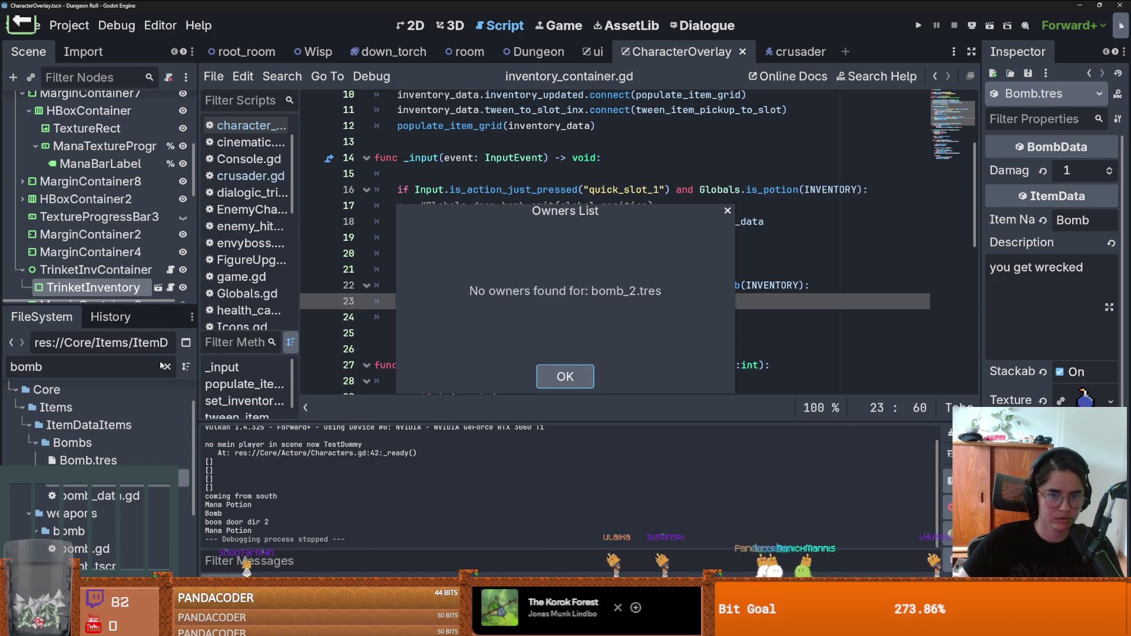
pyautogui.click(564, 378)
# Step: Adjust the Inspector width and place the caret at lines 20 and 24 of inventory_container.gd
pyautogui.rightClick(151, 458)
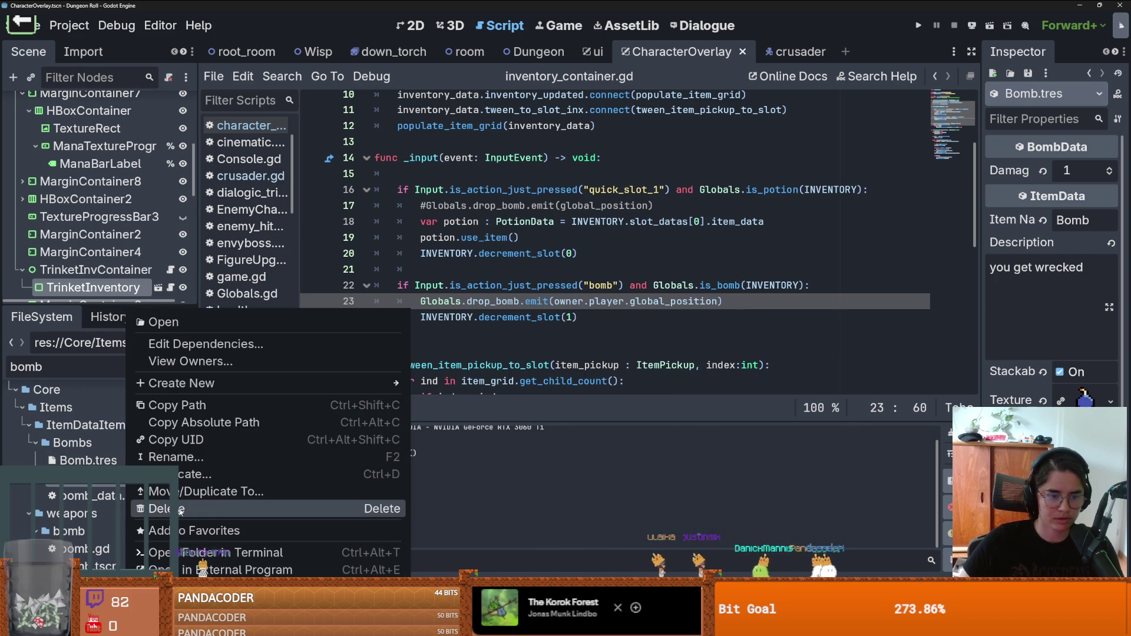
pyautogui.click(1023, 220)
pyautogui.moveTo(988, 233); pyautogui.dragTo(865, 234)
pyautogui.click(460, 277)
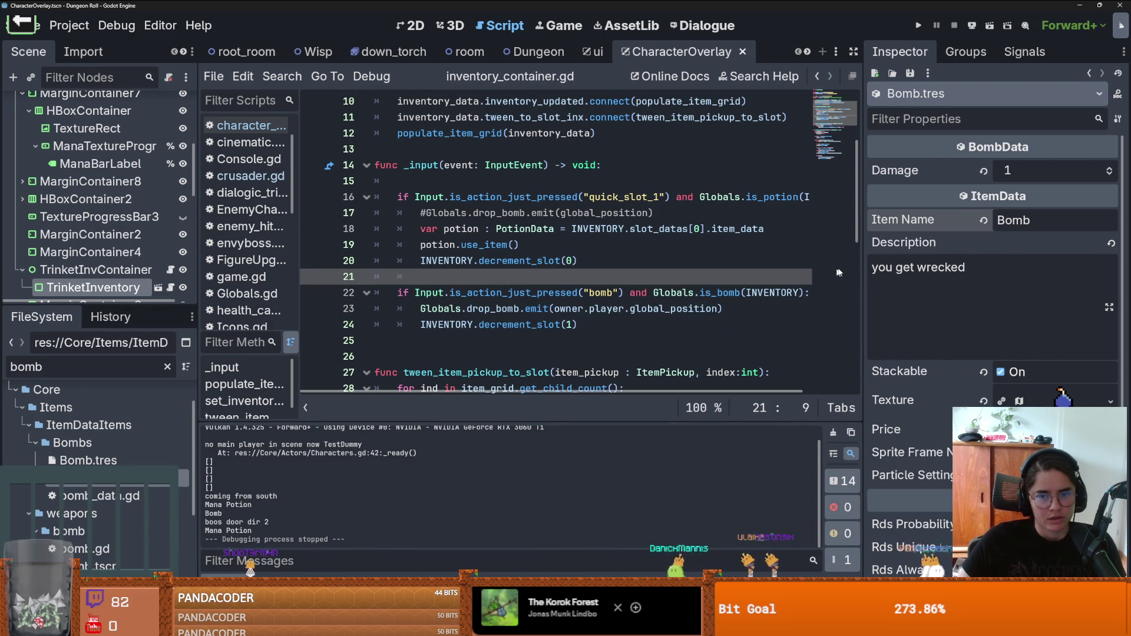
pyautogui.moveTo(862, 265); pyautogui.dragTo(1006, 266)
pyautogui.click(601, 260)
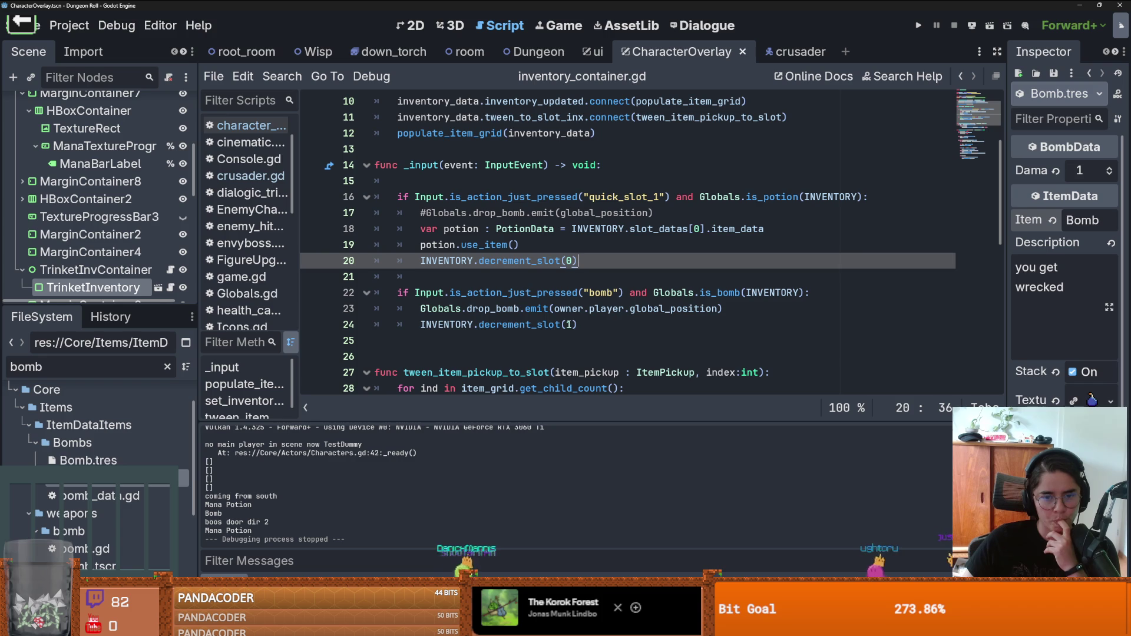
pyautogui.click(588, 320)
# Step: Add a Globals.consumable_used.emit line after the bomb decrement in inventory_container.gd
pyautogui.press('Return')
pyautogui.write('Global')
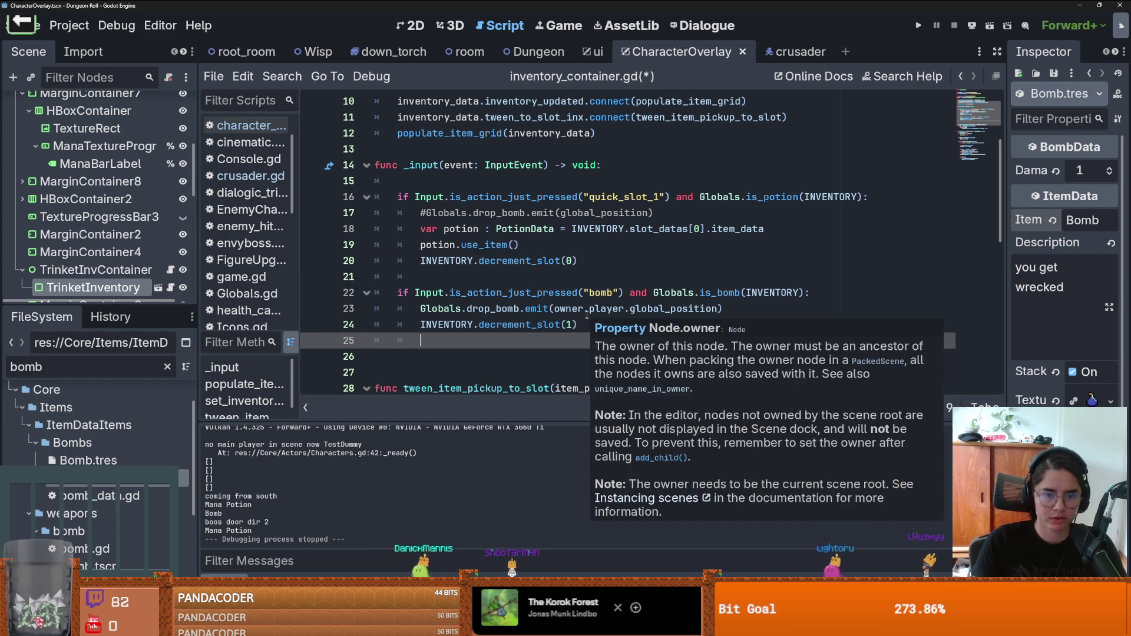
pyautogui.write('s.c')
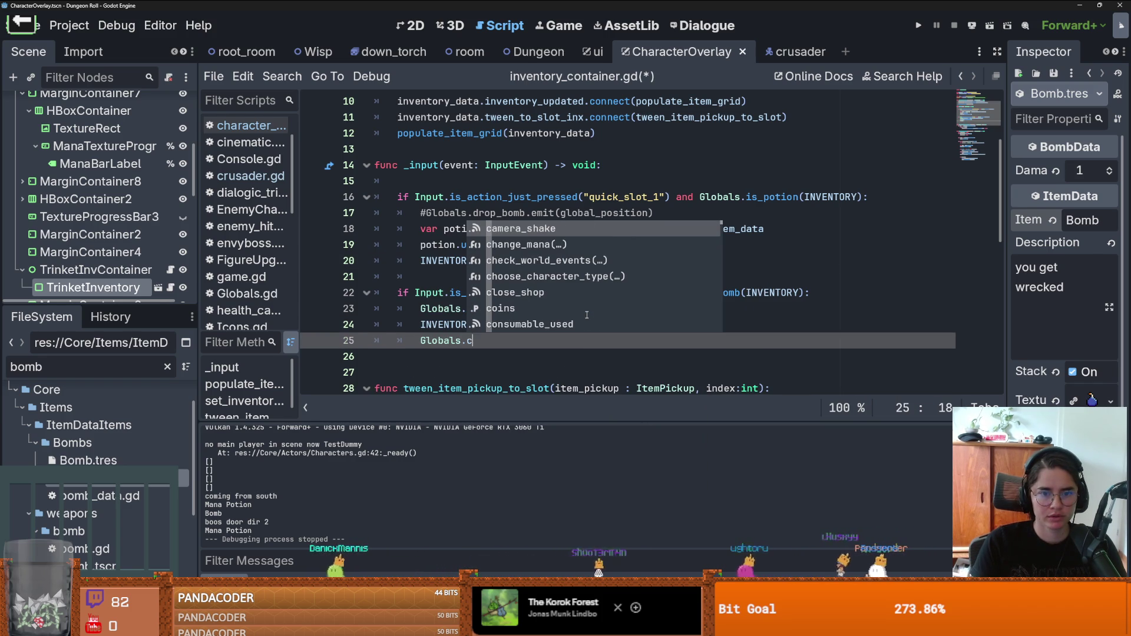
pyautogui.write('ons')
pyautogui.press('Return')
pyautogui.write('.')
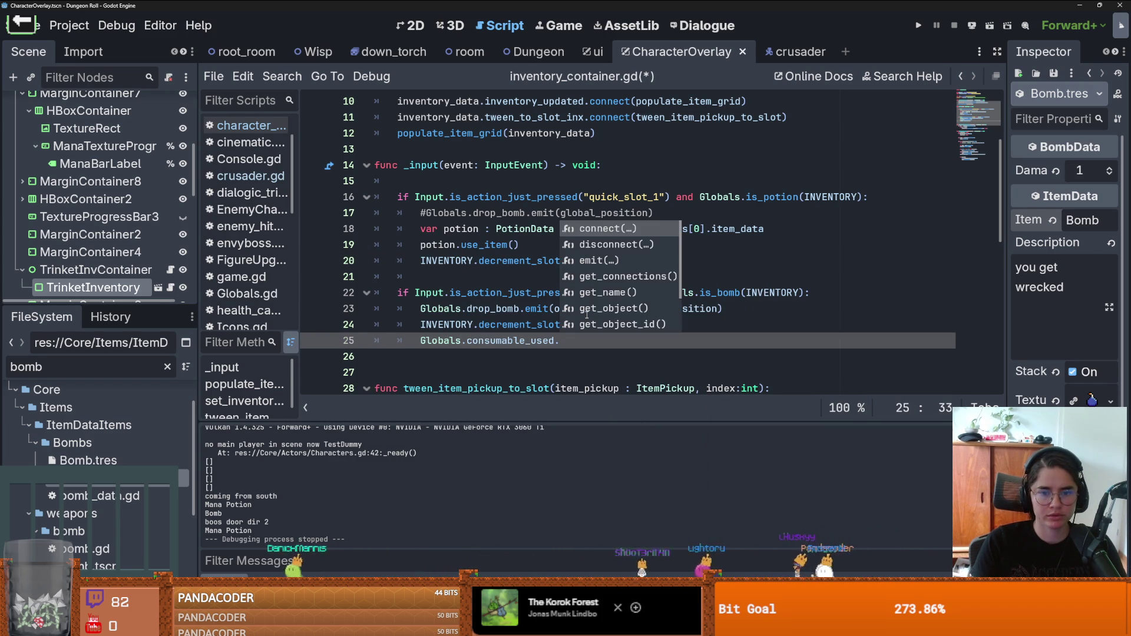
pyautogui.write('em')
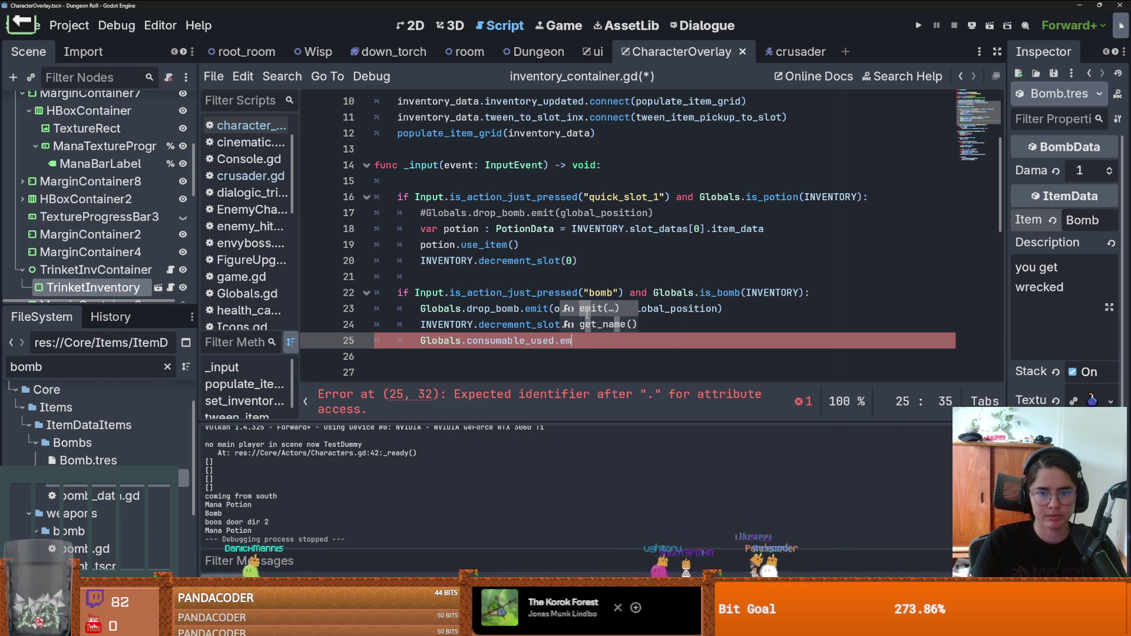
pyautogui.press('Return')
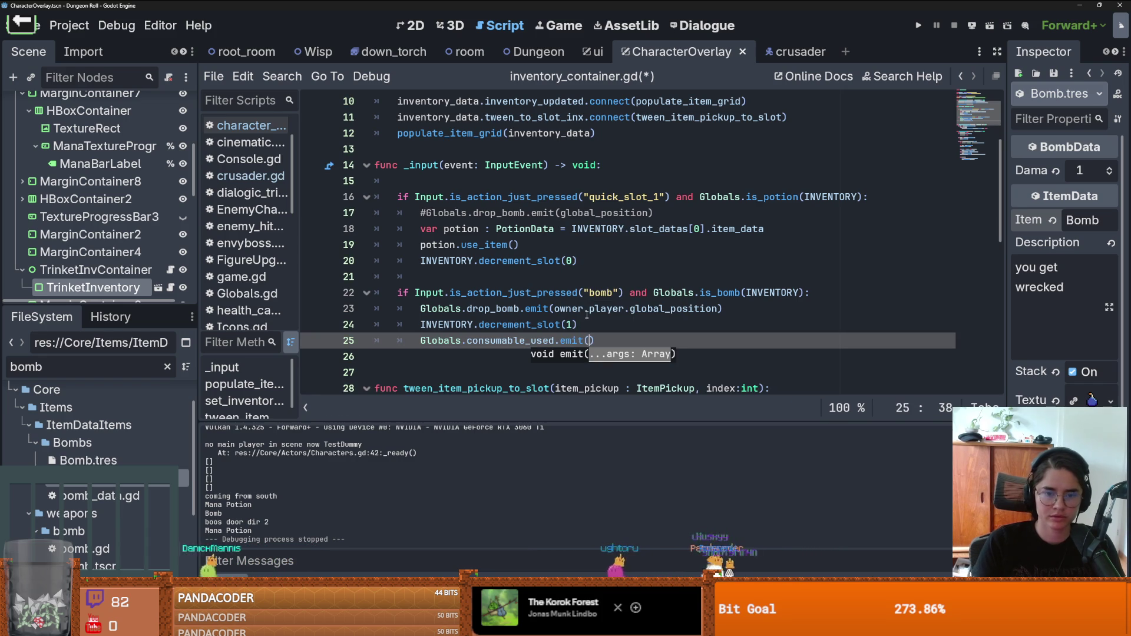
# Step: Rewrite the line as Globals.emit_signal with consumable_used and move it above the decrement call
pyautogui.moveTo(595, 340); pyautogui.dragTo(463, 345)
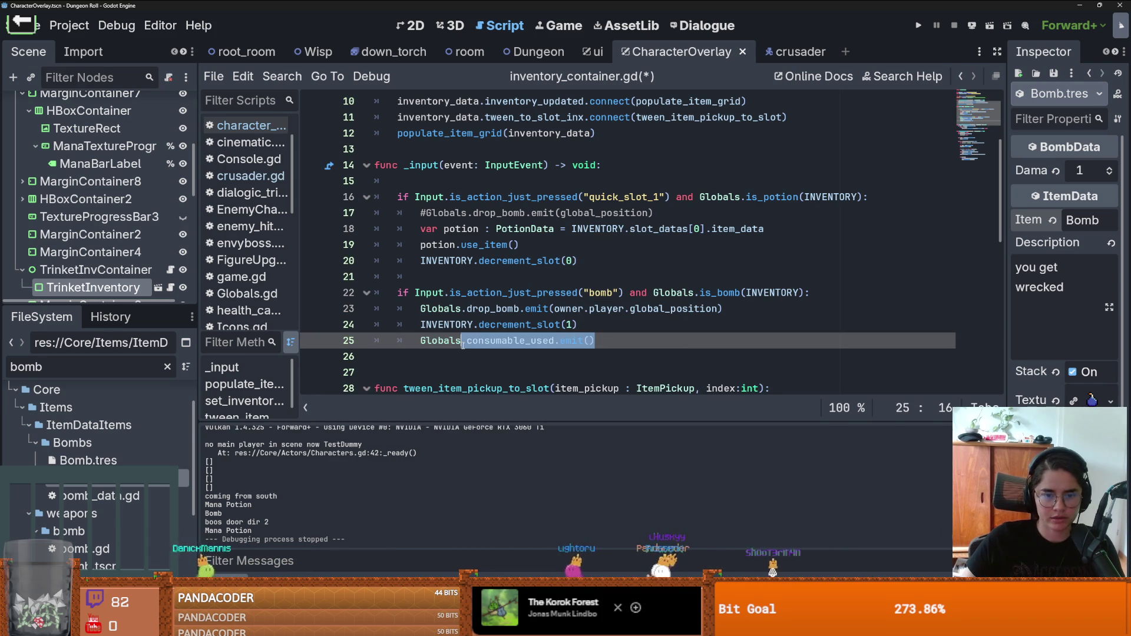
pyautogui.write('.emit')
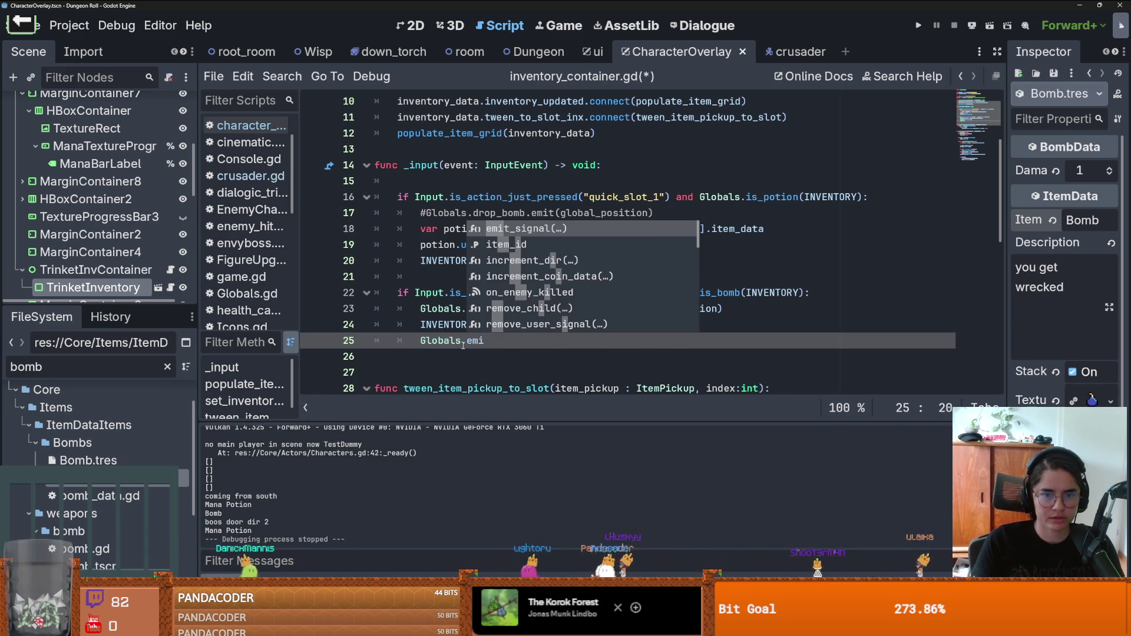
pyautogui.press('Return')
pyautogui.write('con')
pyautogui.press('Return')
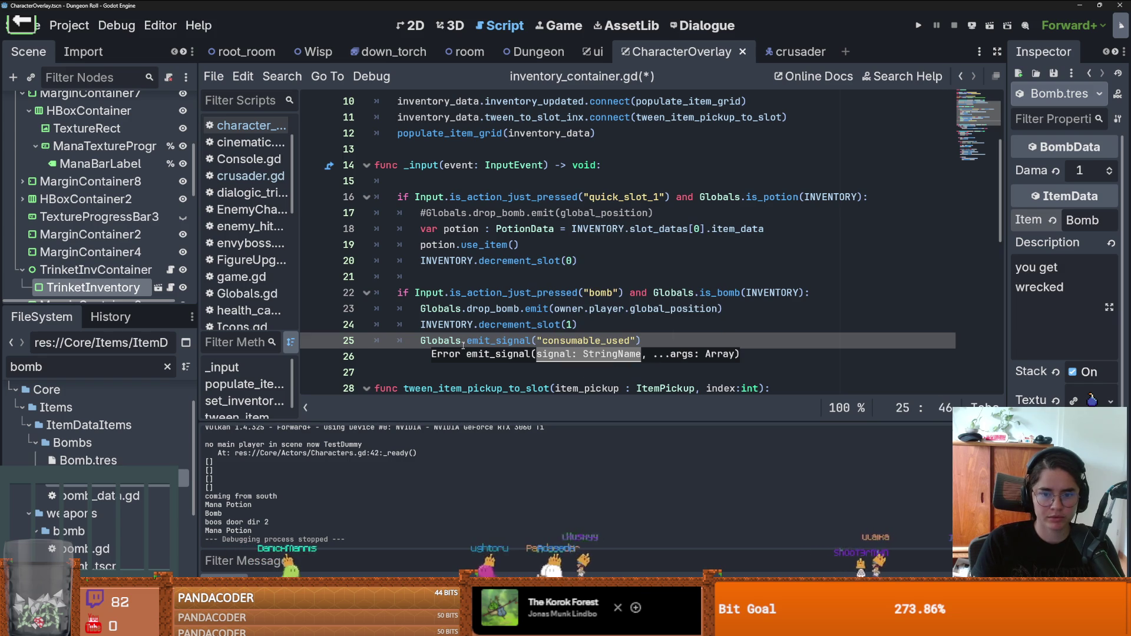
pyautogui.write(',')
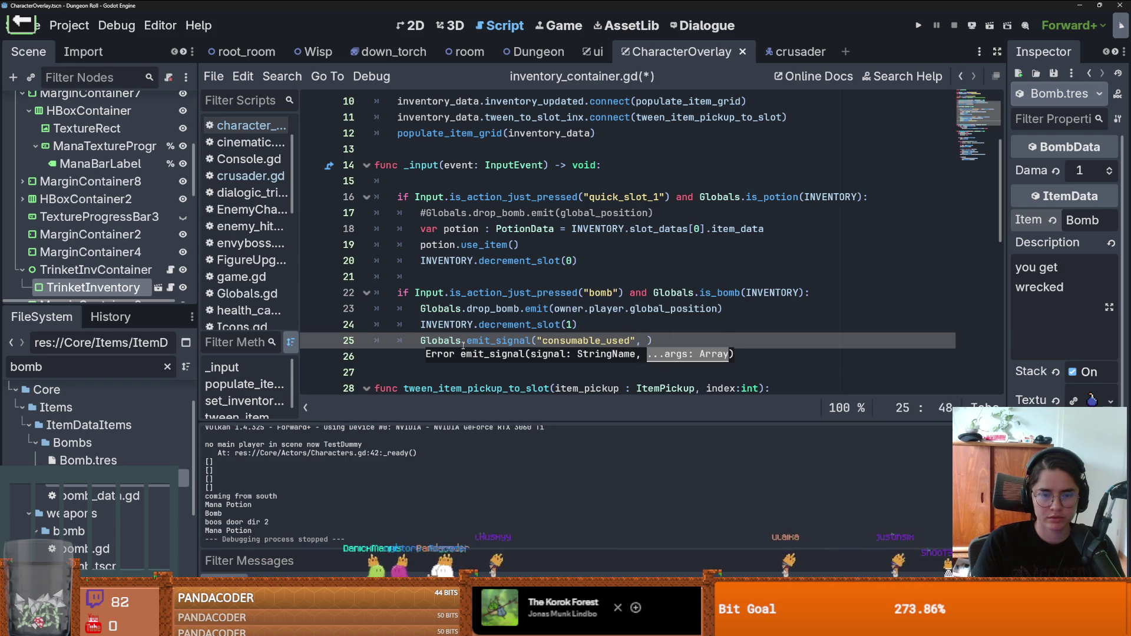
pyautogui.hotkey('shift', 'Left')
pyautogui.hotkey('shift', 'Left')
pyautogui.hotkey('shift', 'Left')
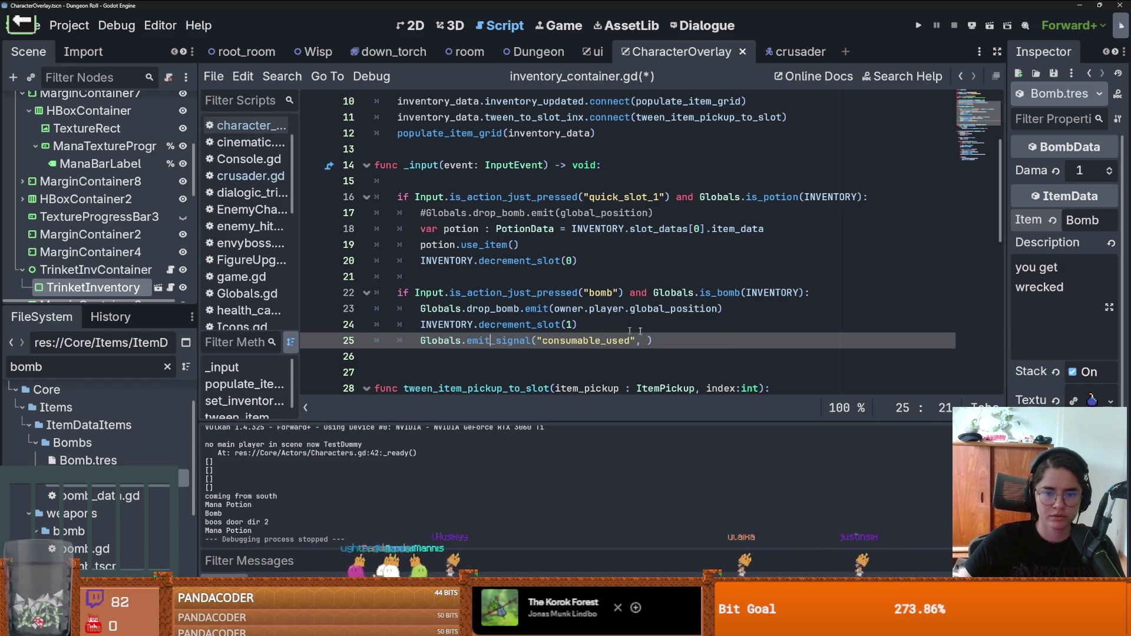
pyautogui.press('End')
pyautogui.hotkey('alt', 'Up')
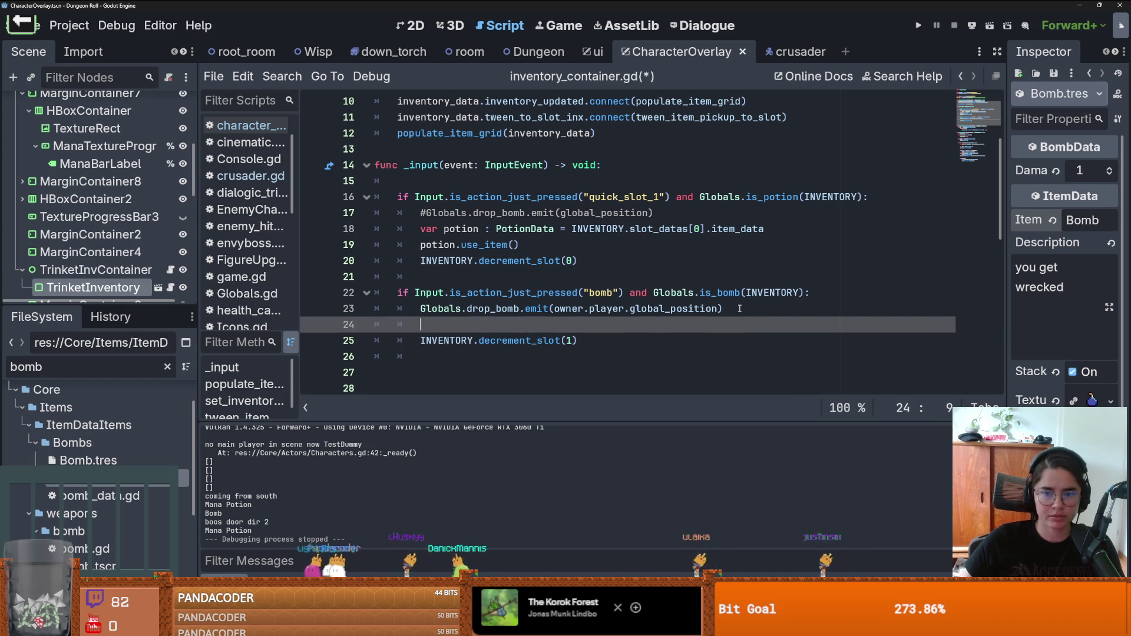
# Step: Review the is_bomb definition in Globals.gd and remove its empty line 133
pyautogui.doubleClick(679, 294)
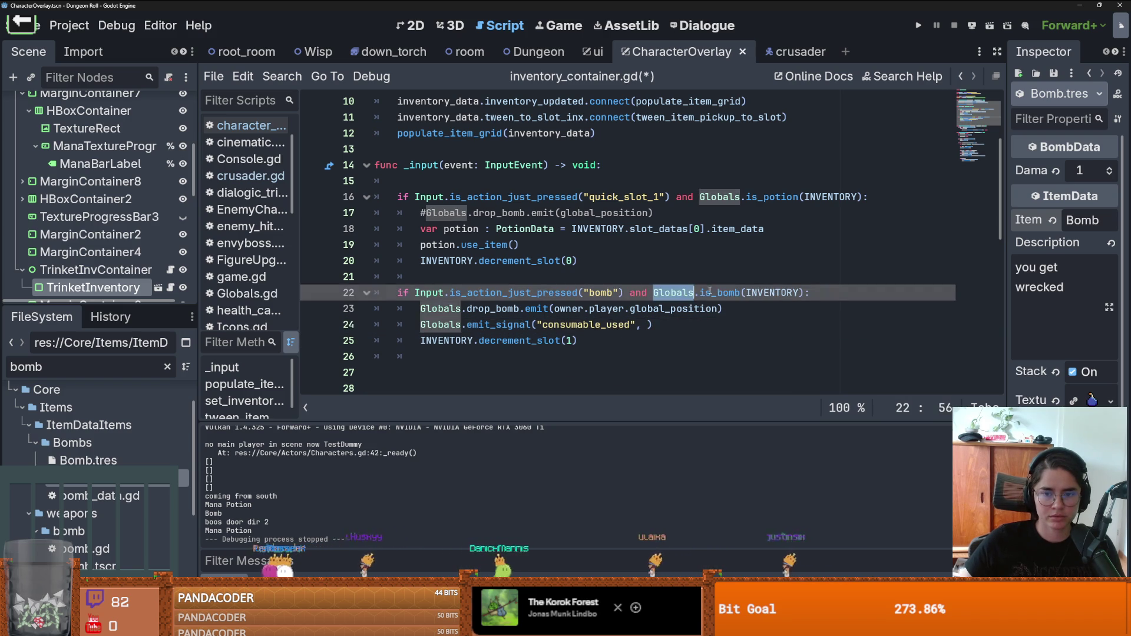
pyautogui.doubleClick(719, 293)
pyautogui.click(617, 324)
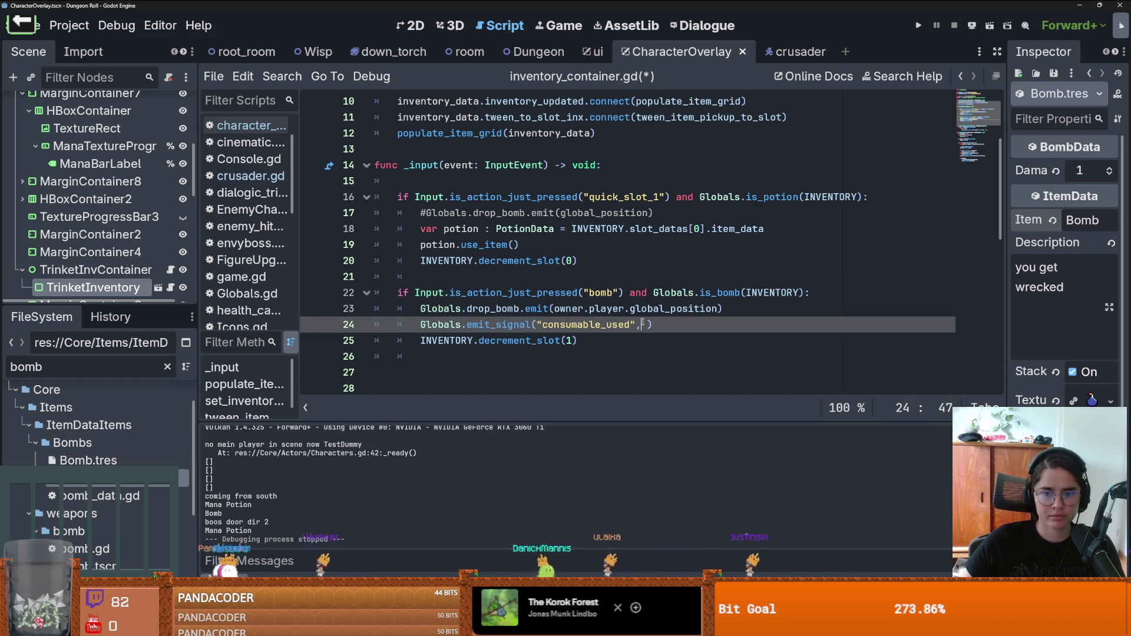
pyautogui.keyDown('ctrl'); pyautogui.click(719, 293); pyautogui.keyUp('ctrl')
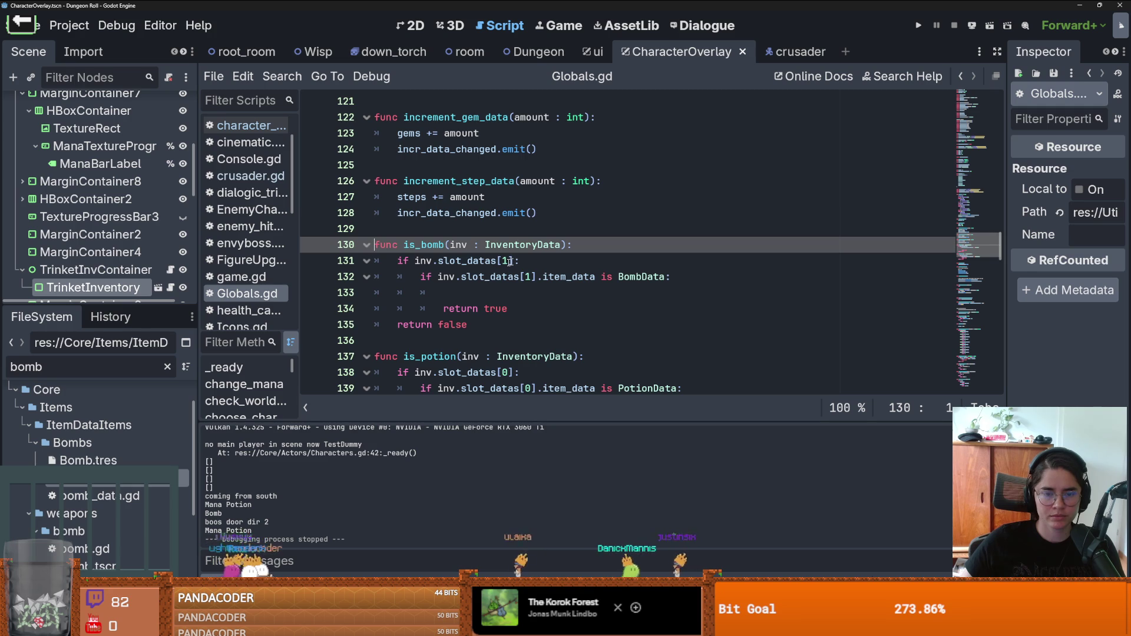
pyautogui.click(471, 293)
pyautogui.press('BackSpace')
pyautogui.press('BackSpace')
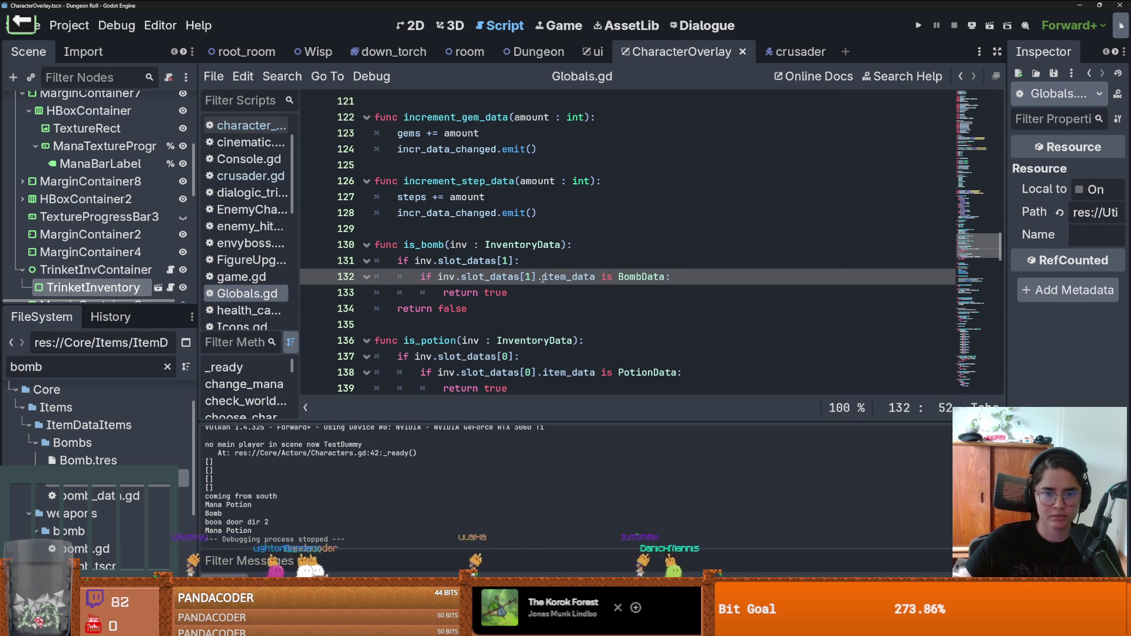
pyautogui.moveTo(533, 276); pyautogui.dragTo(439, 277)
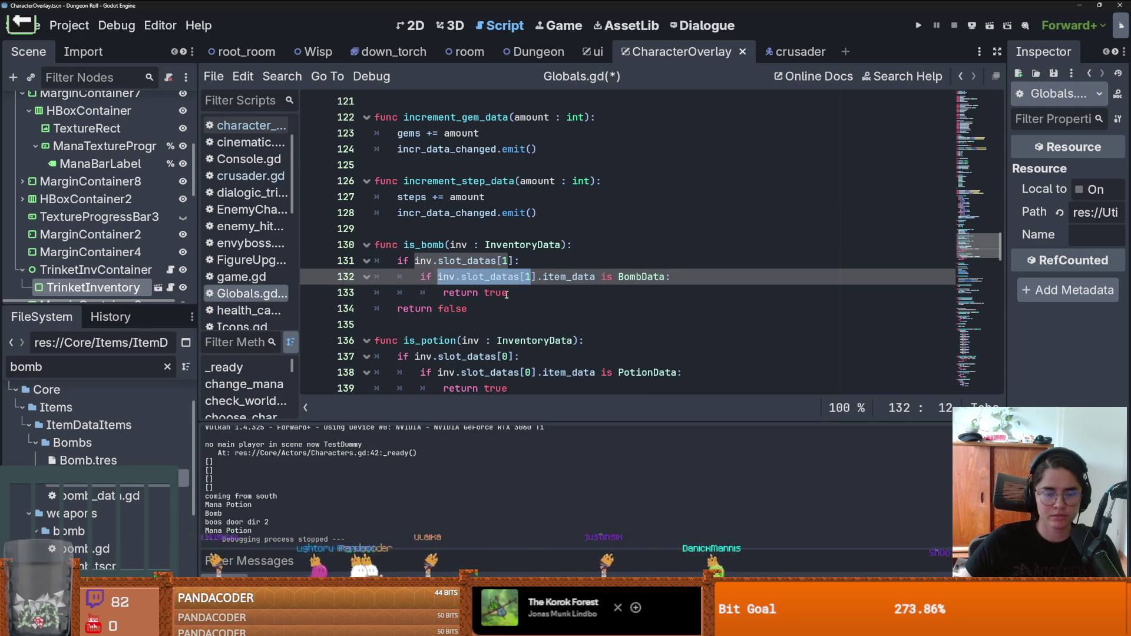
pyautogui.click(527, 277)
pyautogui.moveTo(580, 278); pyautogui.dragTo(437, 277)
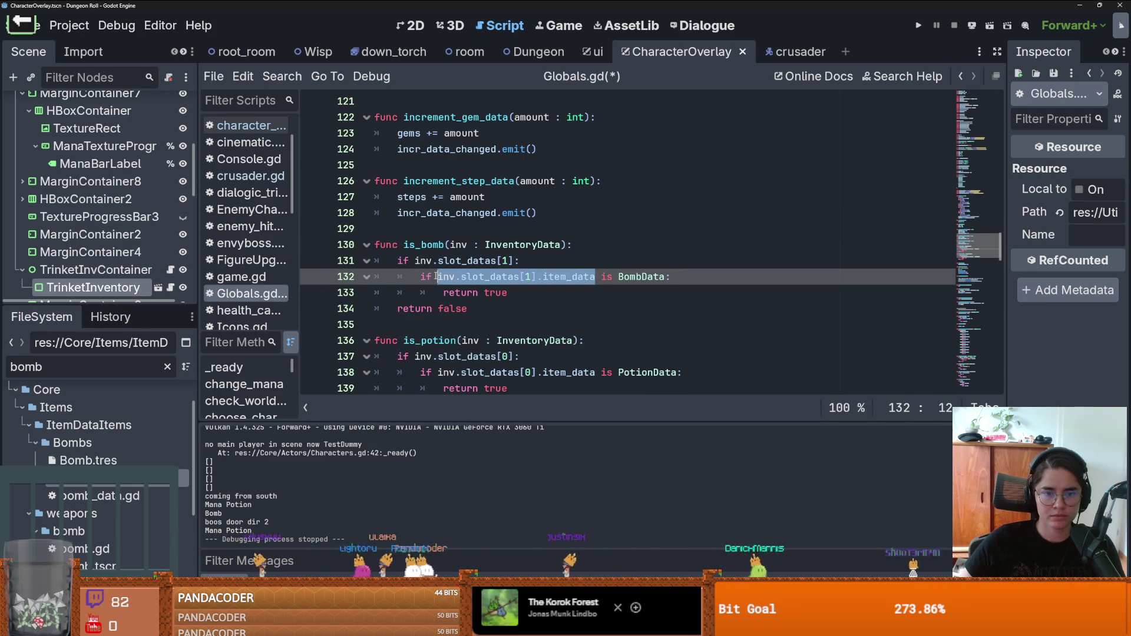
# Step: Glance at TrinketInvContainer's script, then return to inventory_container.gd with a new line below line 23
pyautogui.click(171, 271)
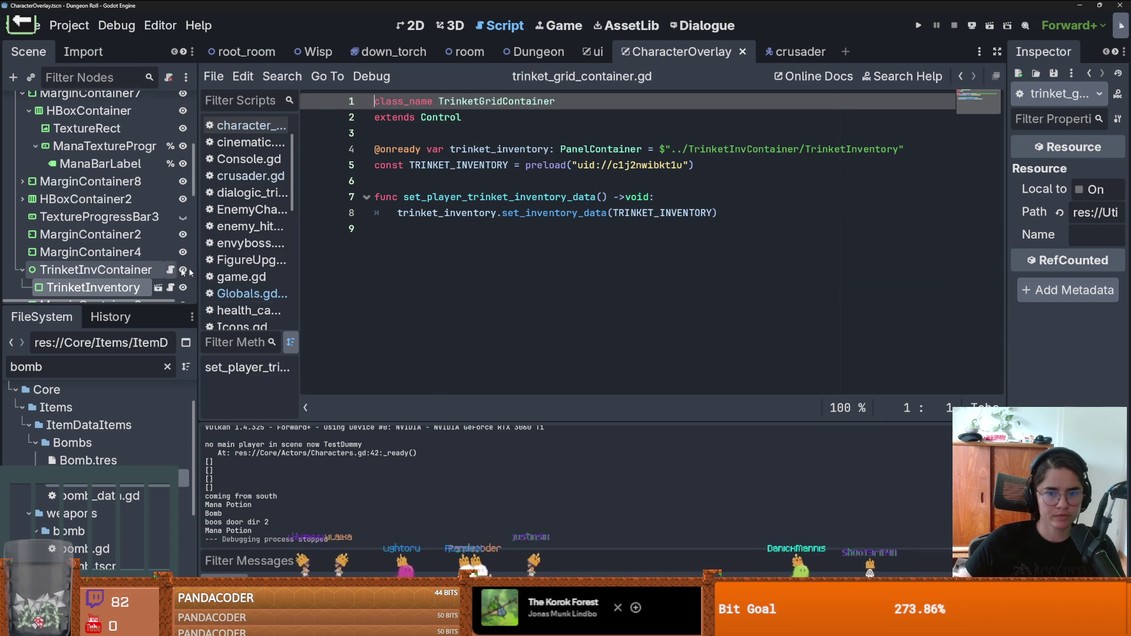
pyautogui.click(961, 76)
pyautogui.click(961, 76)
pyautogui.click(961, 76)
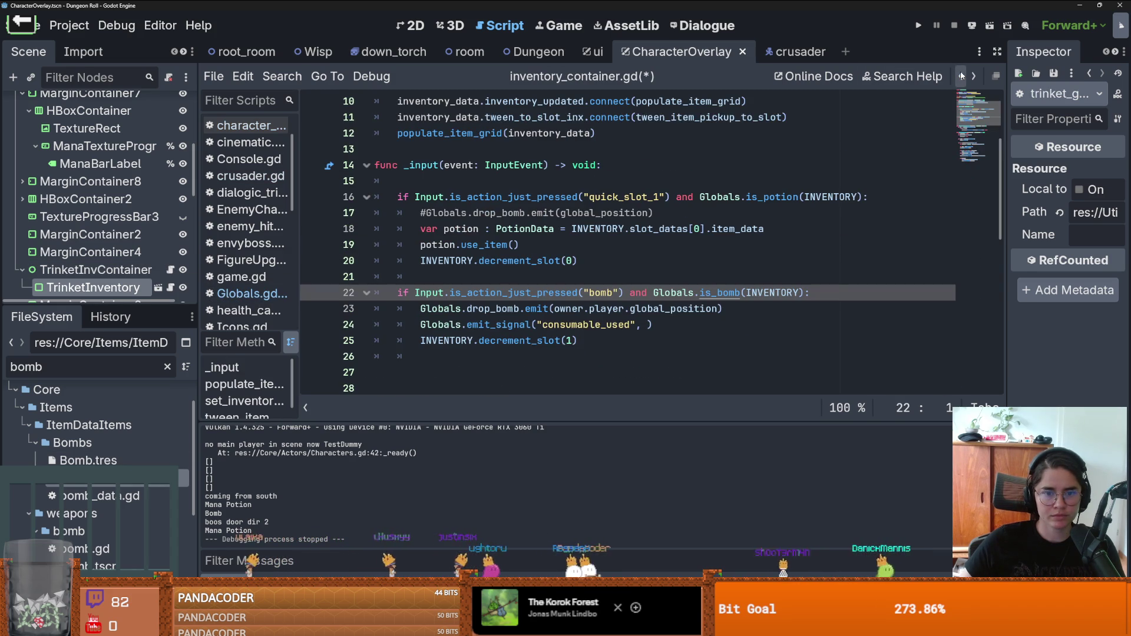
pyautogui.click(649, 278)
pyautogui.click(743, 264)
pyautogui.press('Return')
# Step: Declare 'var item_data : ItemData = INVENTORY.slot_datas[1].item_data' in the bomb branch and pass it to the signal
pyautogui.write('var item')
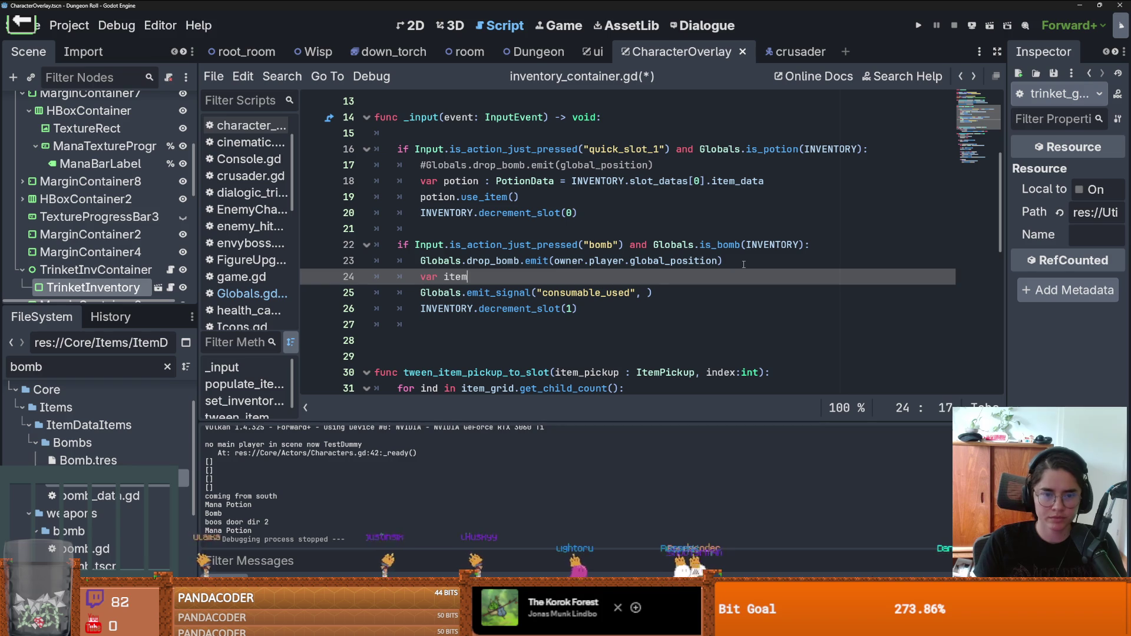
pyautogui.write('_data : ItemData = inv.slot_datas[1].item_data')
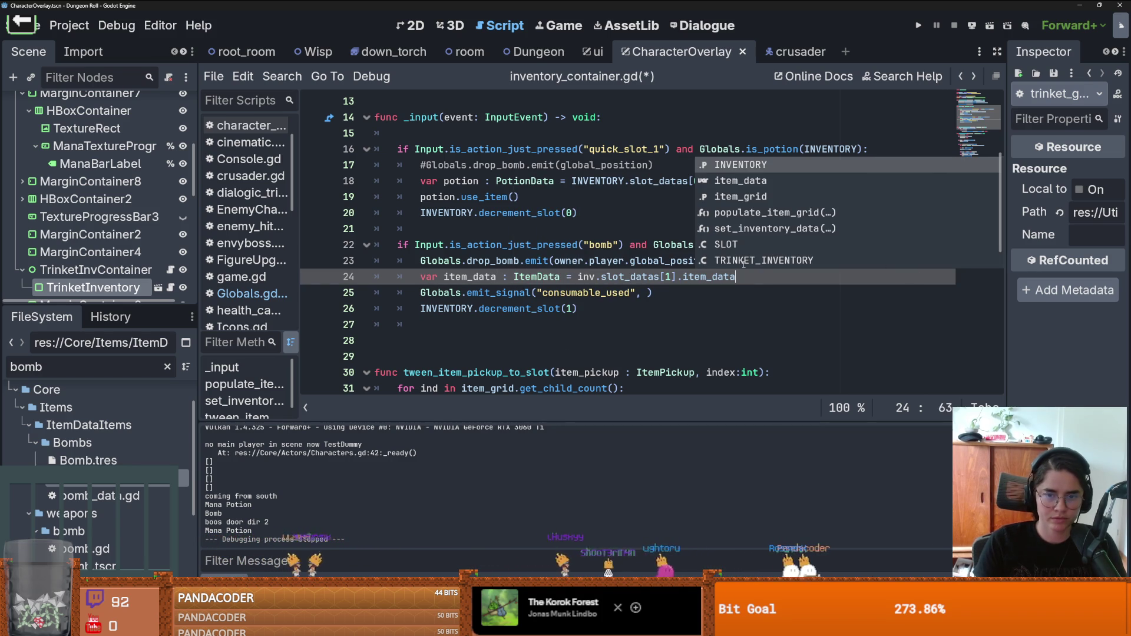
pyautogui.doubleClick(471, 276)
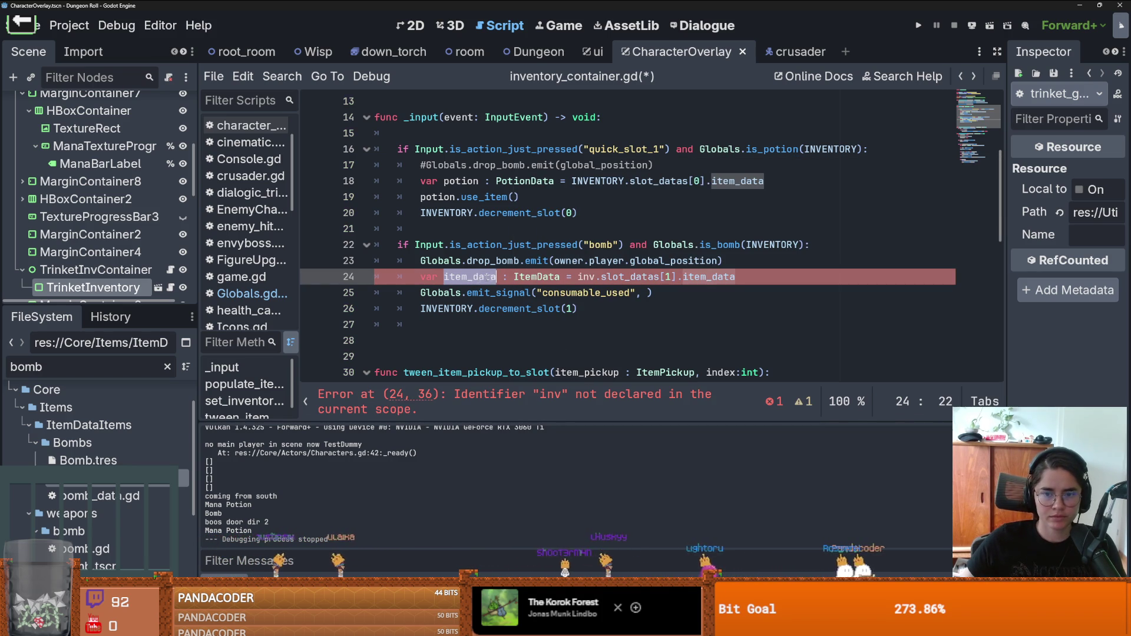
pyautogui.doubleClick(589, 276)
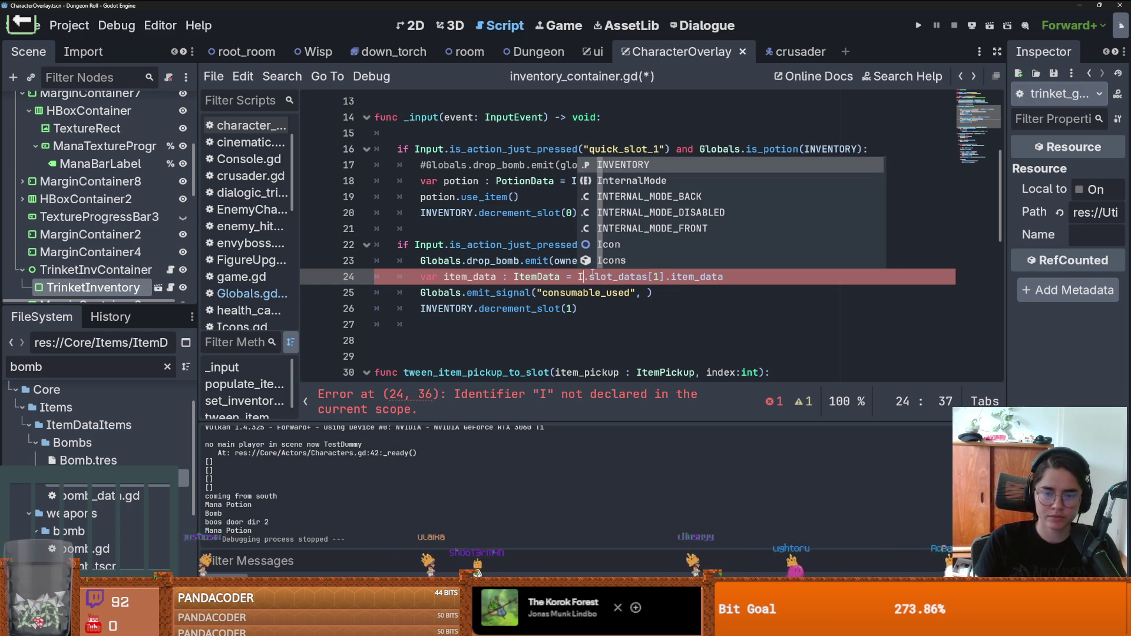
pyautogui.press('Return')
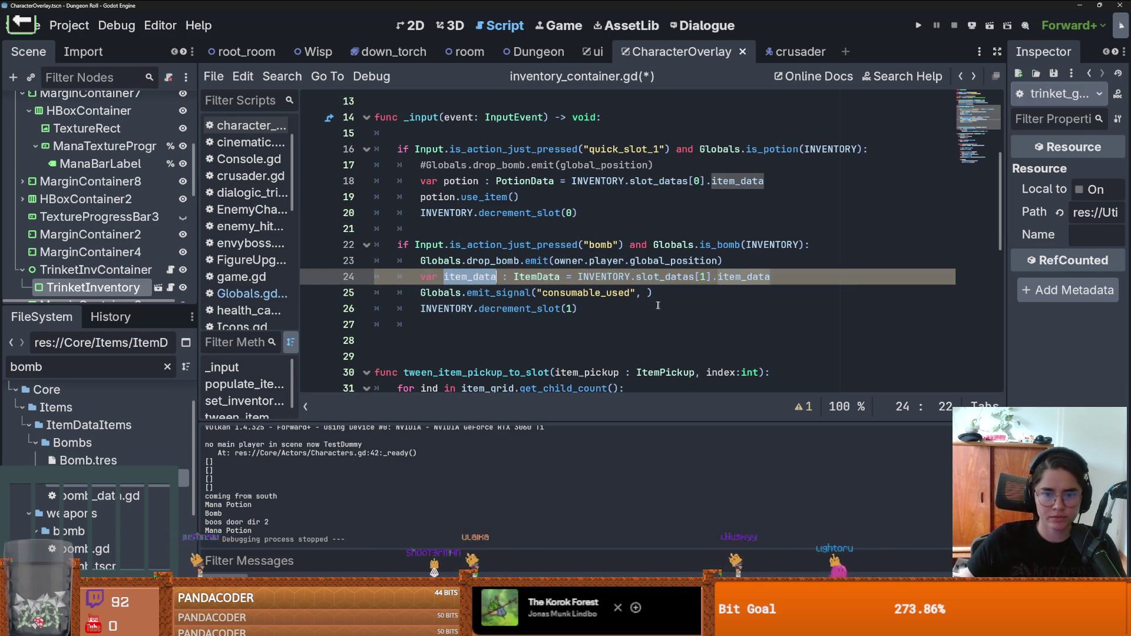
pyautogui.click(648, 292)
pyautogui.moveTo(735, 296)
pyautogui.mouseDown()
pyautogui.moveTo(530, 293)
pyautogui.moveTo(404, 272)
pyautogui.mouseUp()
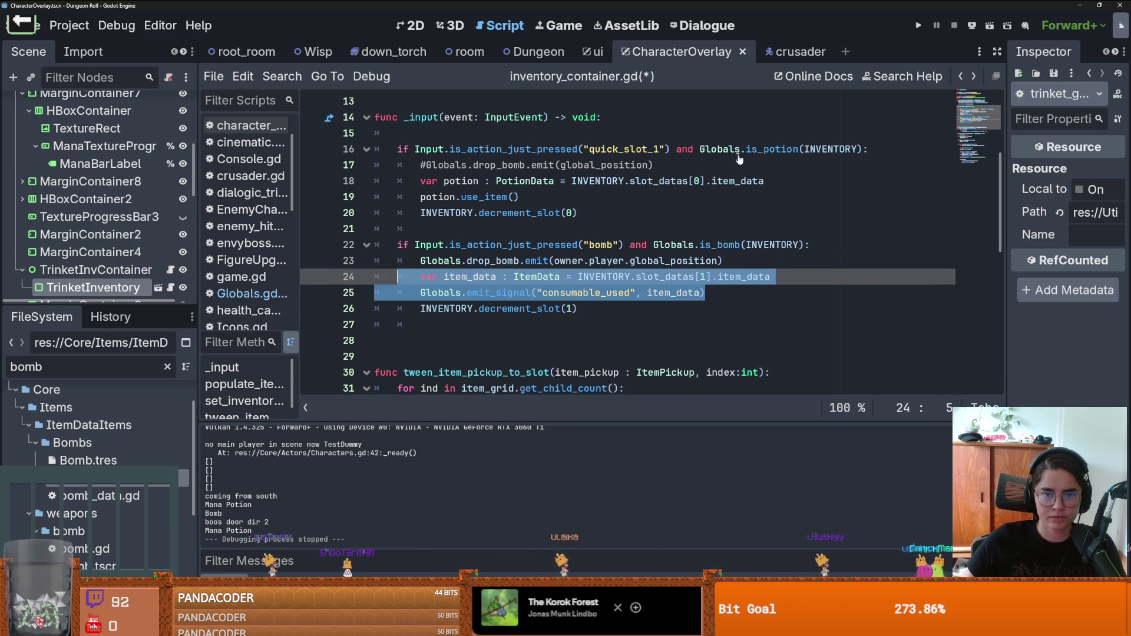
# Step: Copy the consumable_used emit line into the potion branch with potion as argument, and save
pyautogui.click(809, 180)
pyautogui.press('Return')
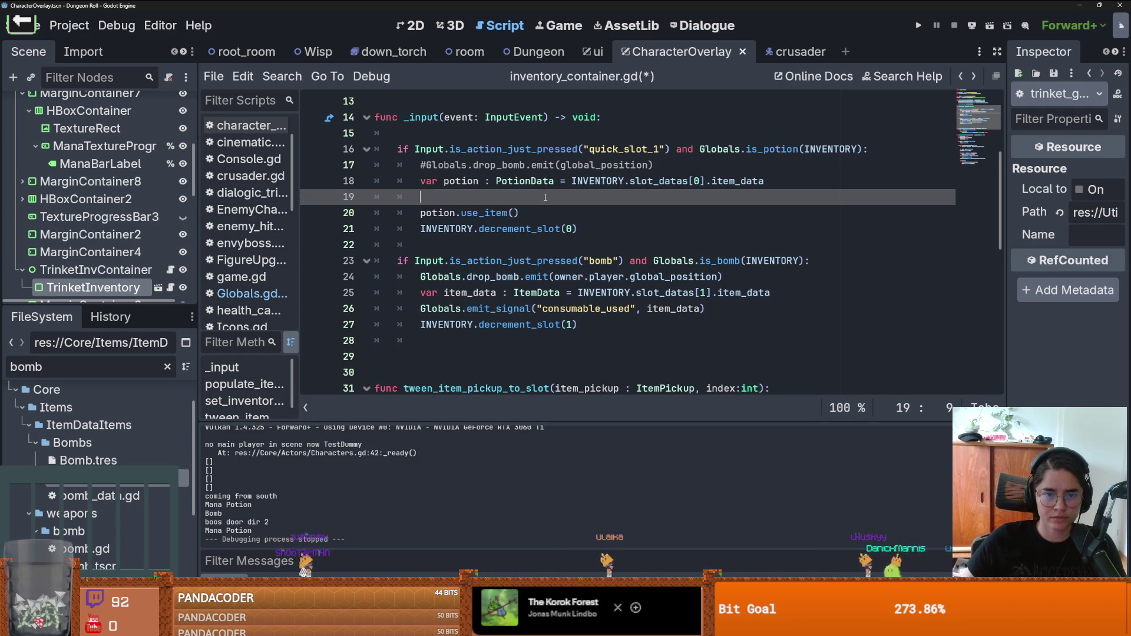
pyautogui.click(661, 355)
pyautogui.moveTo(420, 309); pyautogui.dragTo(706, 309)
pyautogui.hotkey('ctrl', 'c')
pyautogui.click(469, 195)
pyautogui.hotkey('ctrl', 'v')
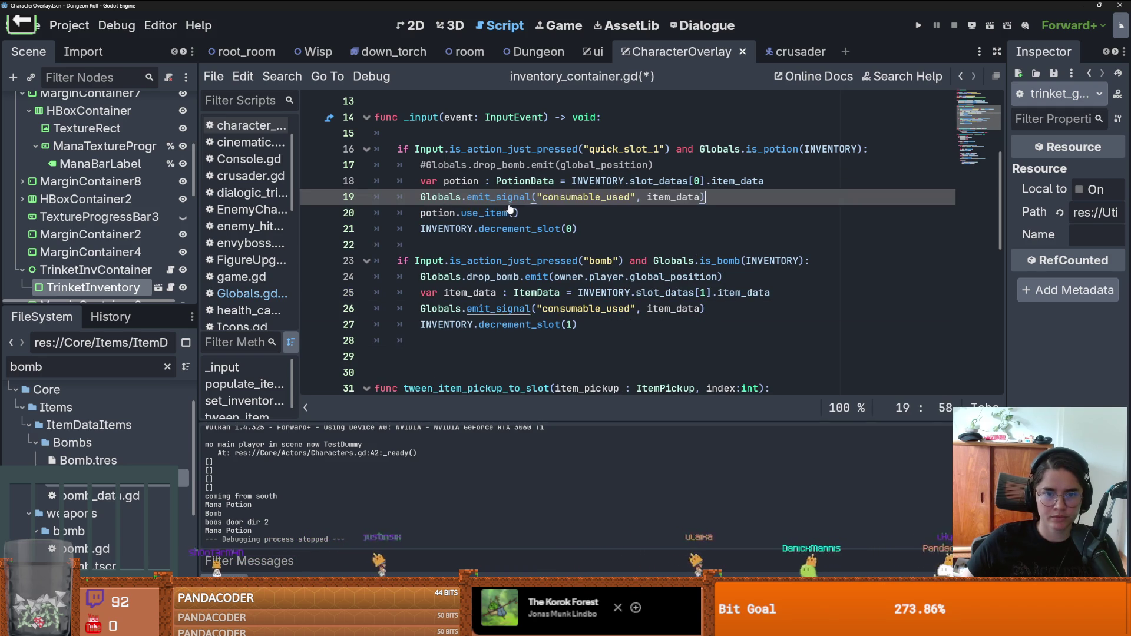
pyautogui.doubleClick(677, 196)
pyautogui.write('potion')
pyautogui.hotkey('ctrl', 's')
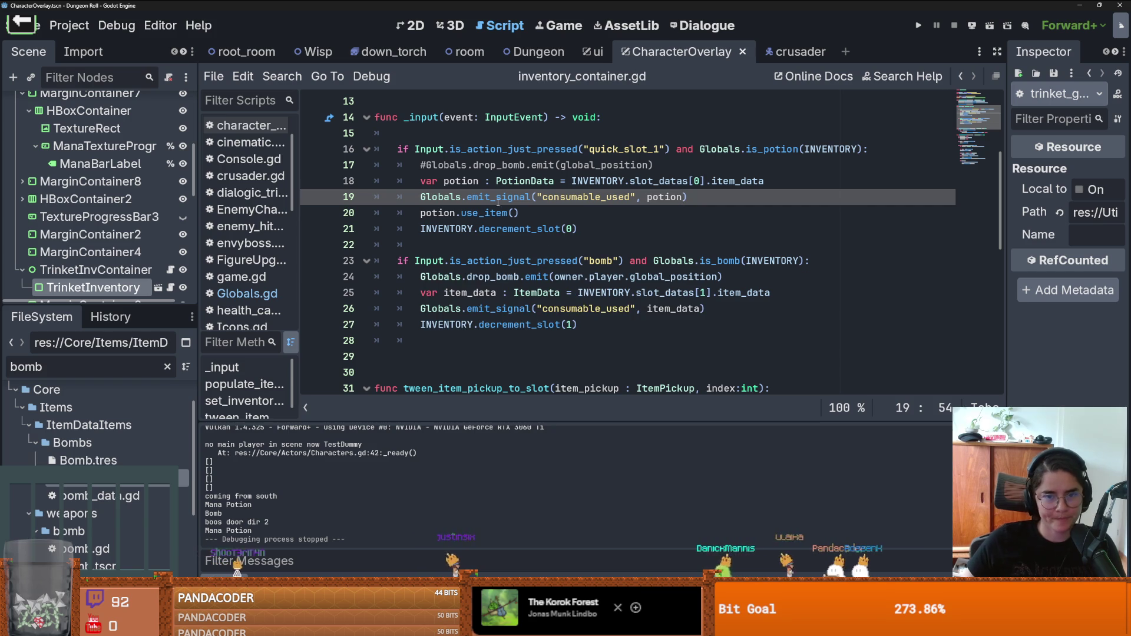
pyautogui.doubleClick(572, 197)
pyautogui.moveTo(154, 305)
pyautogui.mouseDown()
pyautogui.moveTo(157, 346)
pyautogui.moveTo(158, 235)
pyautogui.mouseUp()
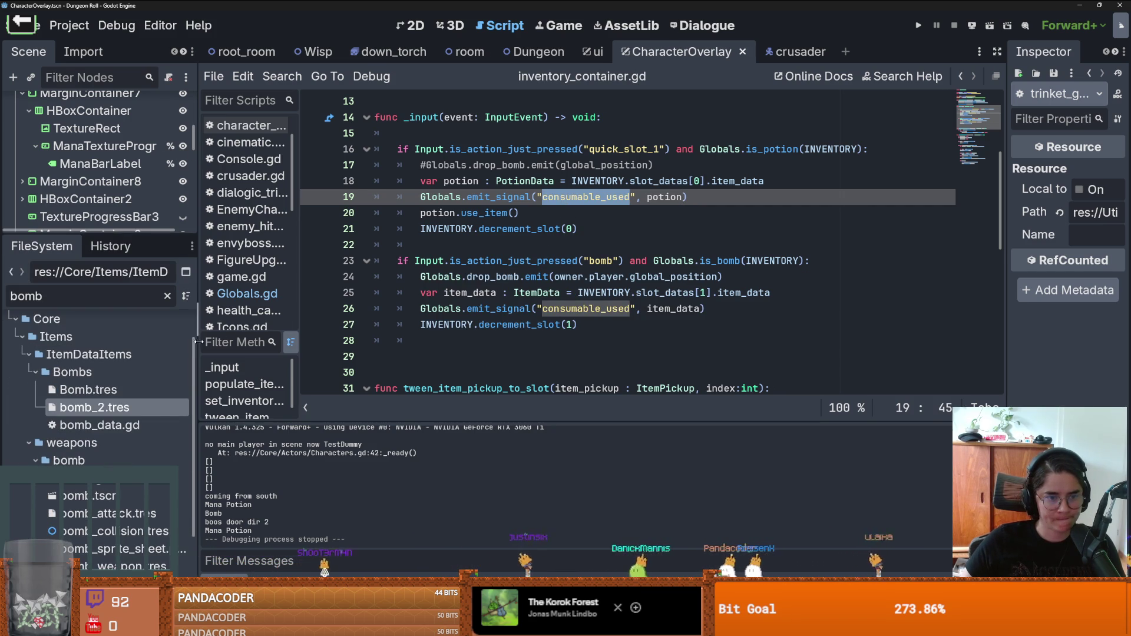
# Step: Enlarge the FileSystem dock, clear the bomb filter, collapse the Bombs, ItemDataItems, Items and Rooms folders
pyautogui.moveTo(199, 330); pyautogui.dragTo(250, 324)
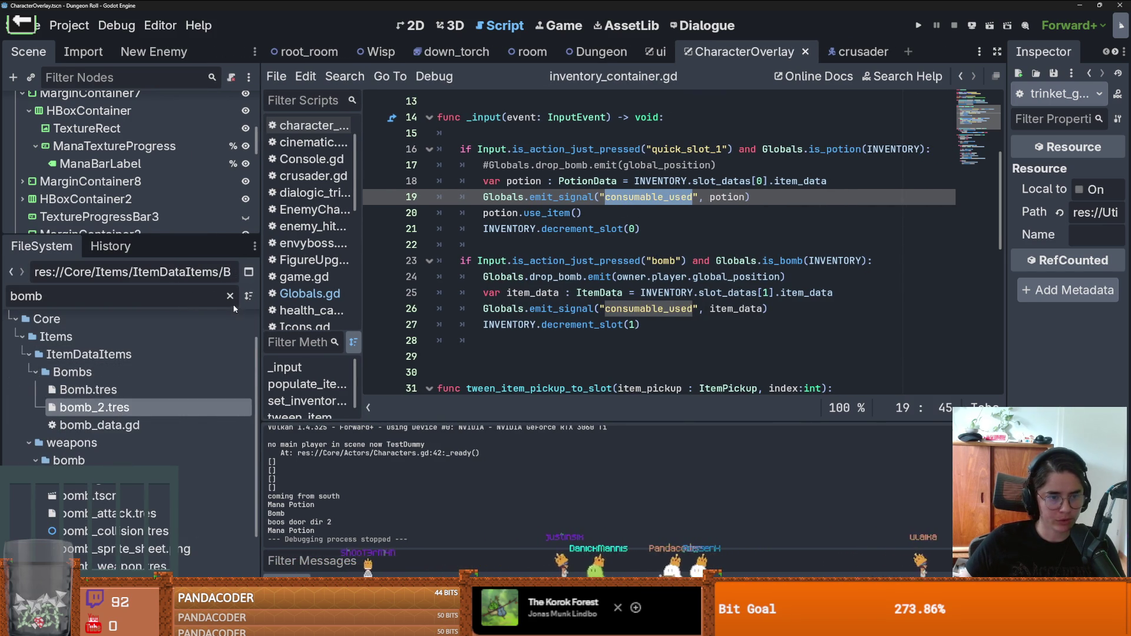
pyautogui.click(230, 296)
pyautogui.scroll(2, 189, 429)
pyautogui.scroll(-5, 118, 438)
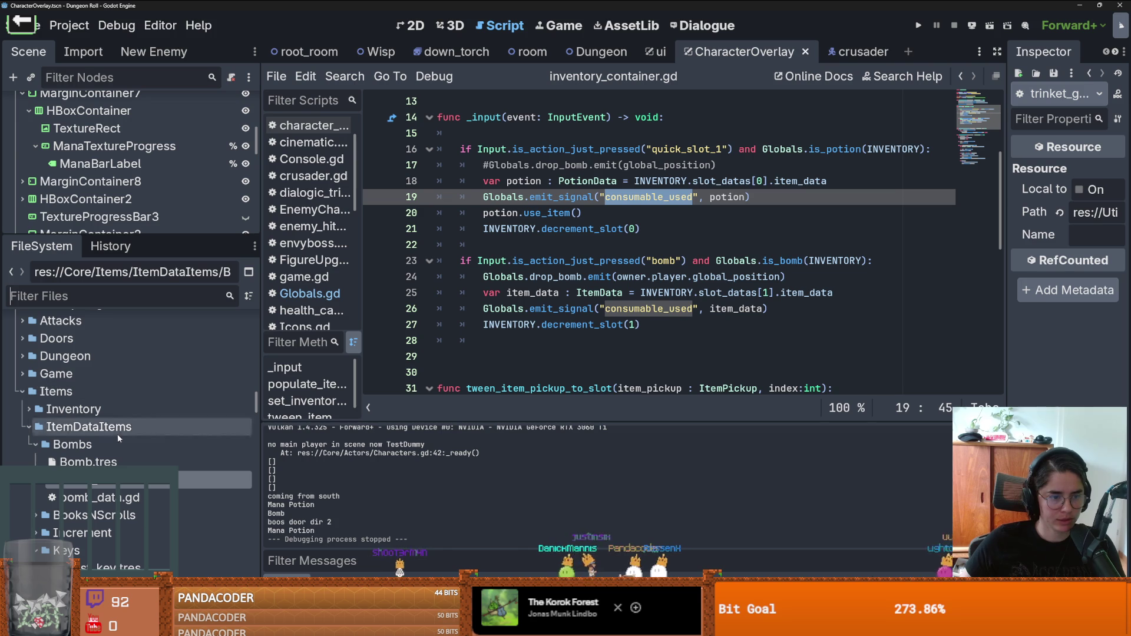
pyautogui.click(35, 445)
pyautogui.click(27, 427)
pyautogui.click(22, 391)
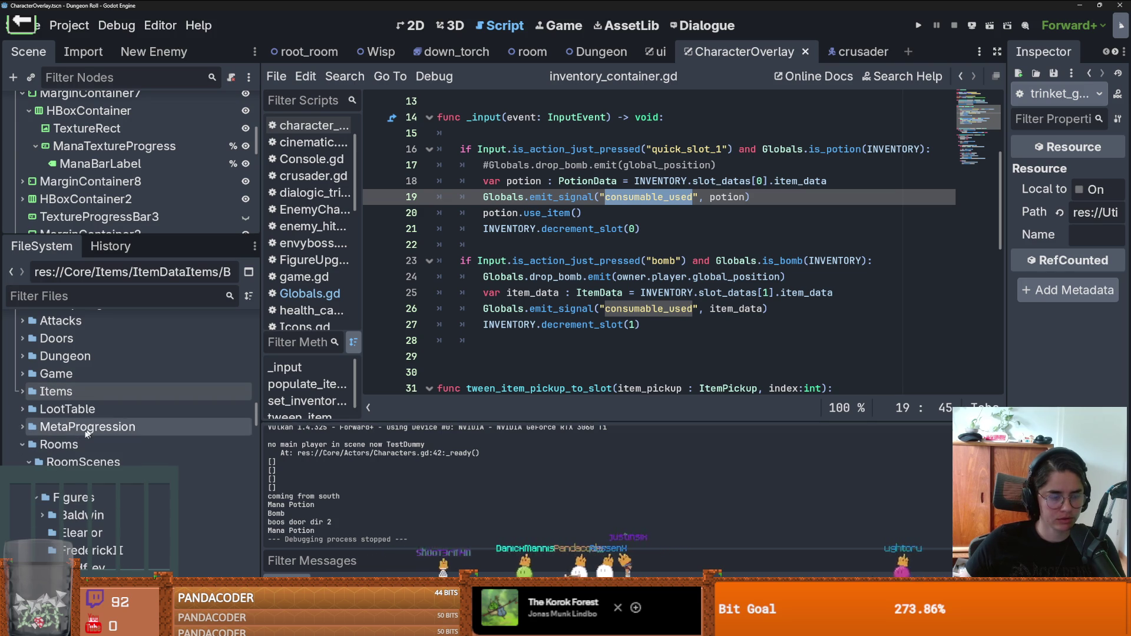
pyautogui.click(22, 445)
pyautogui.scroll(15, 115, 456)
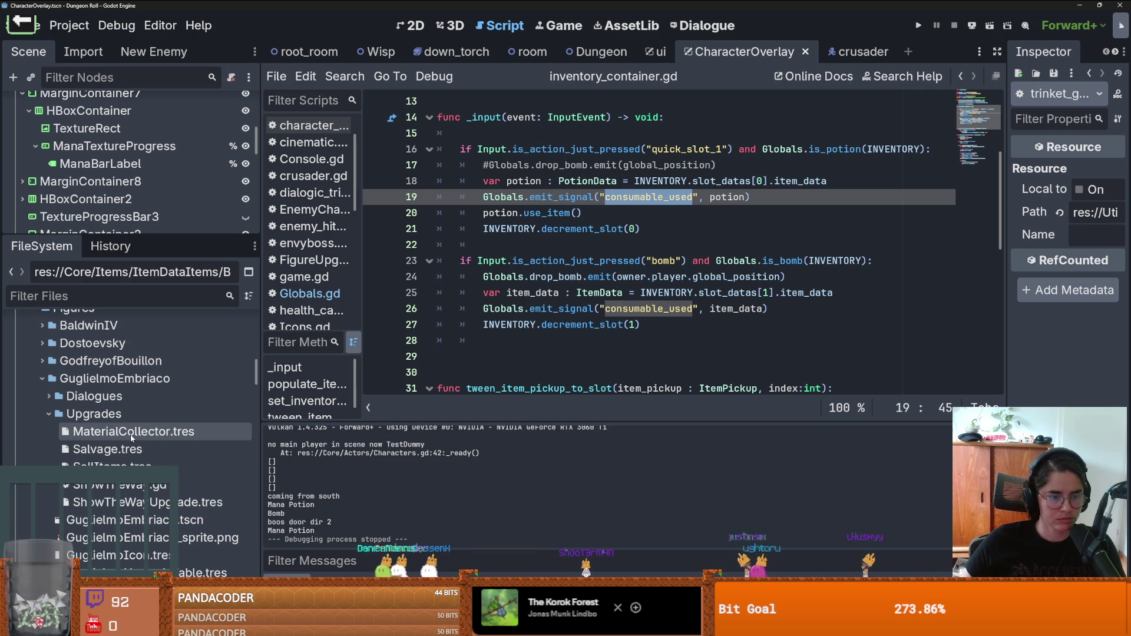
pyautogui.click(131, 436)
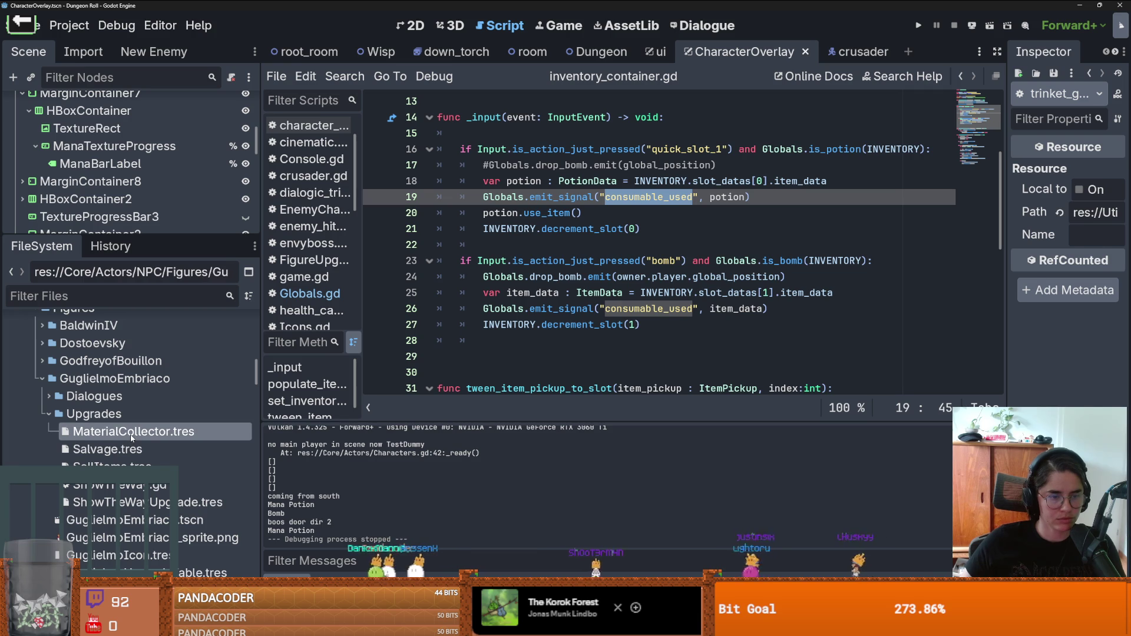
# Step: Create a MaterialCollector.gd script inheriting Upgrade in the Upgrades folder
pyautogui.rightClick(102, 417)
pyautogui.moveTo(265, 345)
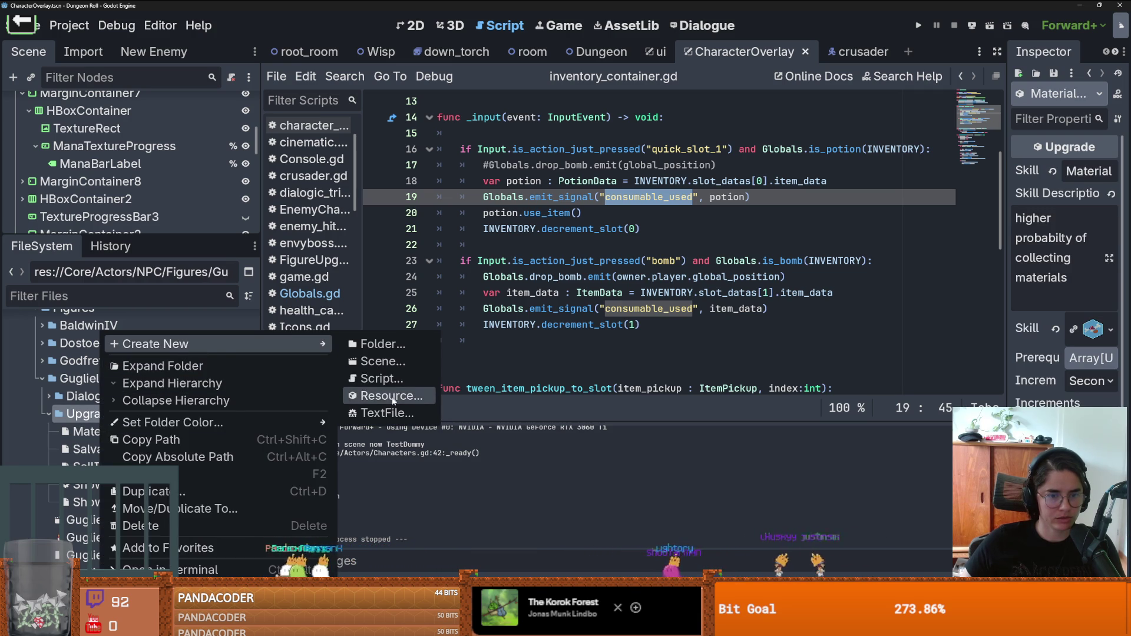
pyautogui.click(391, 382)
pyautogui.write('terialCollector')
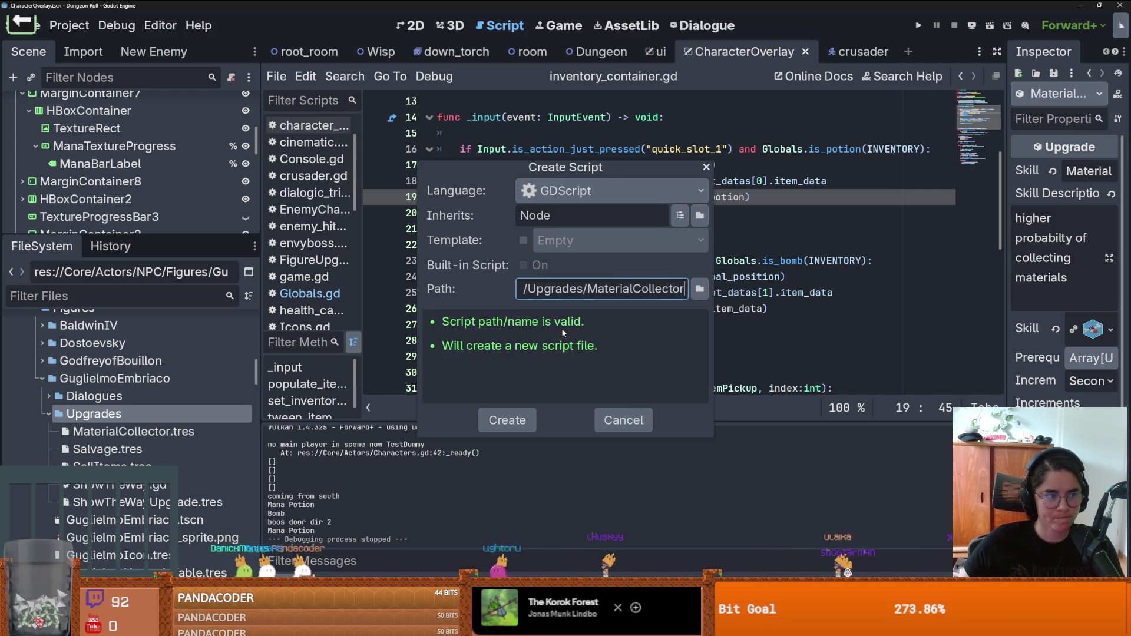
pyautogui.hotkey('shift', 'Tab')
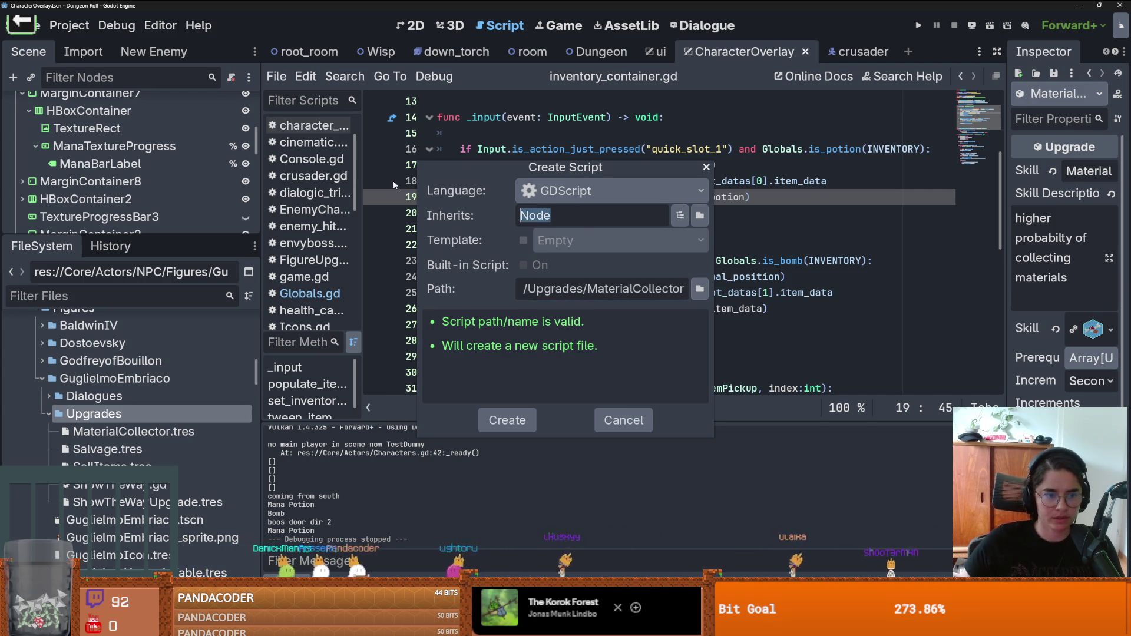
pyautogui.write('Upgrad')
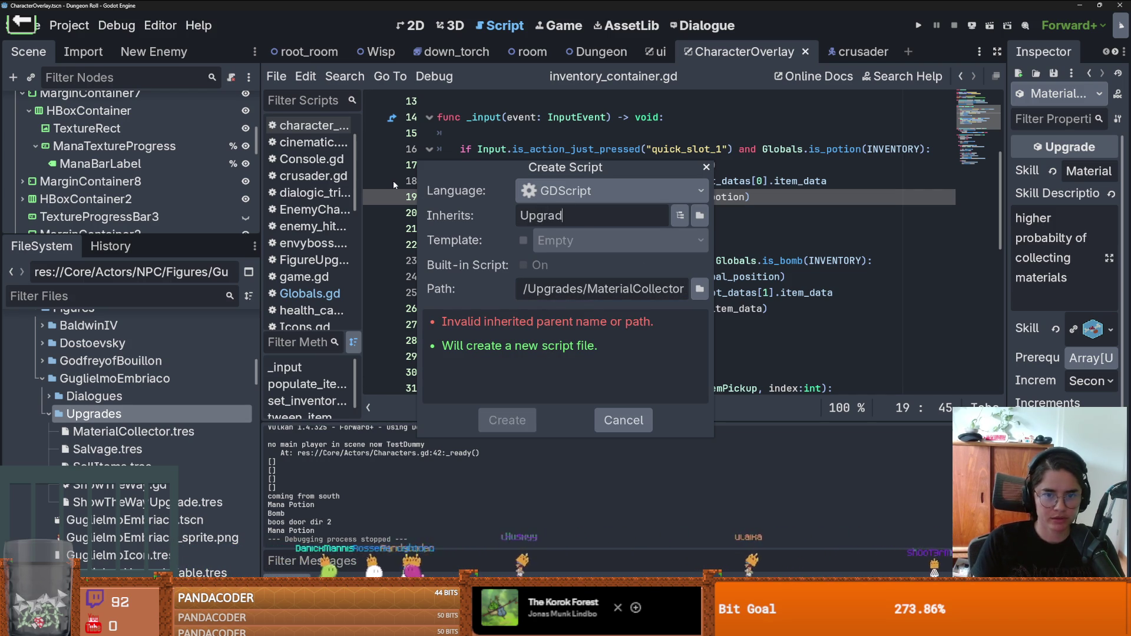
pyautogui.write('e')
pyautogui.press('Return')
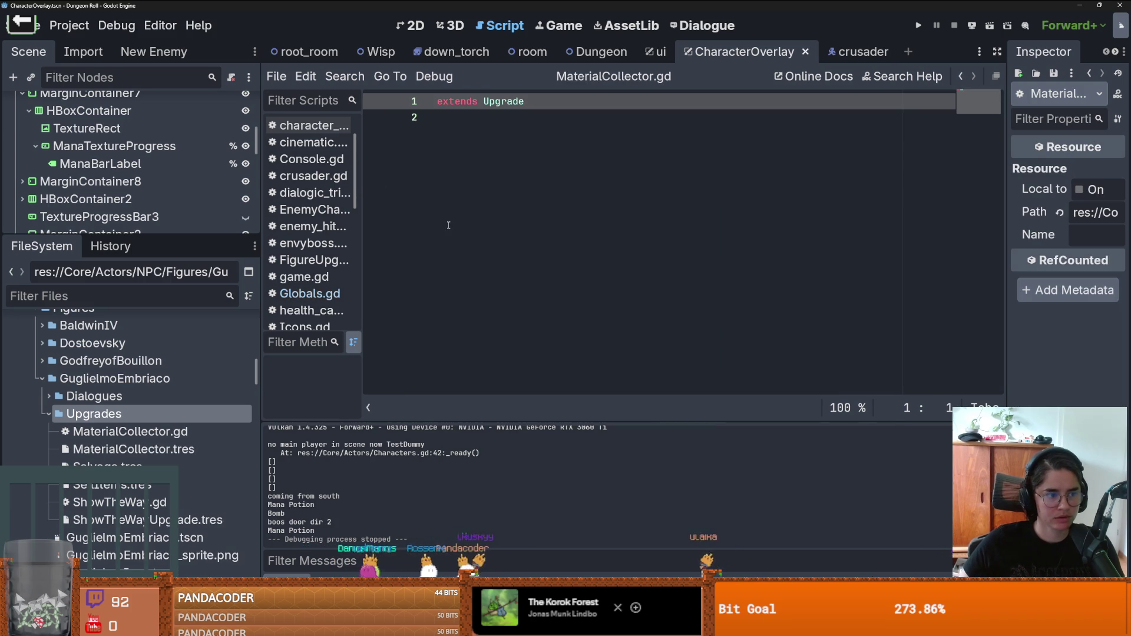
pyautogui.click(452, 211)
pyautogui.keyDown('ctrl'); pyautogui.click(506, 110); pyautogui.keyUp('ctrl')
# Step: Reopen MaterialCollector.gd for editing and widen the Inspector panel
pyautogui.scroll(-4, 548, 334)
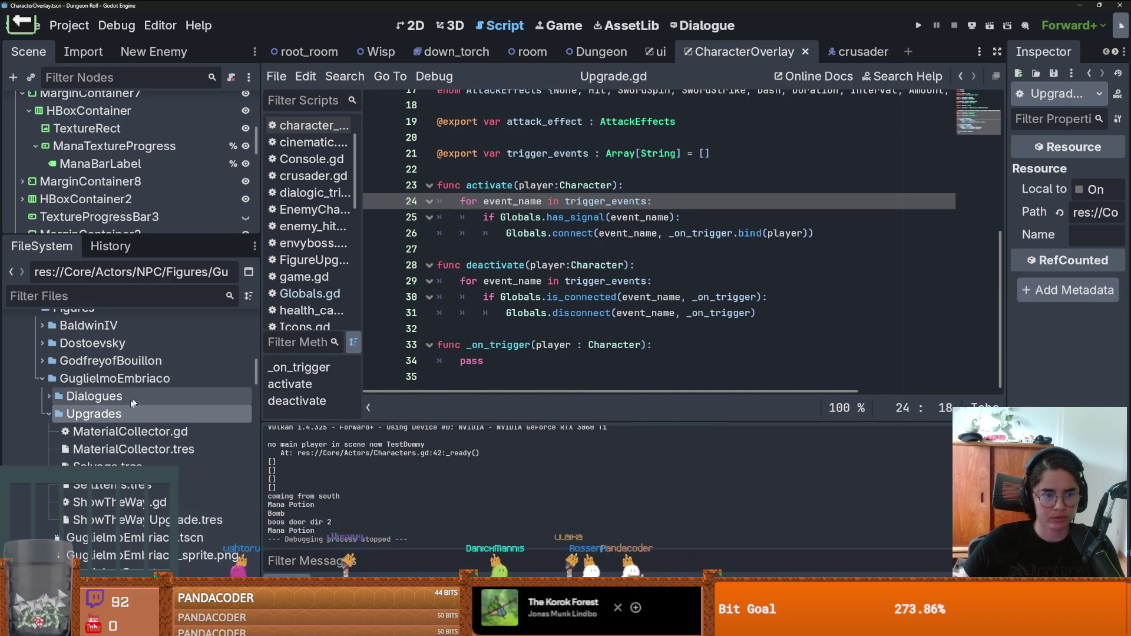
pyautogui.click(127, 434)
pyautogui.doubleClick(127, 433)
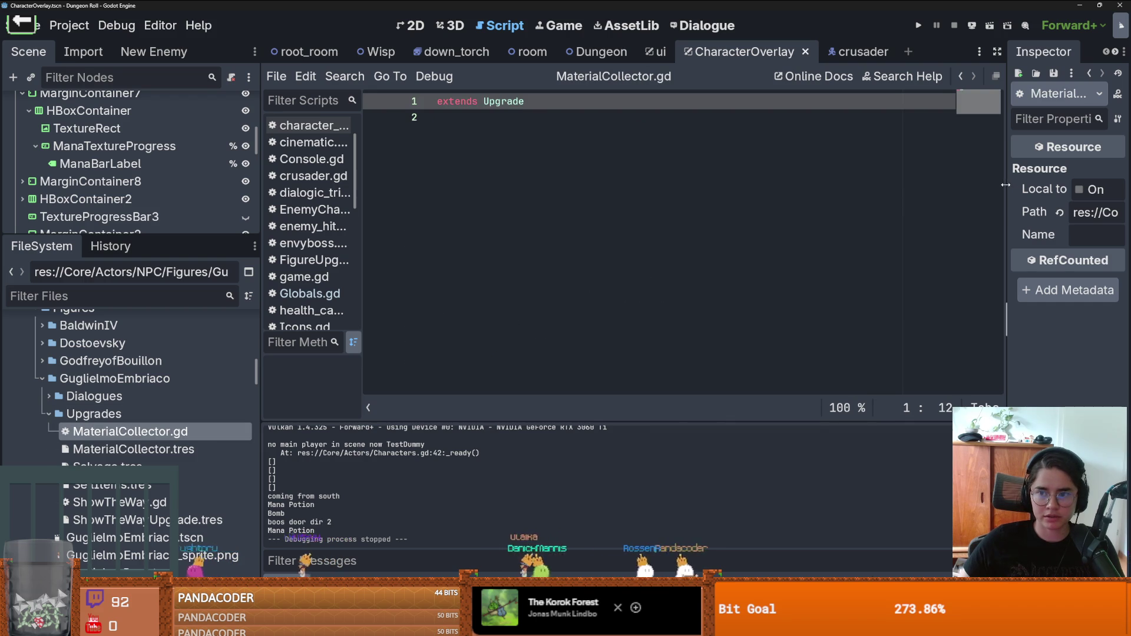
pyautogui.moveTo(1006, 185); pyautogui.dragTo(820, 185)
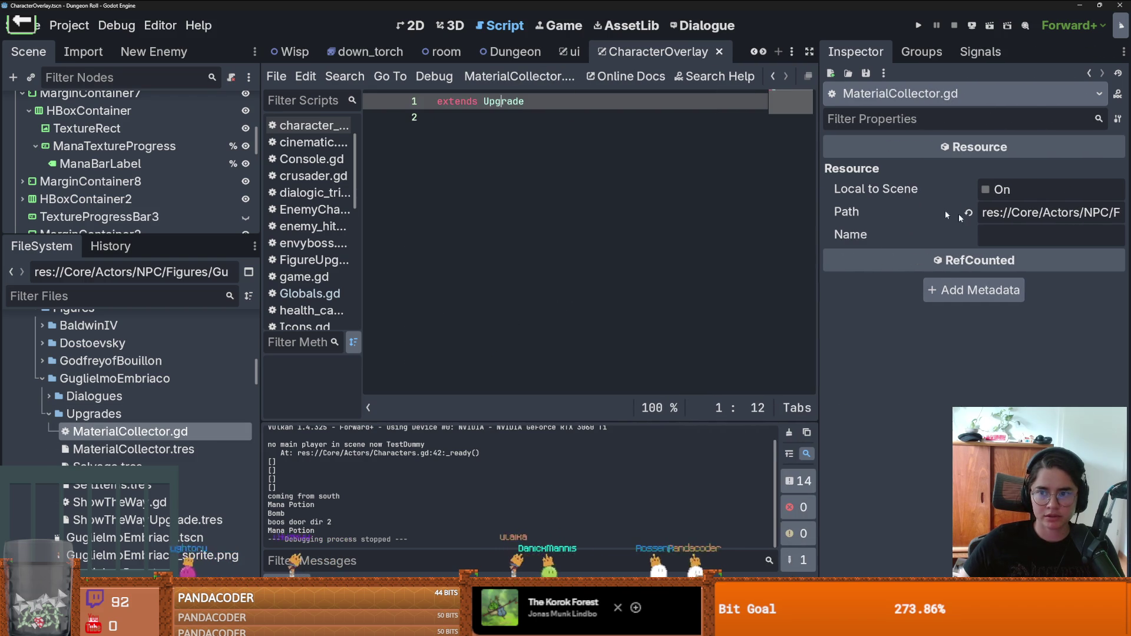
# Step: Start a new MaterialColl resource in the Upgrades folder, then cancel it
pyautogui.rightClick(99, 412)
pyautogui.press('Escape')
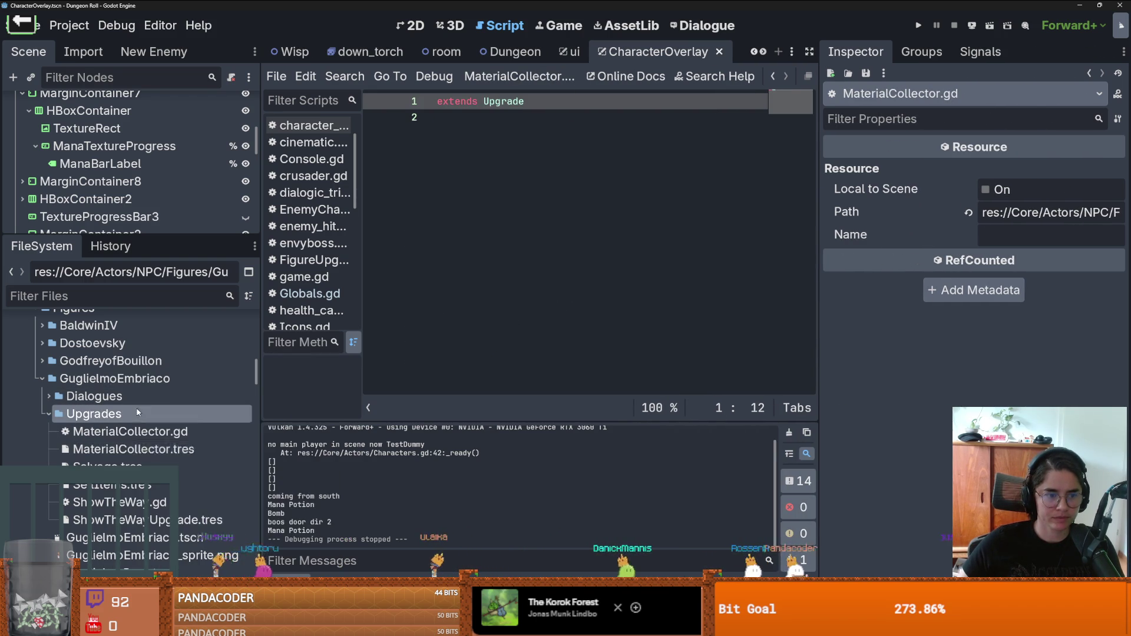
pyautogui.rightClick(138, 412)
pyautogui.moveTo(257, 341)
pyautogui.click(429, 395)
pyautogui.write('Mat')
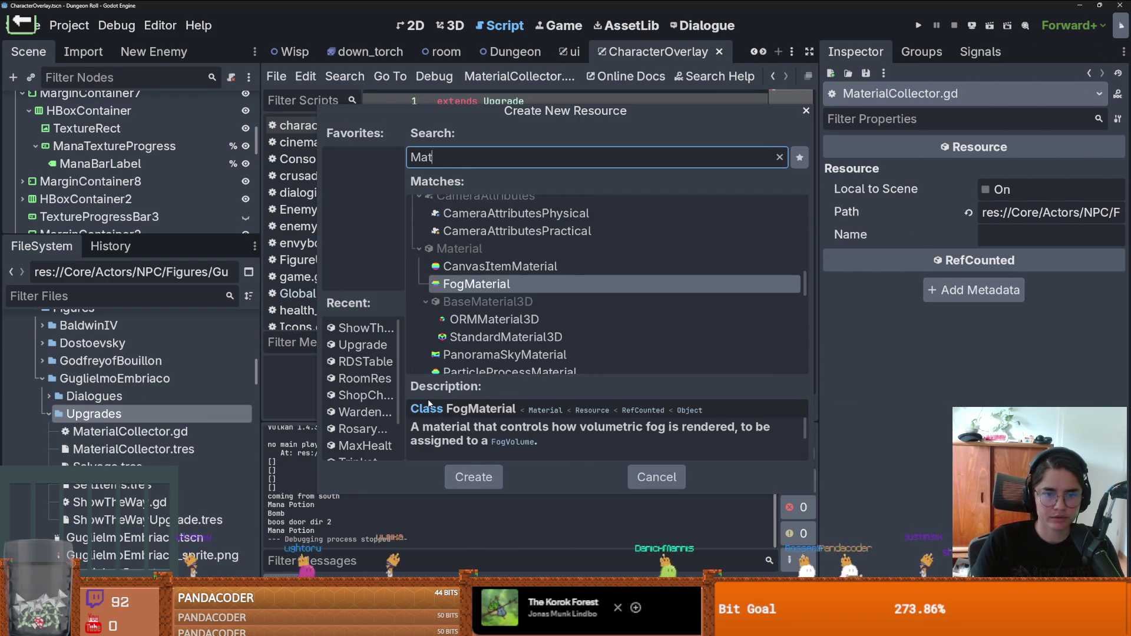
pyautogui.write('erialColl')
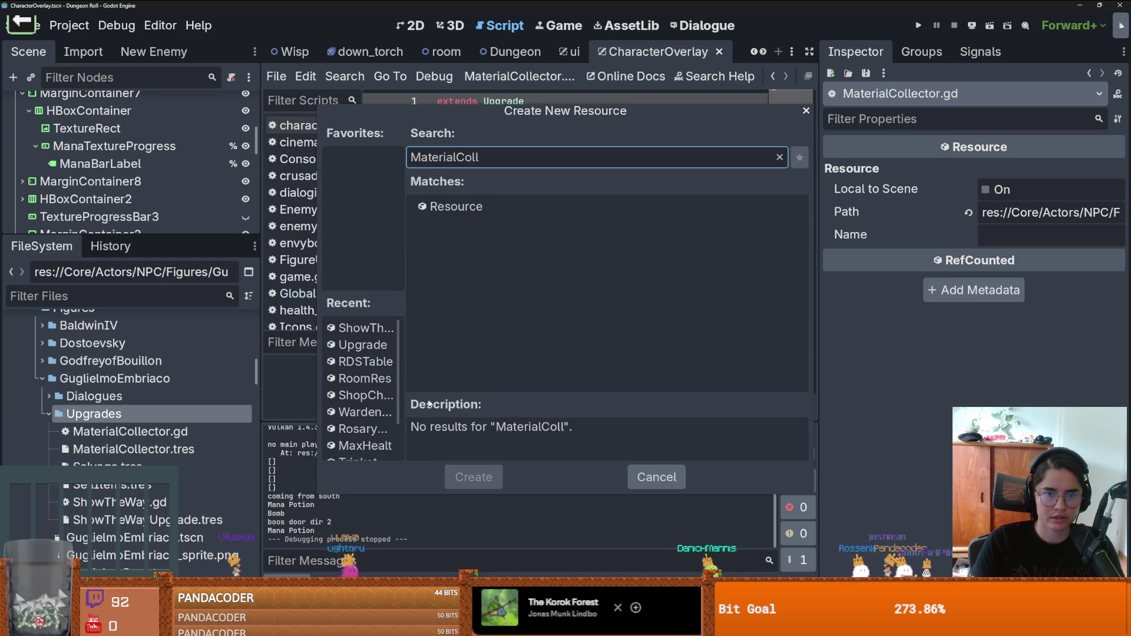
pyautogui.press('Escape')
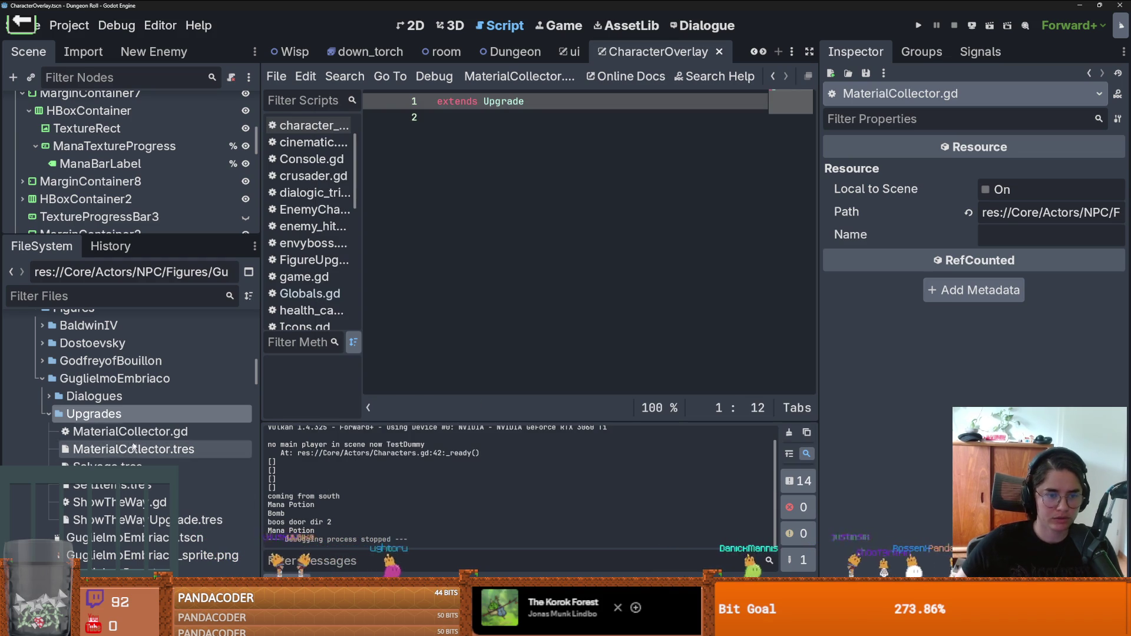
# Step: Remove the stray text from line 2 of MaterialCollector.gd and show Salvage.tres in the Inspector
pyautogui.click(129, 431)
pyautogui.click(464, 117)
pyautogui.write('event')
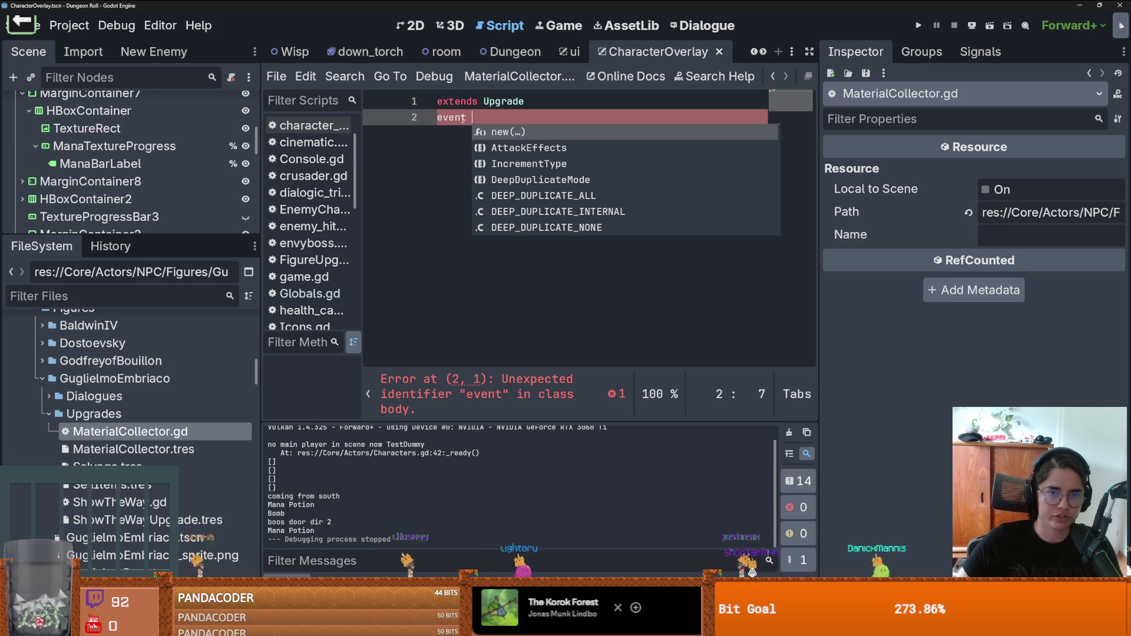
pyautogui.moveTo(474, 122); pyautogui.dragTo(426, 119)
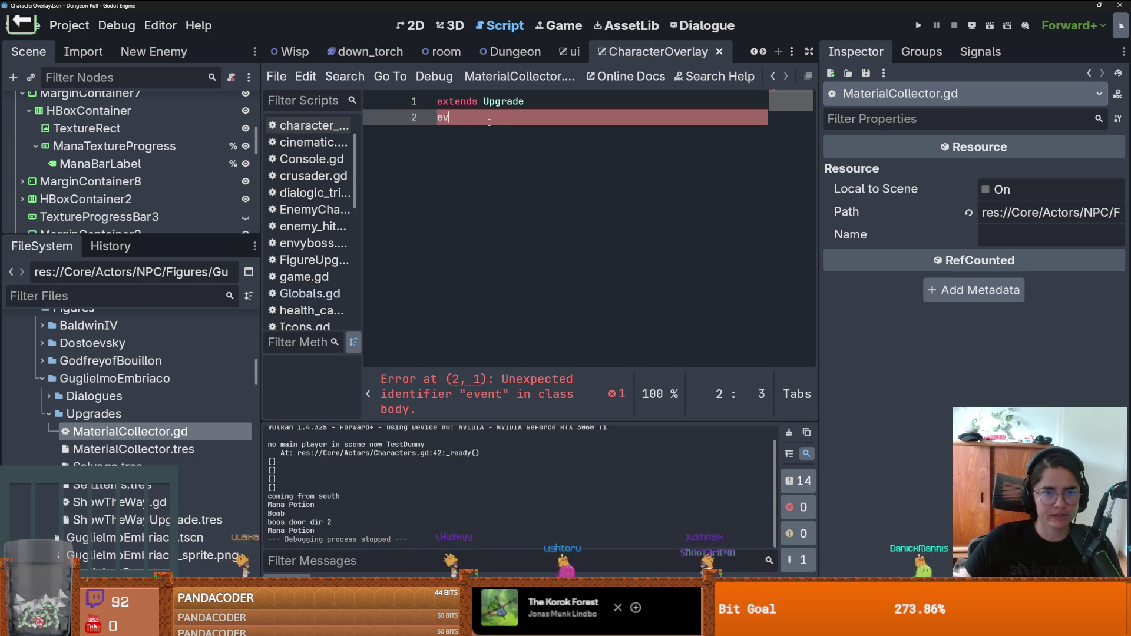
pyautogui.click(106, 467)
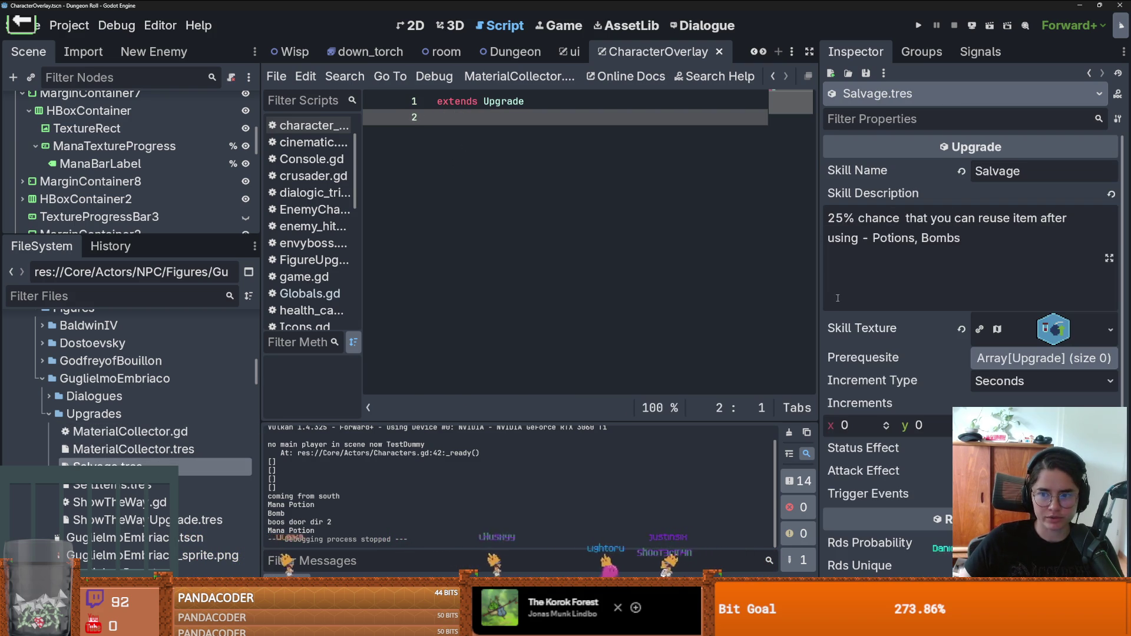
# Step: Create a SalvageUpgrade.gd script inheriting Upgrade in the Upgrades folder
pyautogui.rightClick(109, 413)
pyautogui.moveTo(263, 344)
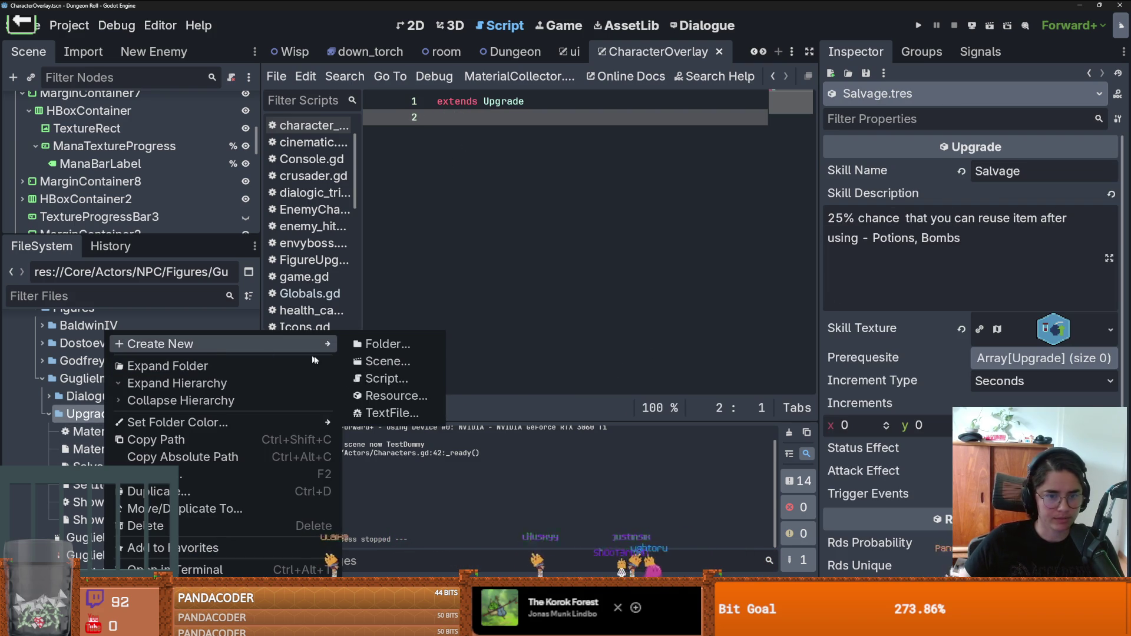
pyautogui.click(392, 380)
pyautogui.write('Salva')
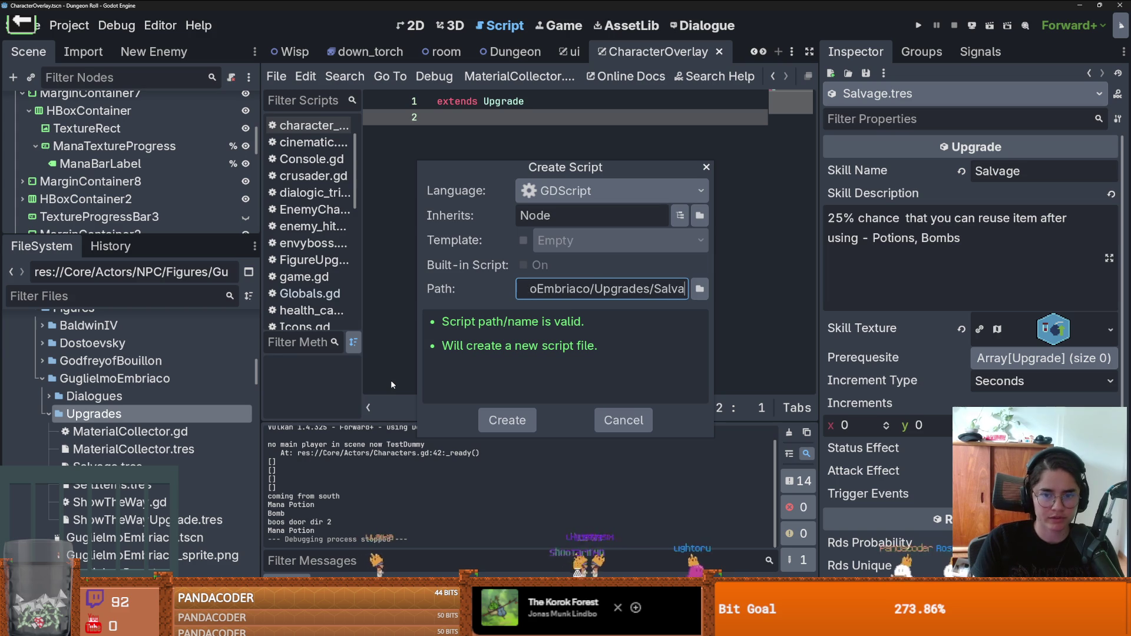
pyautogui.write('geUpgrade')
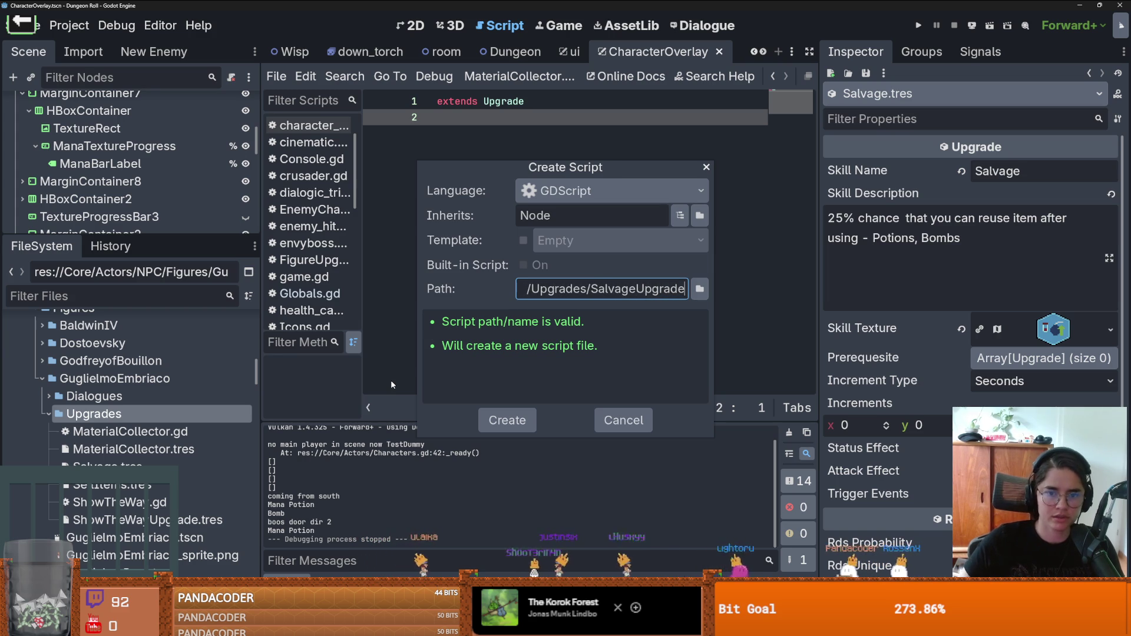
pyautogui.doubleClick(545, 219)
pyautogui.write('Upg')
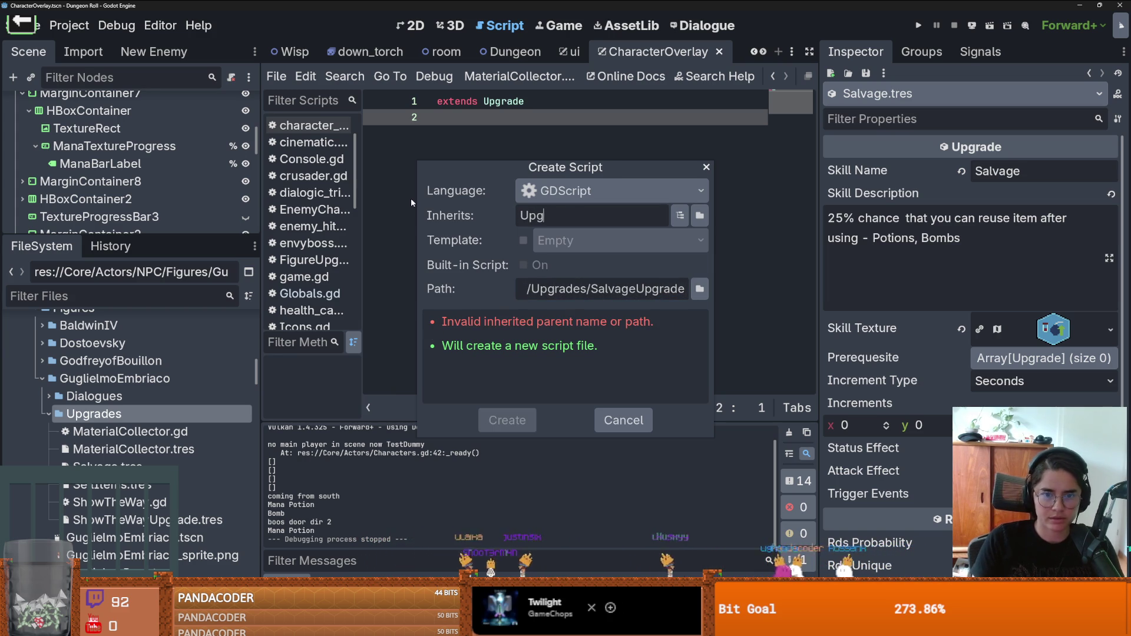
pyautogui.write('rade')
pyautogui.press('Return')
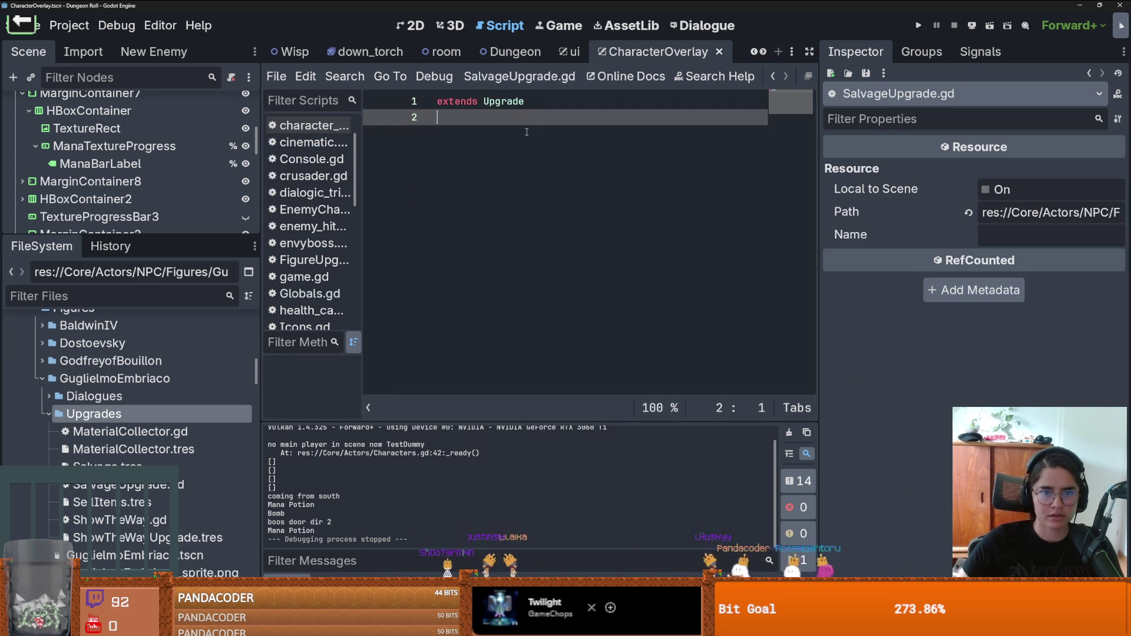
# Step: Add 'class_name SalvageUpgrade' to the new script and save it
pyautogui.write('class_nm')
pyautogui.press('BackSpace')
pyautogui.press('BackSpace')
pyautogui.press('BackSpace')
pyautogui.write('ame SalvageUpgrade')
pyautogui.press('Return')
pyautogui.press('Return')
pyautogui.hotkey('ctrl', 's')
pyautogui.rightClick(116, 413)
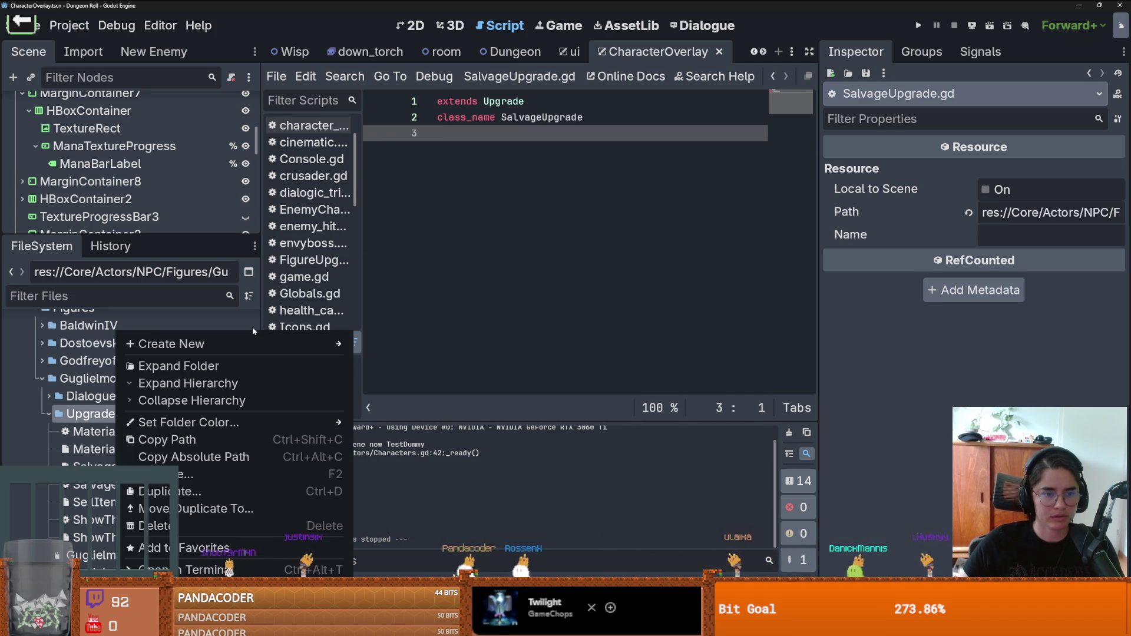
# Step: Create a new SalvageUpgrade resource saved as SalvageUpgrade.tres in Upgrades
pyautogui.moveTo(345, 348)
pyautogui.click(407, 394)
pyautogui.write('Salvag')
pyautogui.press('Return')
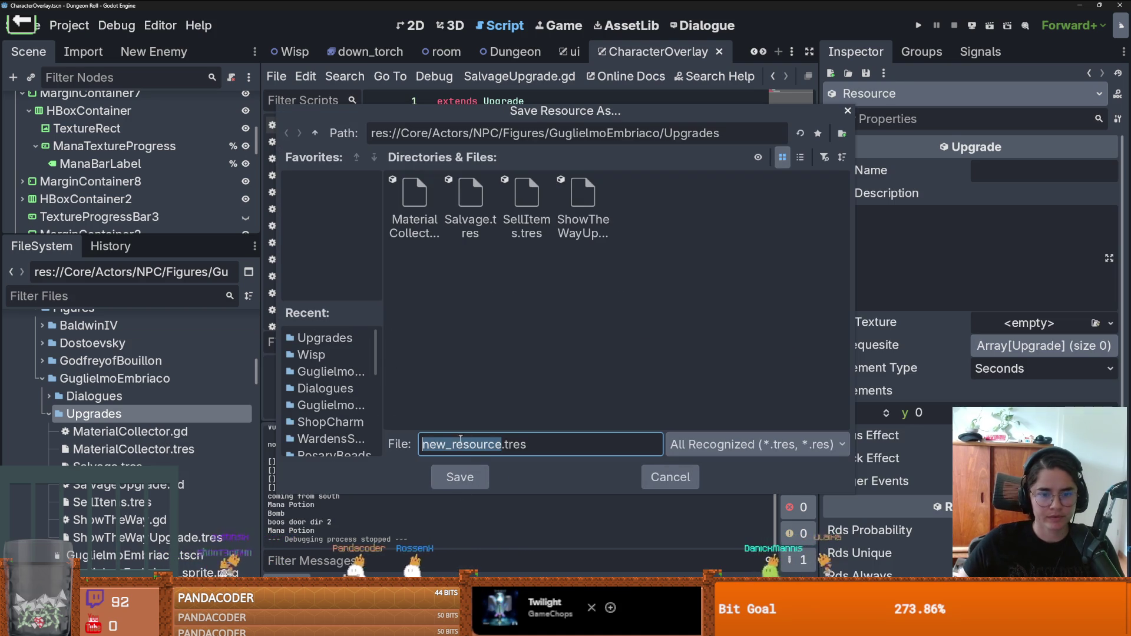
pyautogui.write('SalvageUpgrade')
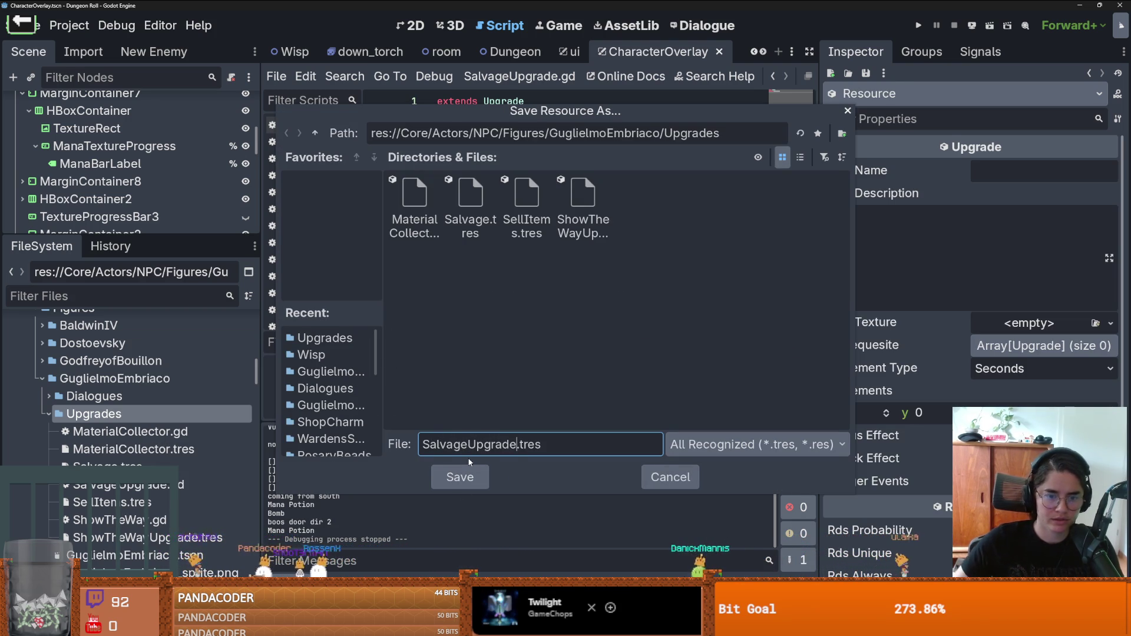
pyautogui.click(466, 476)
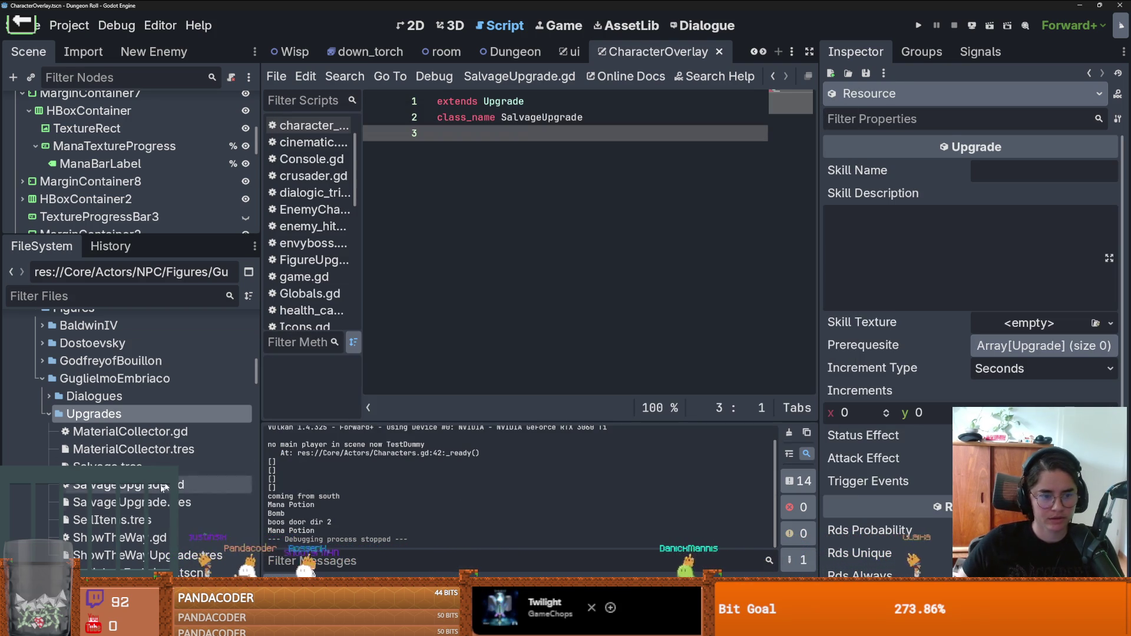
# Step: Copy all properties from Salvage.tres and paste them into SalvageUpgrade.tres
pyautogui.click(177, 467)
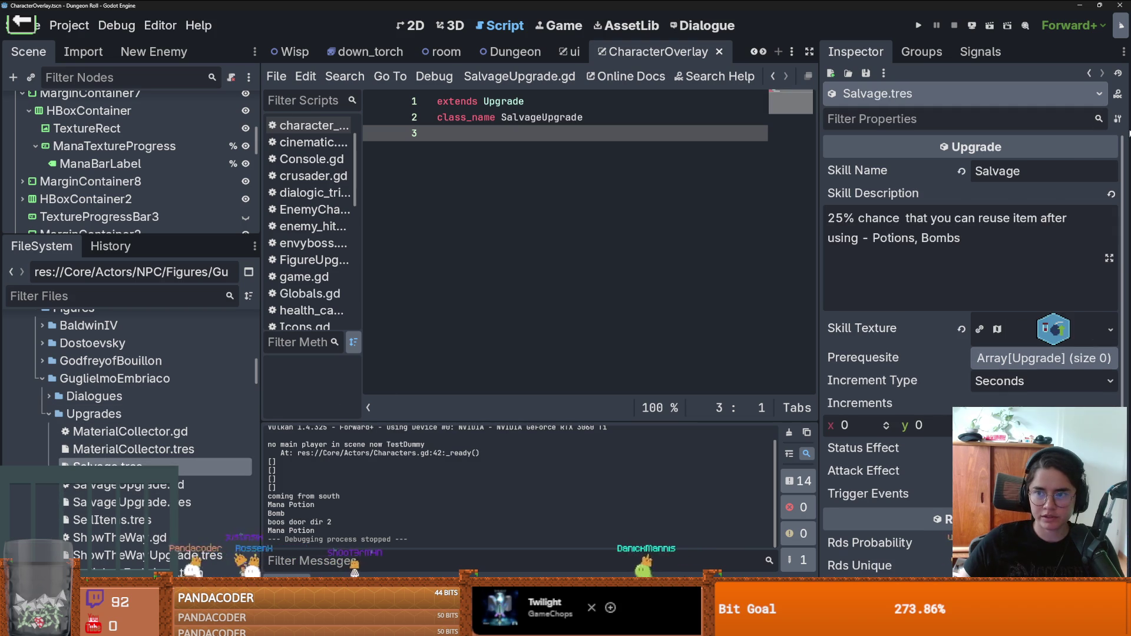
pyautogui.click(1117, 119)
pyautogui.click(973, 268)
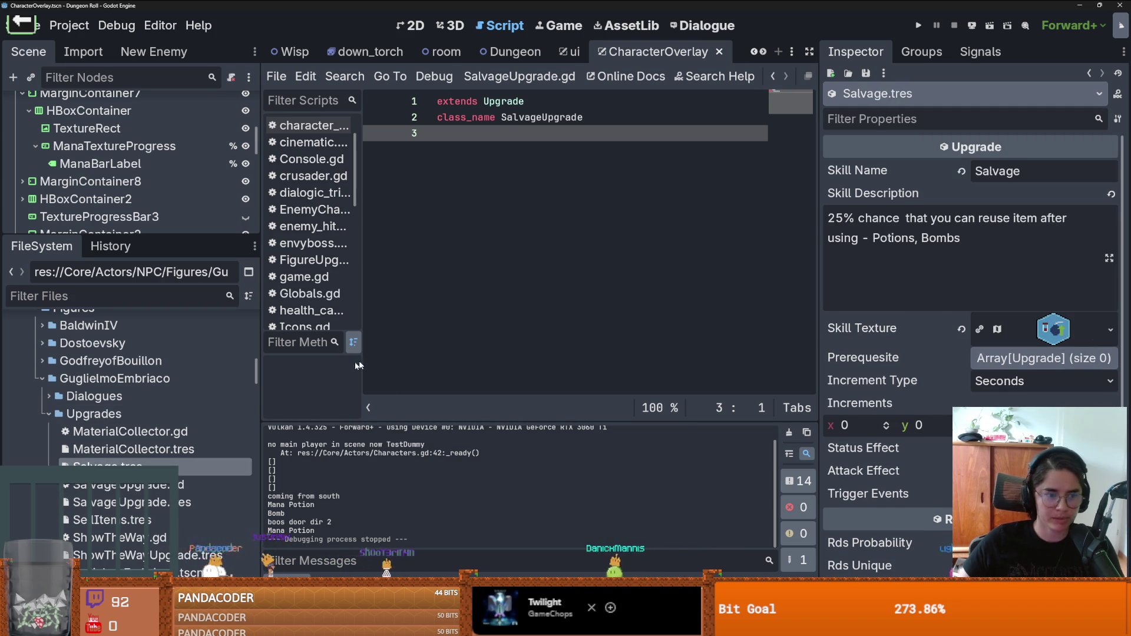
pyautogui.click(158, 502)
pyautogui.click(1119, 119)
pyautogui.click(1040, 288)
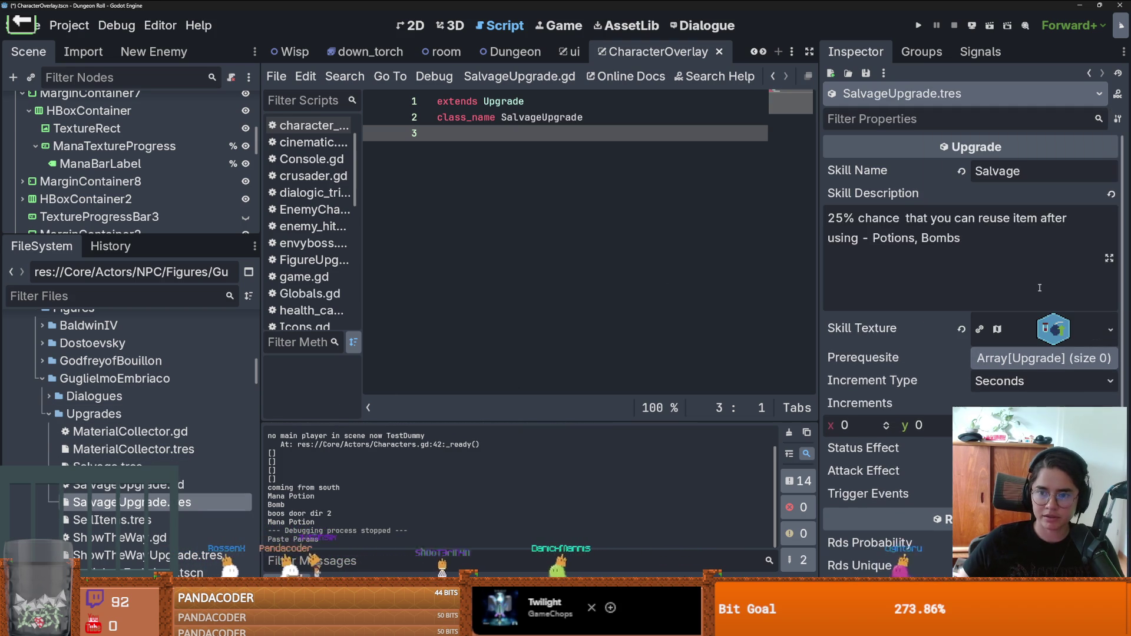
# Step: Delete Salvage.tres and place SalvageUpgrade.tres into GuglielmoUpgradeTable's slot 3, then save
pyautogui.rightClick(158, 466)
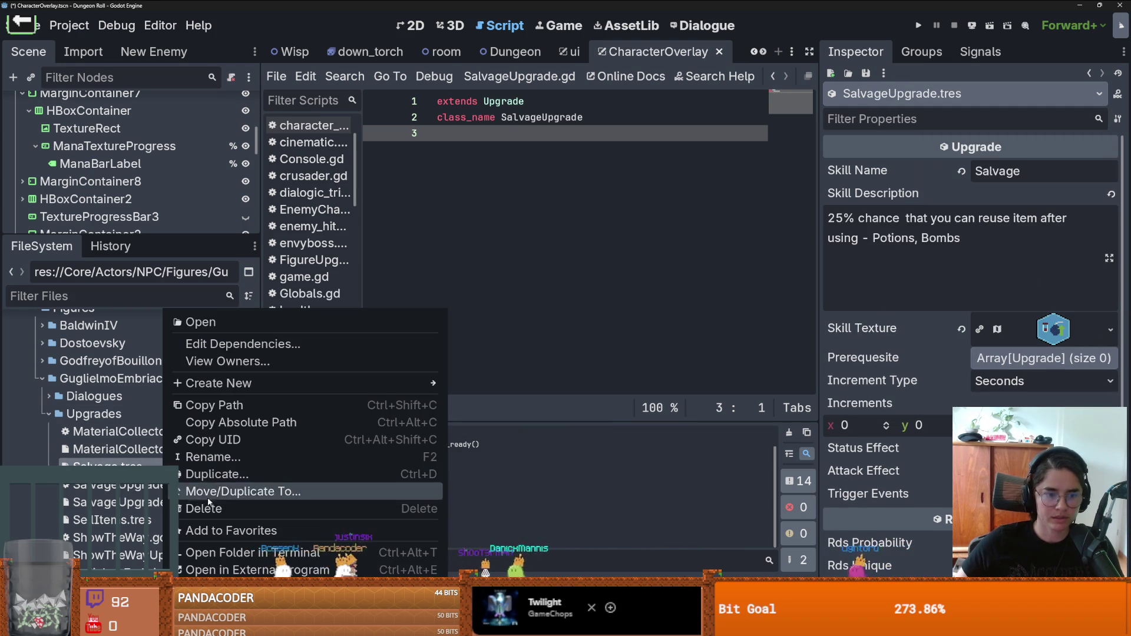
pyautogui.click(183, 508)
pyautogui.press('Return')
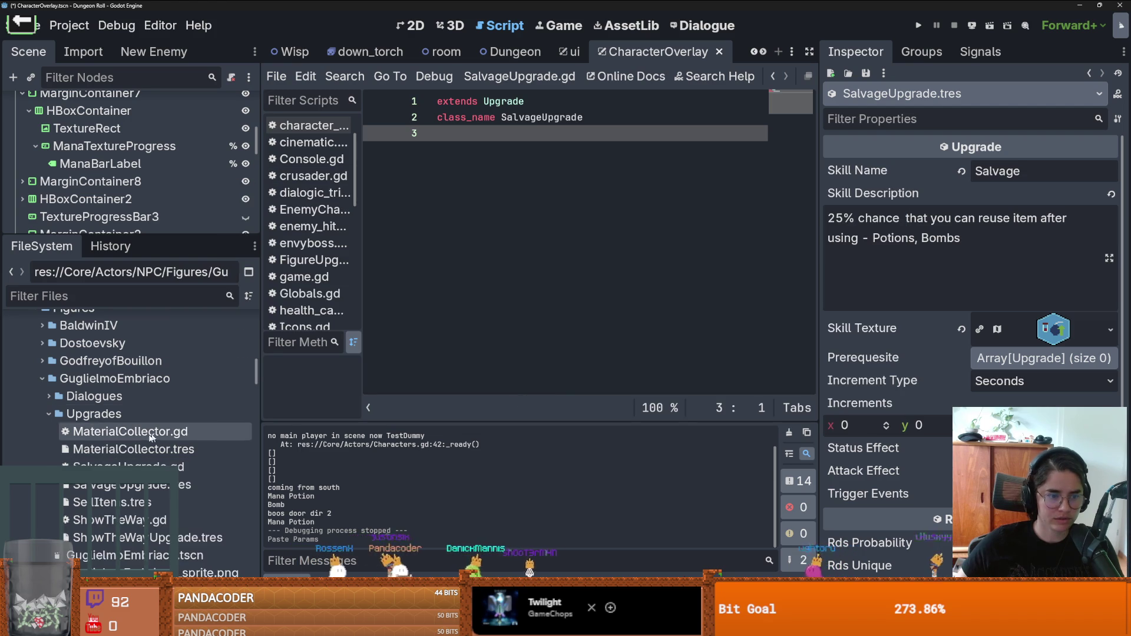
pyautogui.scroll(-5, 177, 448)
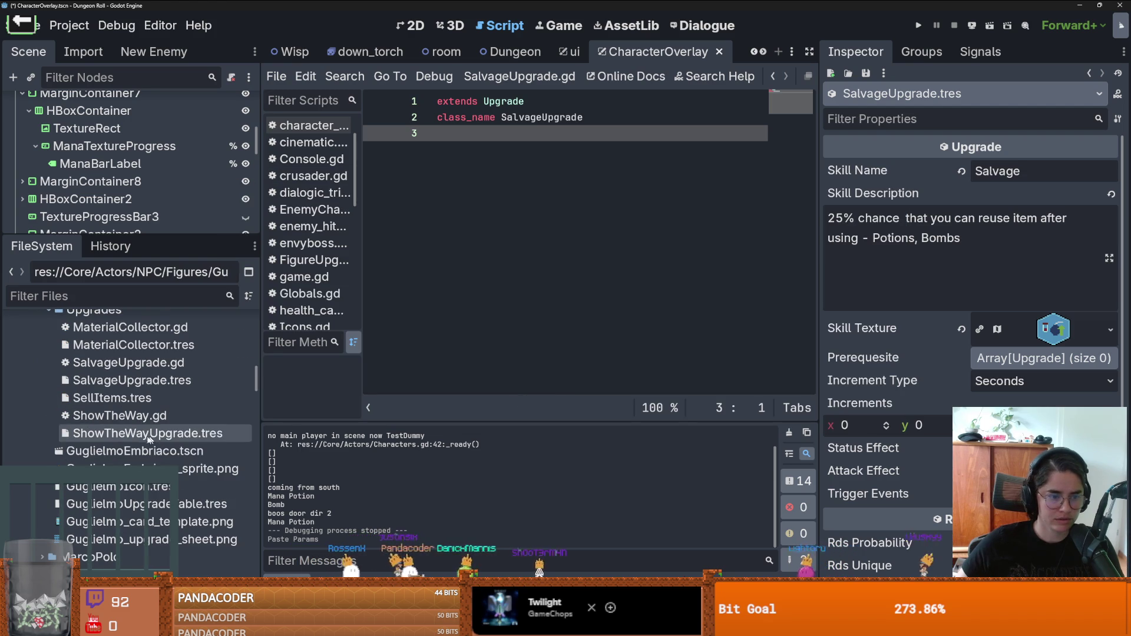
pyautogui.click(148, 504)
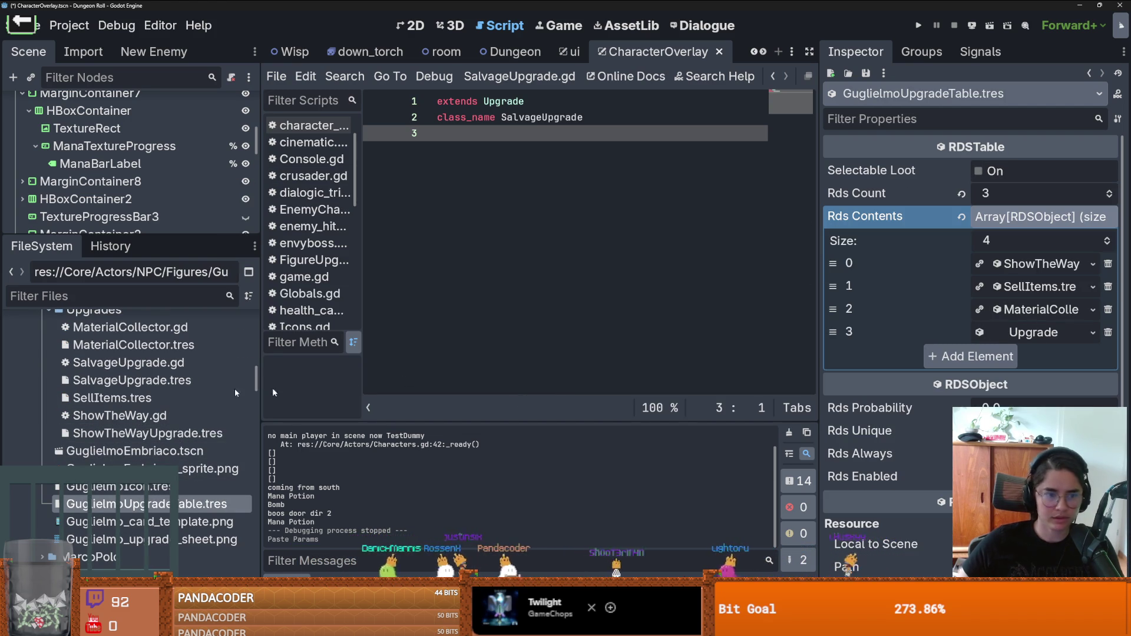
pyautogui.moveTo(100, 381)
pyautogui.mouseDown()
pyautogui.moveTo(1011, 353)
pyautogui.moveTo(1011, 336)
pyautogui.mouseUp()
pyautogui.hotkey('ctrl', 's')
# Step: Give SalvageUpgrade.tres one Trigger Event, consumable_used, and save
pyautogui.click(140, 382)
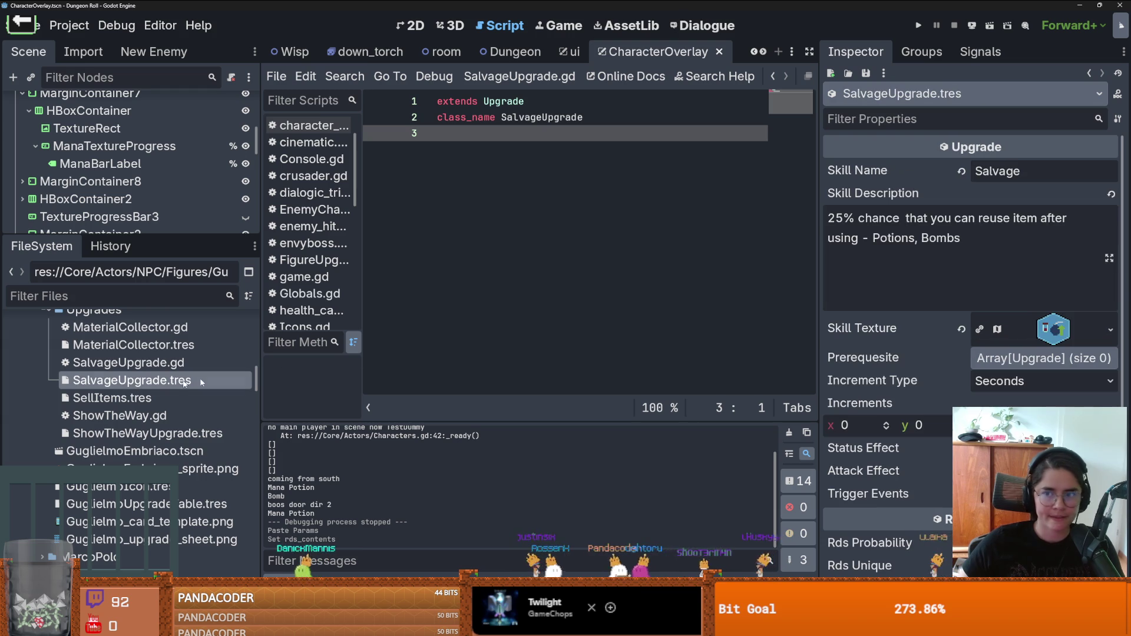
pyautogui.scroll(-4, 972, 348)
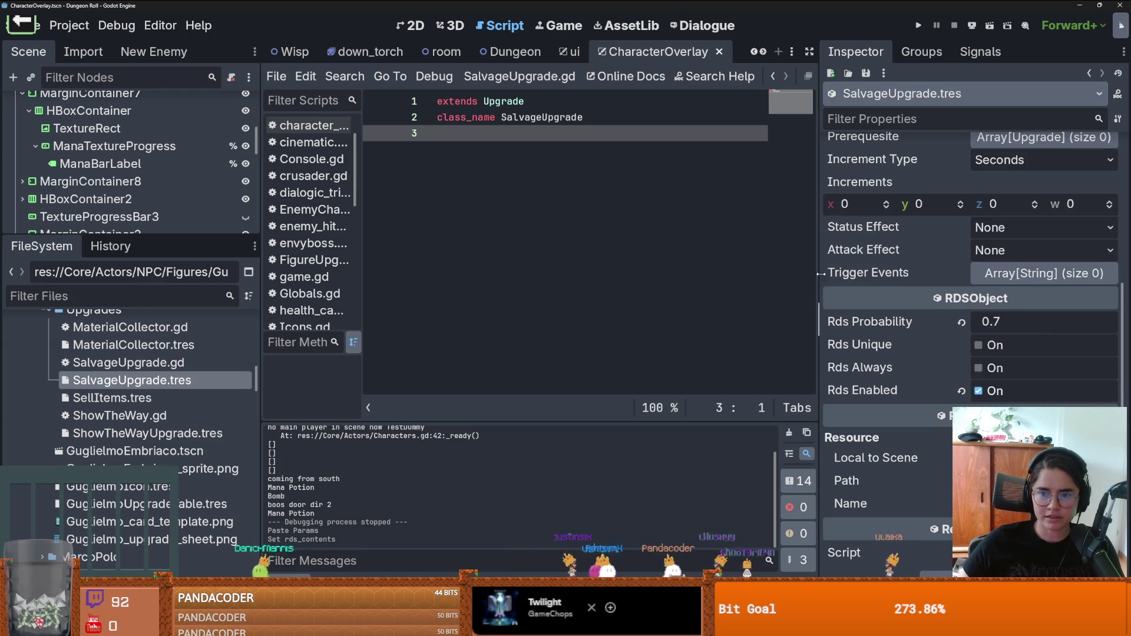
pyautogui.click(988, 277)
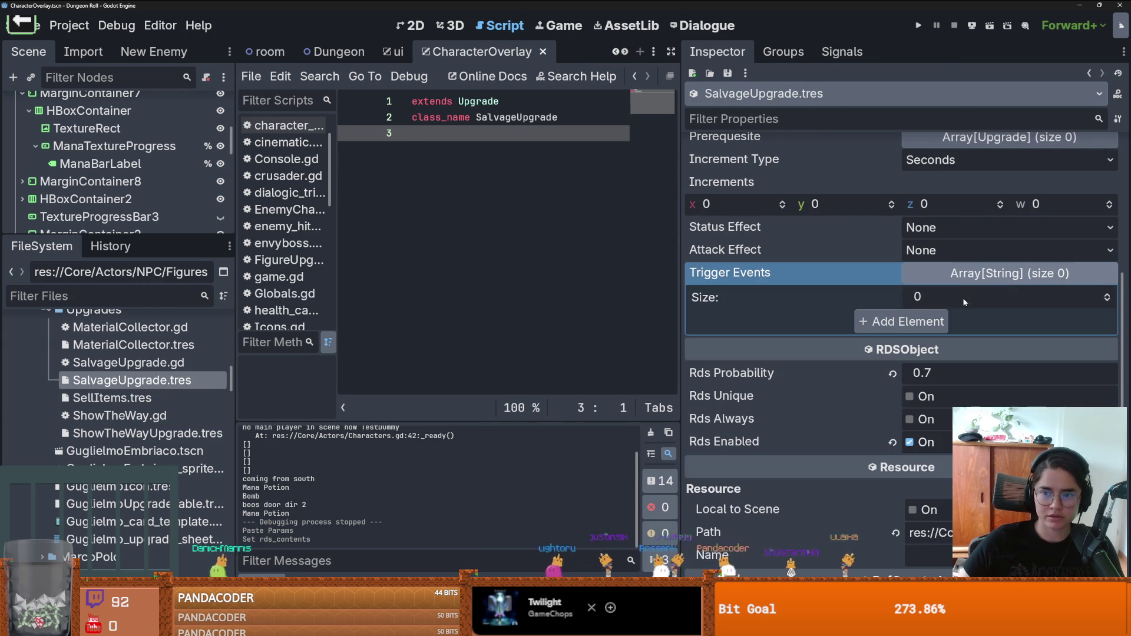
pyautogui.press('Return')
pyautogui.write('consumab')
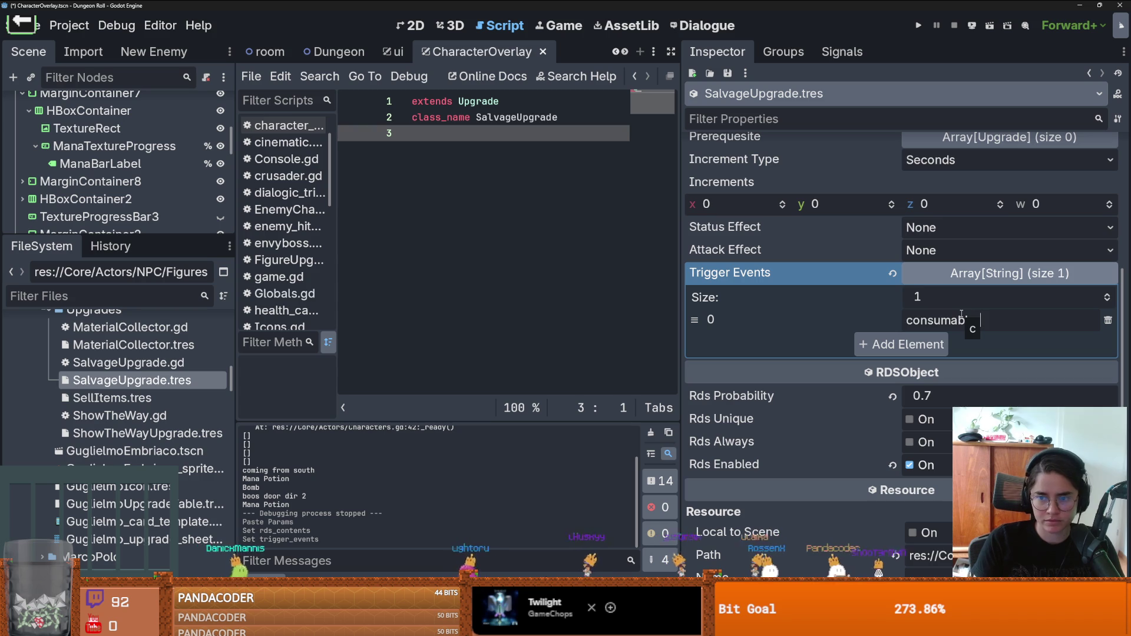
pyautogui.write('le_used')
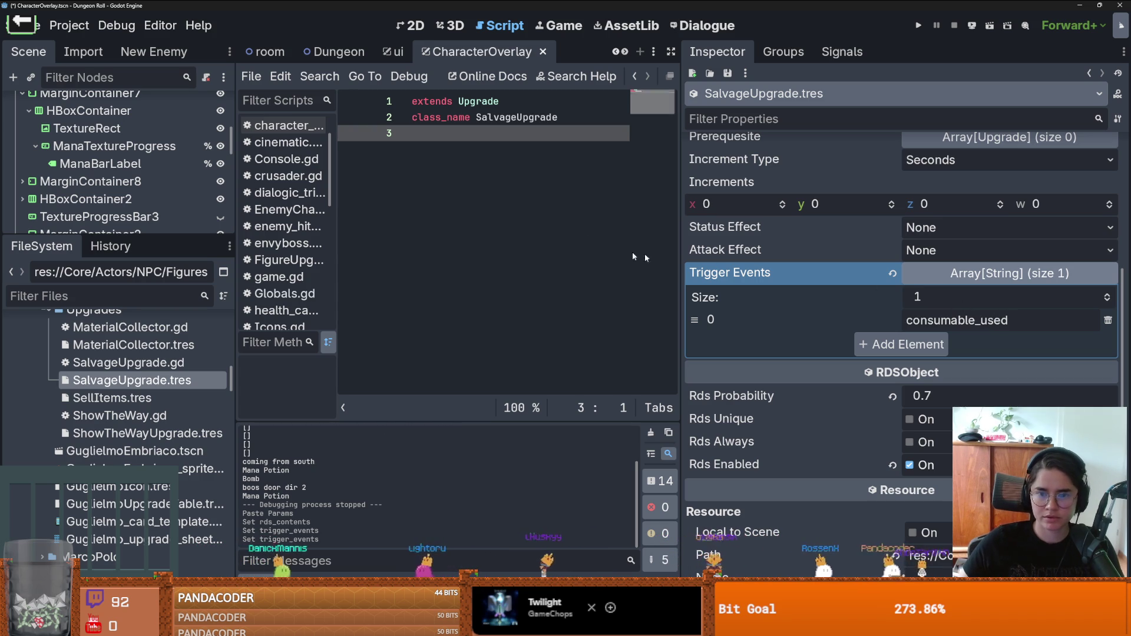
pyautogui.hotkey('ctrl', 's')
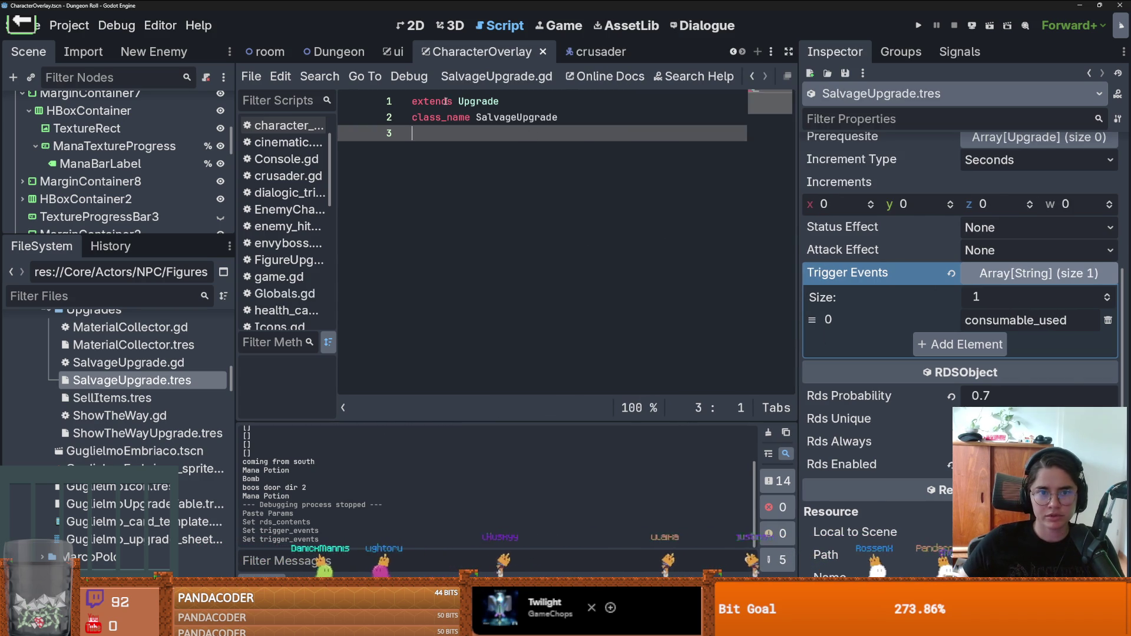
# Step: Copy the activate function from the parent Upgrade script into SalvageUpgrade.gd
pyautogui.keyDown('ctrl'); pyautogui.click(478, 101); pyautogui.keyUp('ctrl')
pyautogui.doubleClick(510, 196)
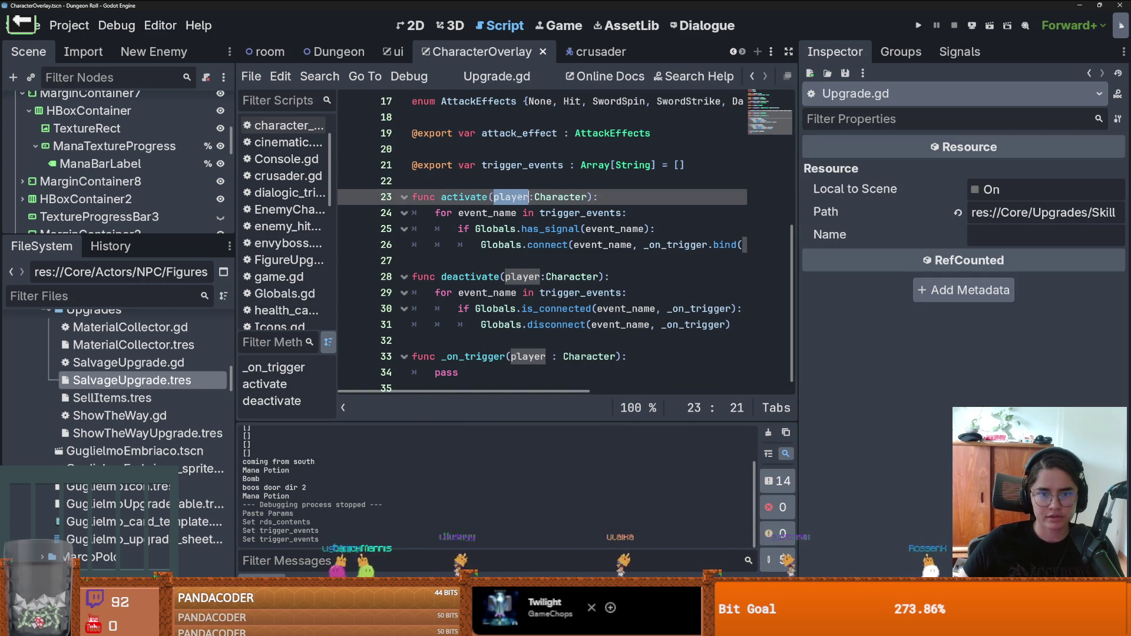
pyautogui.hscroll(3, 607, 242)
pyautogui.moveTo(680, 247)
pyautogui.mouseDown()
pyautogui.moveTo(448, 230)
pyautogui.moveTo(407, 197)
pyautogui.mouseUp()
pyautogui.hotkey('ctrl', 'c')
pyautogui.doubleClick(128, 362)
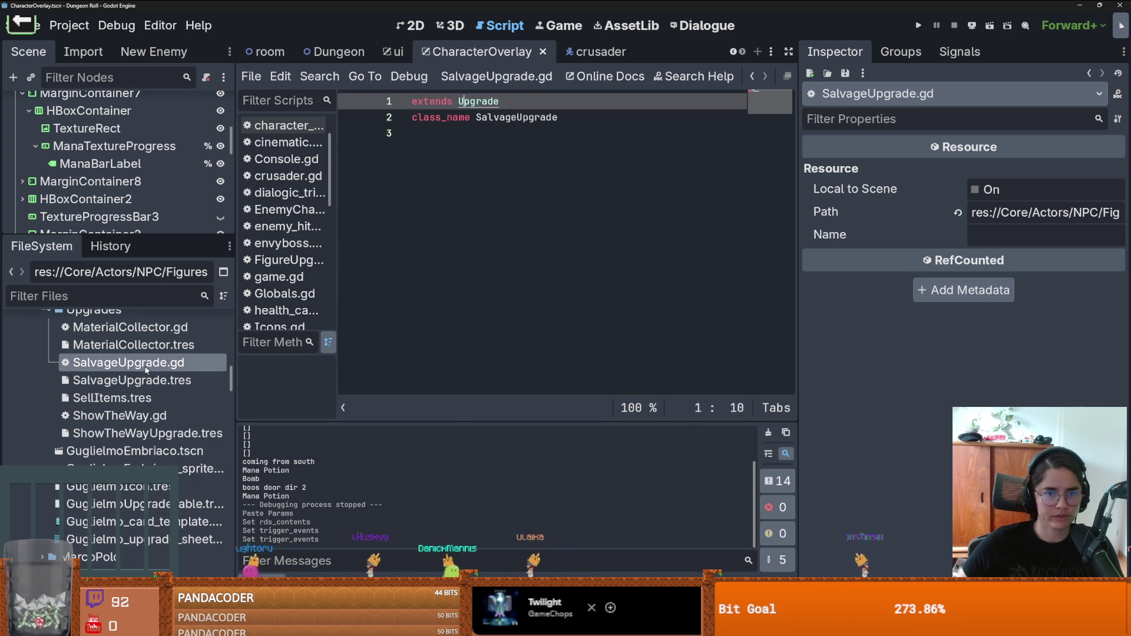
pyautogui.click(521, 153)
pyautogui.press('Return')
pyautogui.hotkey('ctrl', 'v')
# Step: Change activate's parameter type to ItemData and widen the code area
pyautogui.doubleClick(507, 151)
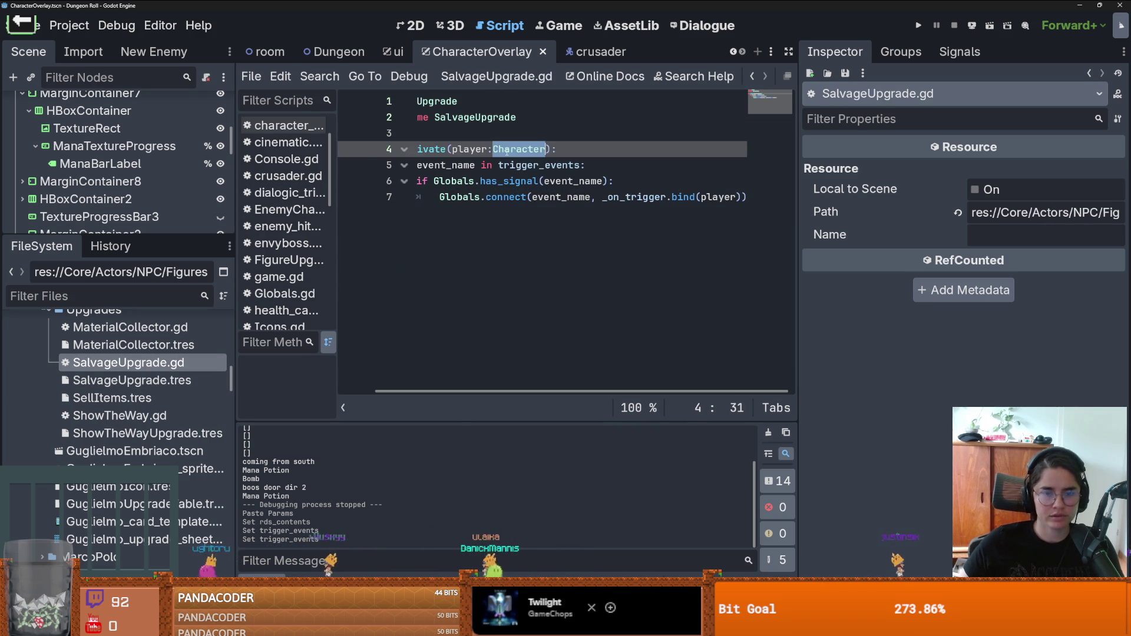
pyautogui.write('Item')
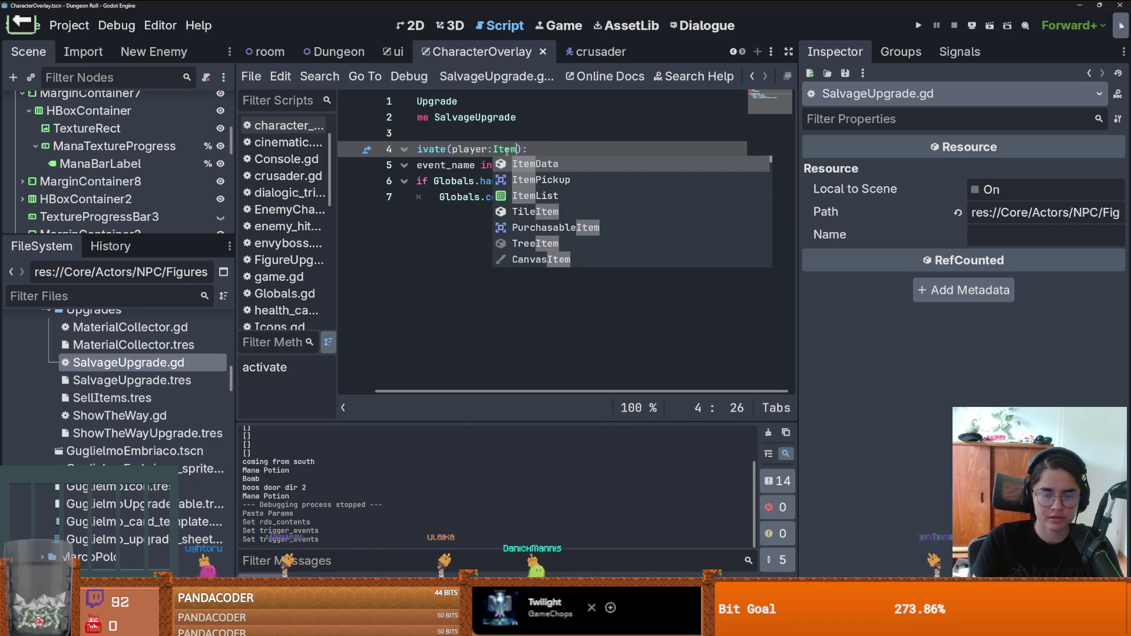
pyautogui.press('Return')
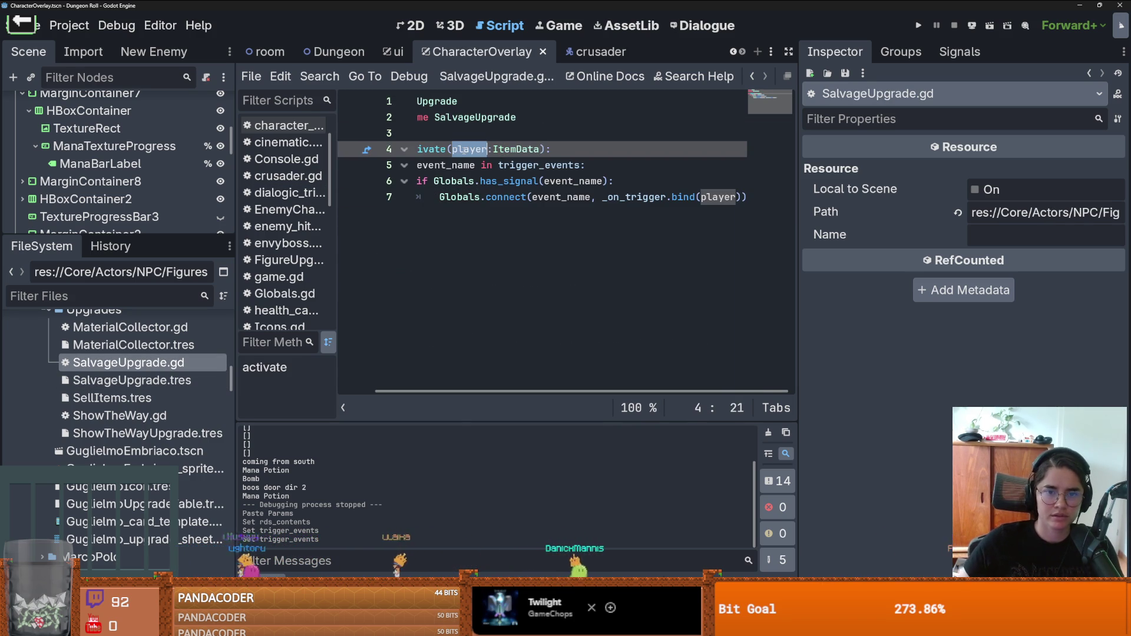
pyautogui.write('item_data')
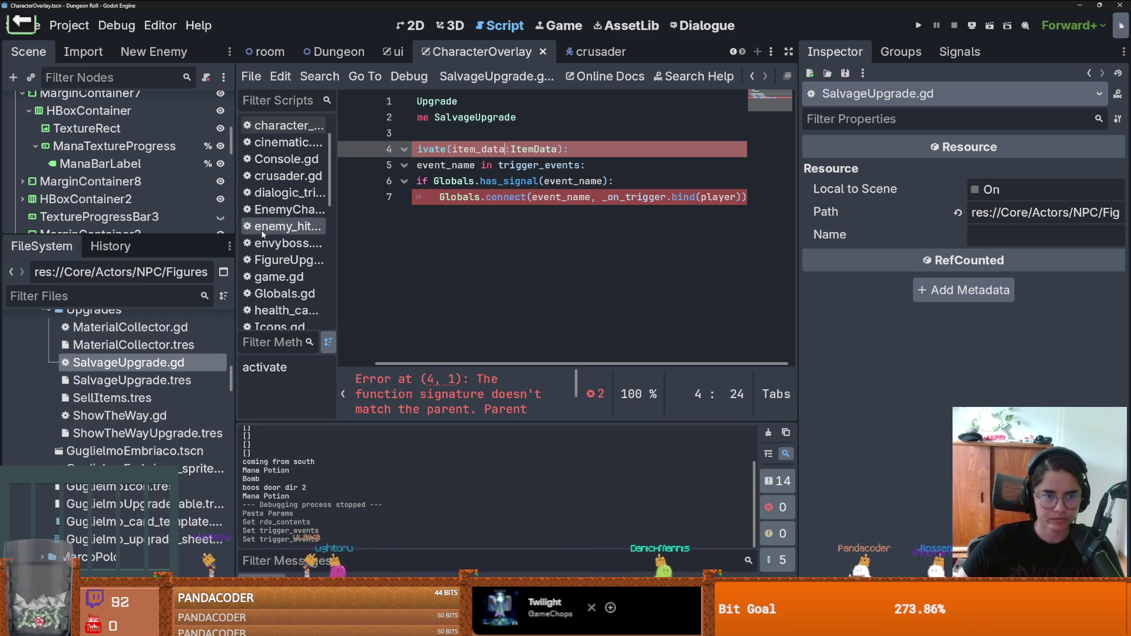
pyautogui.moveTo(236, 231); pyautogui.dragTo(143, 231)
pyautogui.moveTo(802, 205); pyautogui.dragTo(894, 205)
pyautogui.press('Down')
pyautogui.press('Down')
# Step: Pass item_data to the connect call's bind in place of player
pyautogui.doubleClick(395, 166)
pyautogui.doubleClick(488, 165)
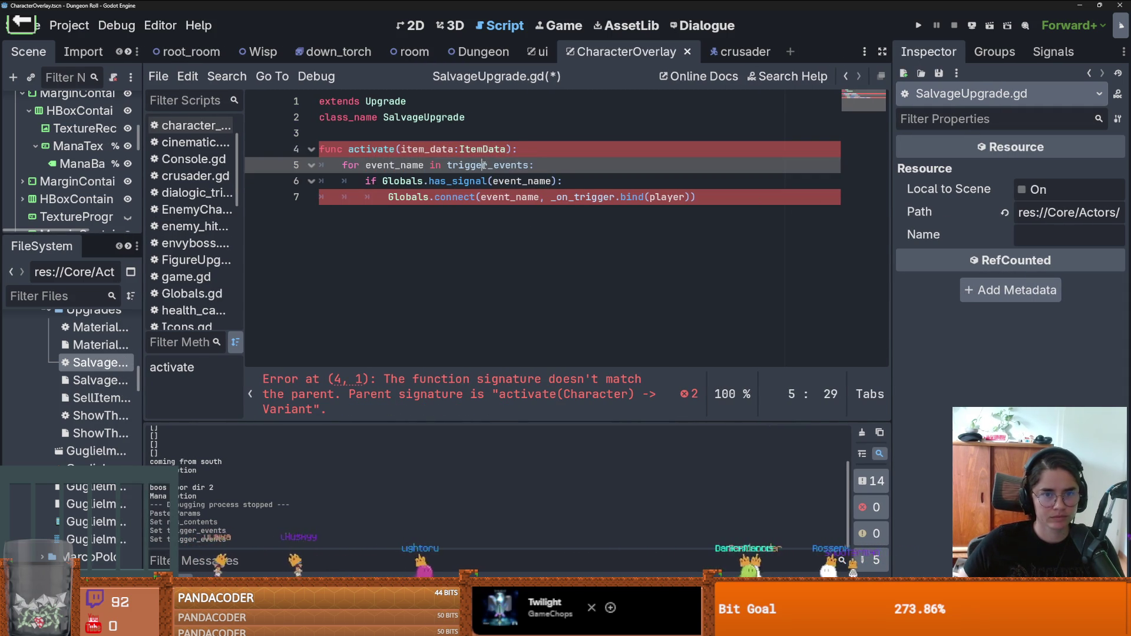
pyautogui.click(420, 149)
pyautogui.doubleClick(421, 148)
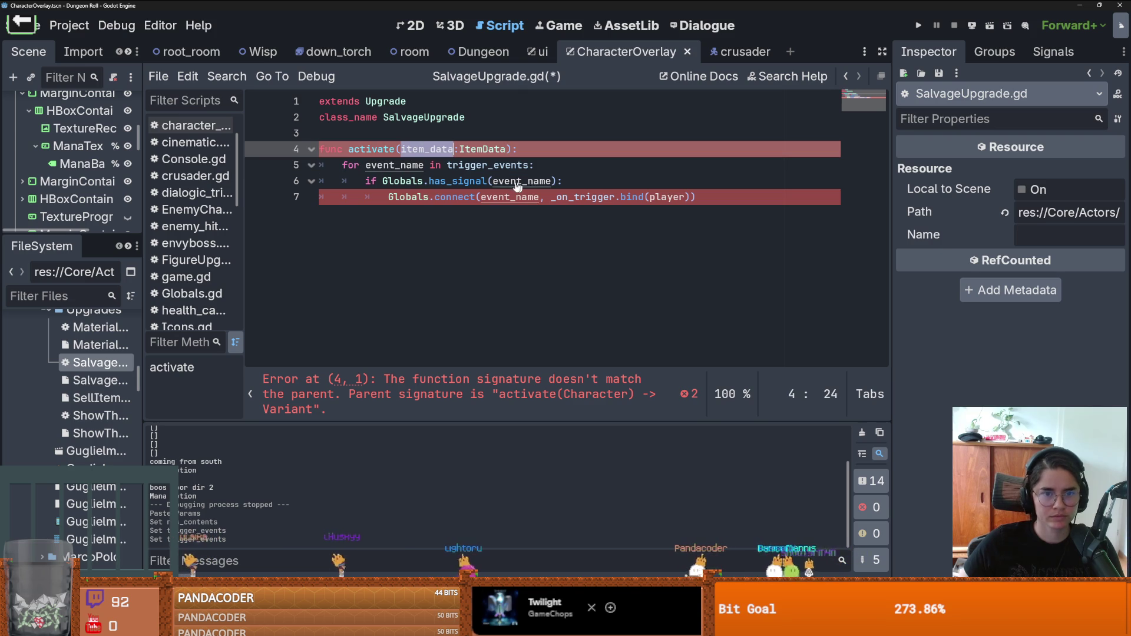
pyautogui.hotkey('ctrl', 'c')
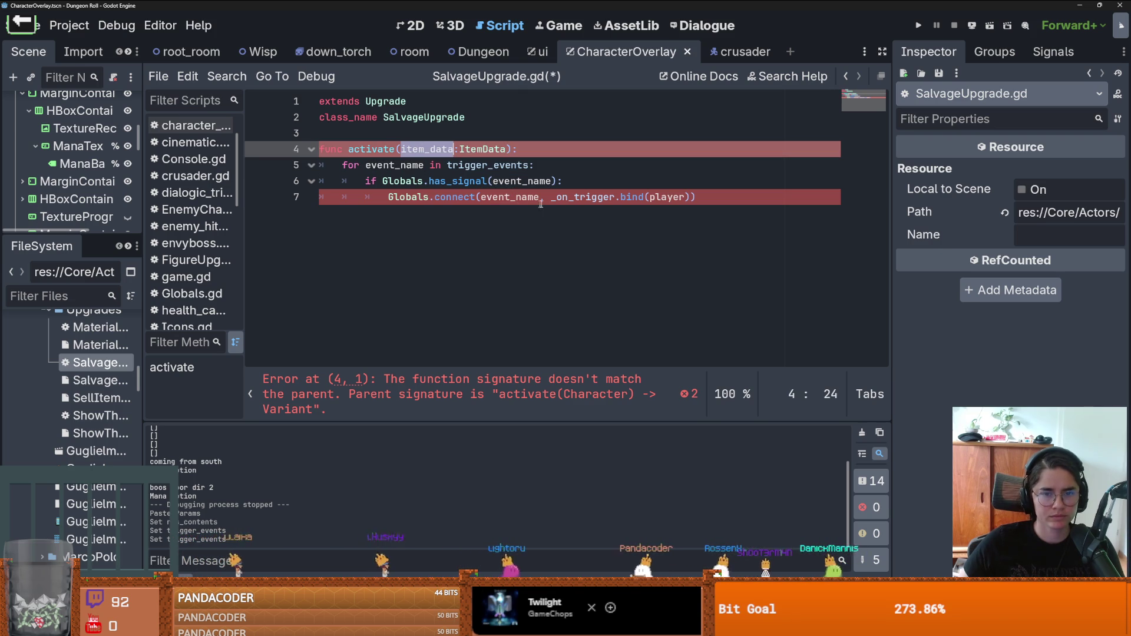
pyautogui.doubleClick(507, 197)
pyautogui.hotkey('ctrl', 'v')
pyautogui.hotkey('ctrl', 'z')
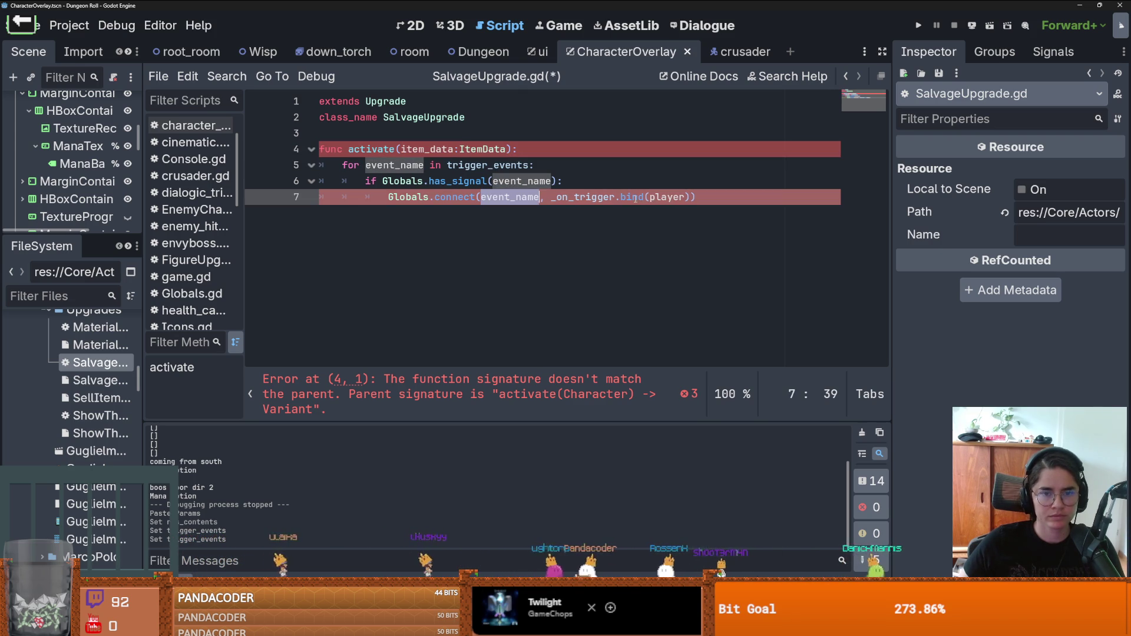
pyautogui.doubleClick(664, 197)
pyautogui.hotkey('ctrl', 'v')
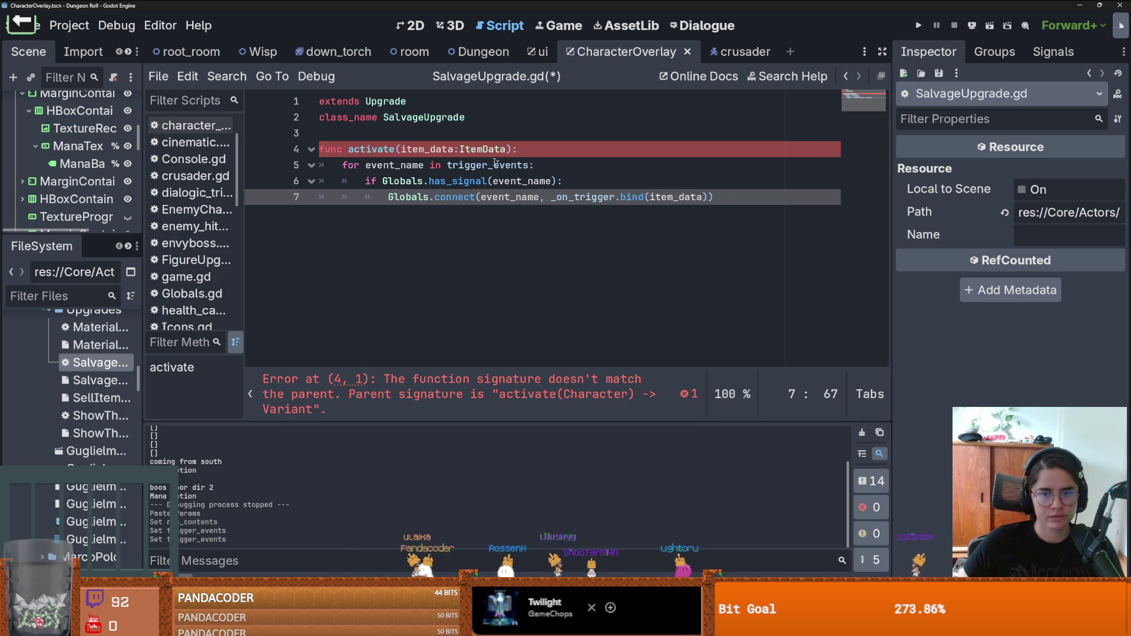
# Step: Remove the item_data parameter and the .bind from the connect line, and untype player
pyautogui.moveTo(506, 148); pyautogui.dragTo(384, 148)
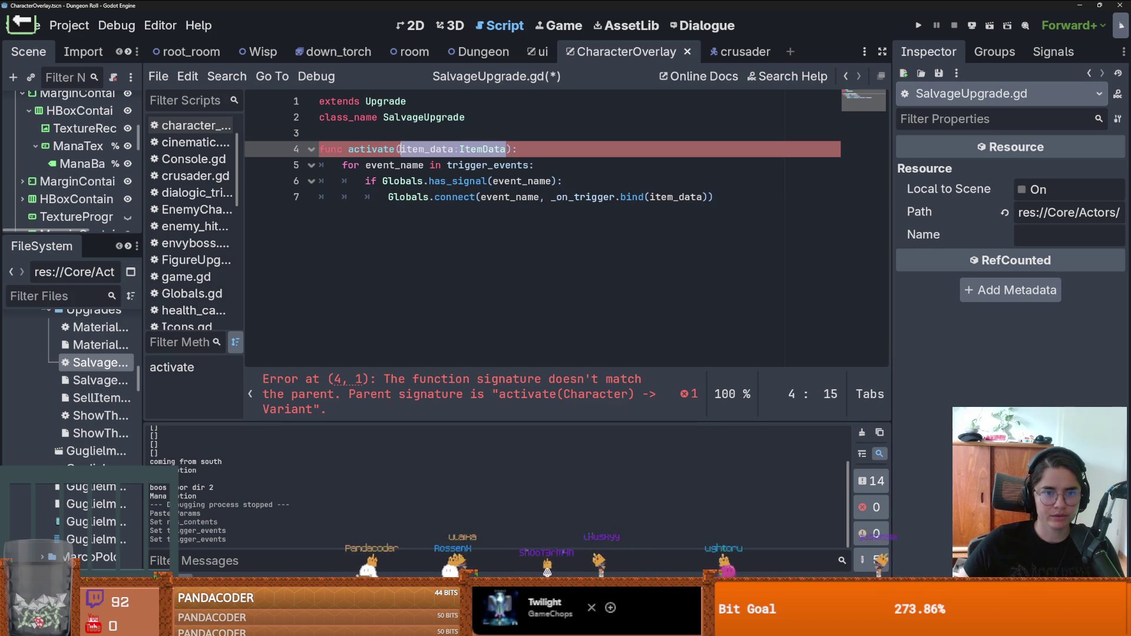
pyautogui.press('BackSpace')
pyautogui.moveTo(645, 197); pyautogui.dragTo(709, 197)
pyautogui.press('BackSpace')
pyautogui.click(637, 197)
pyautogui.press('Return')
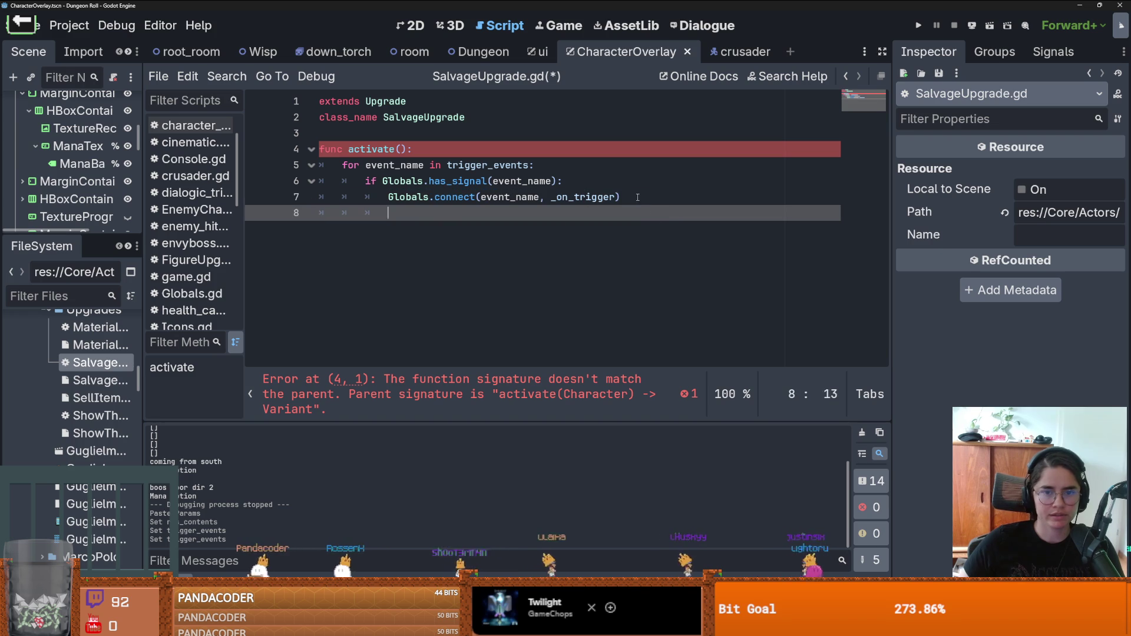
pyautogui.click(400, 149)
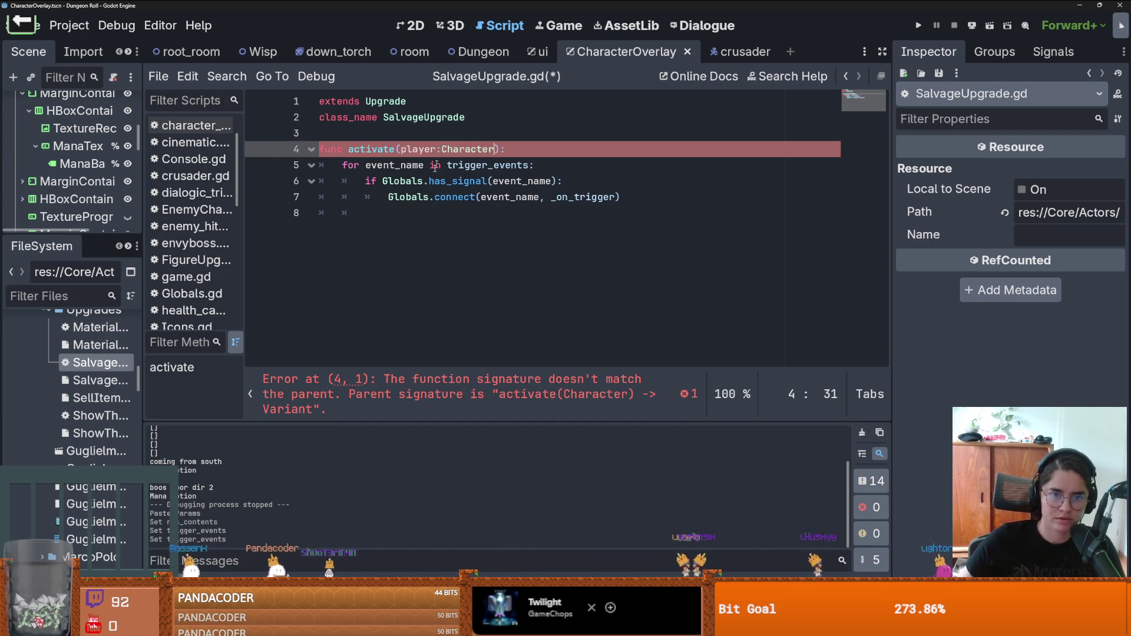
pyautogui.press('BackSpace')
pyautogui.press('BackSpace')
pyautogui.press('BackSpace')
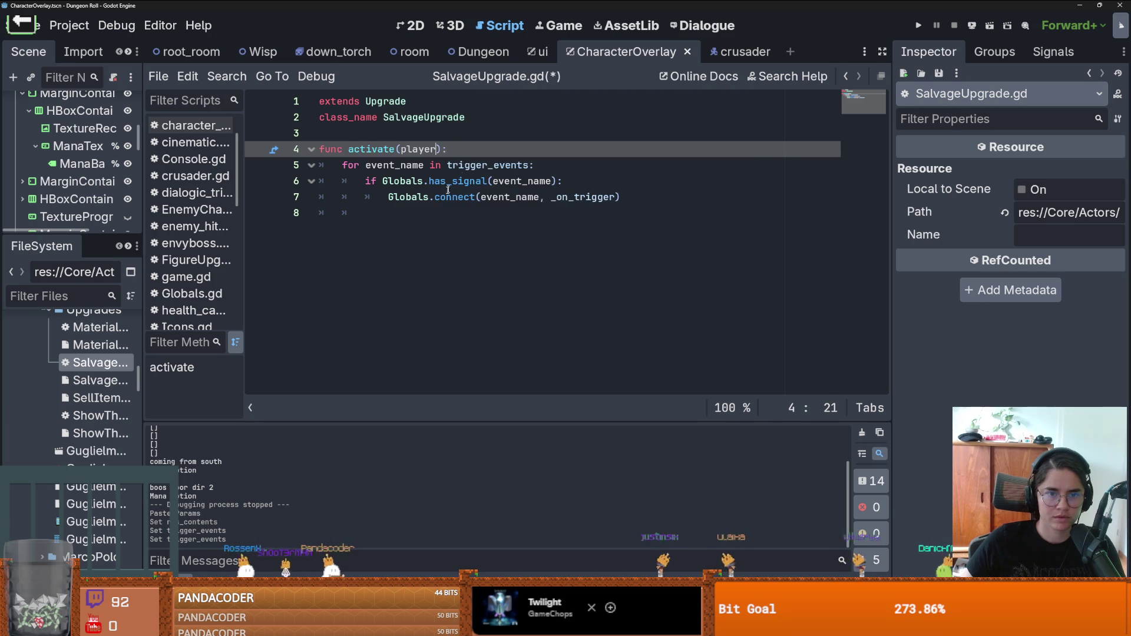
# Step: Add a func _on_trigger(item_data) whose body is just pass, and save
pyautogui.click(416, 236)
pyautogui.press('Return')
pyautogui.write('func')
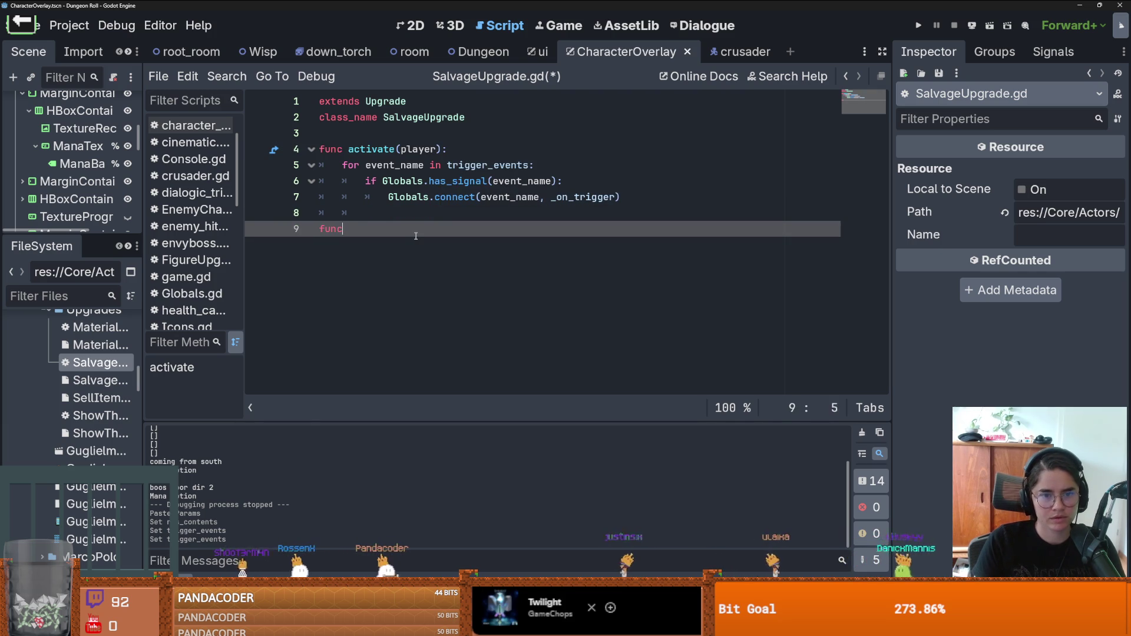
pyautogui.write(' _on_')
pyautogui.press('Return')
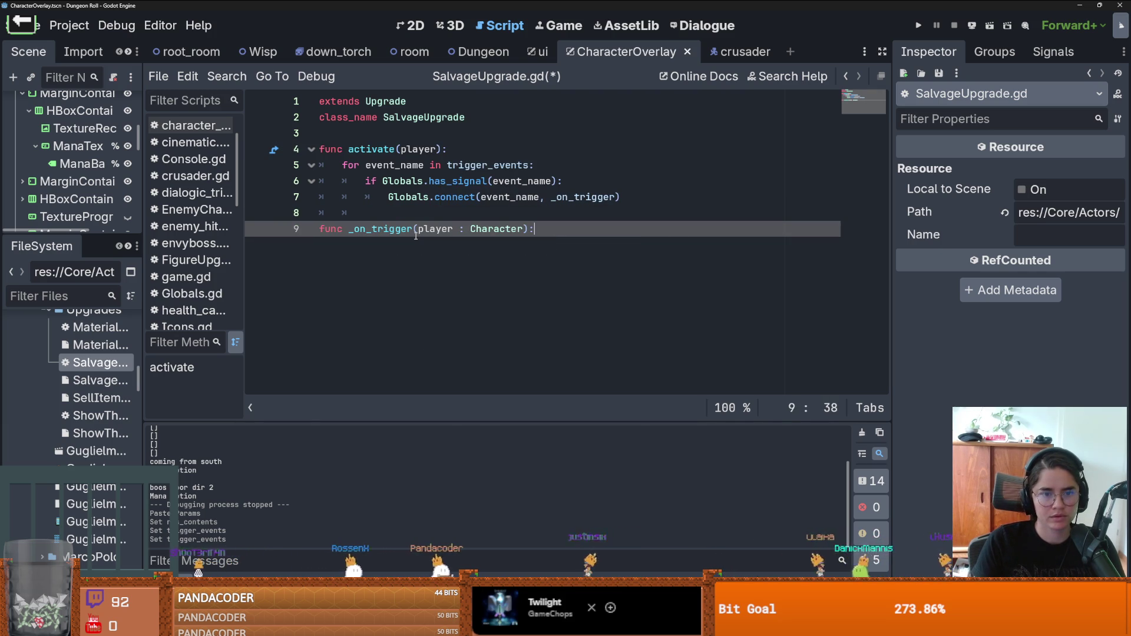
pyautogui.doubleClick(508, 231)
pyautogui.write('item_data')
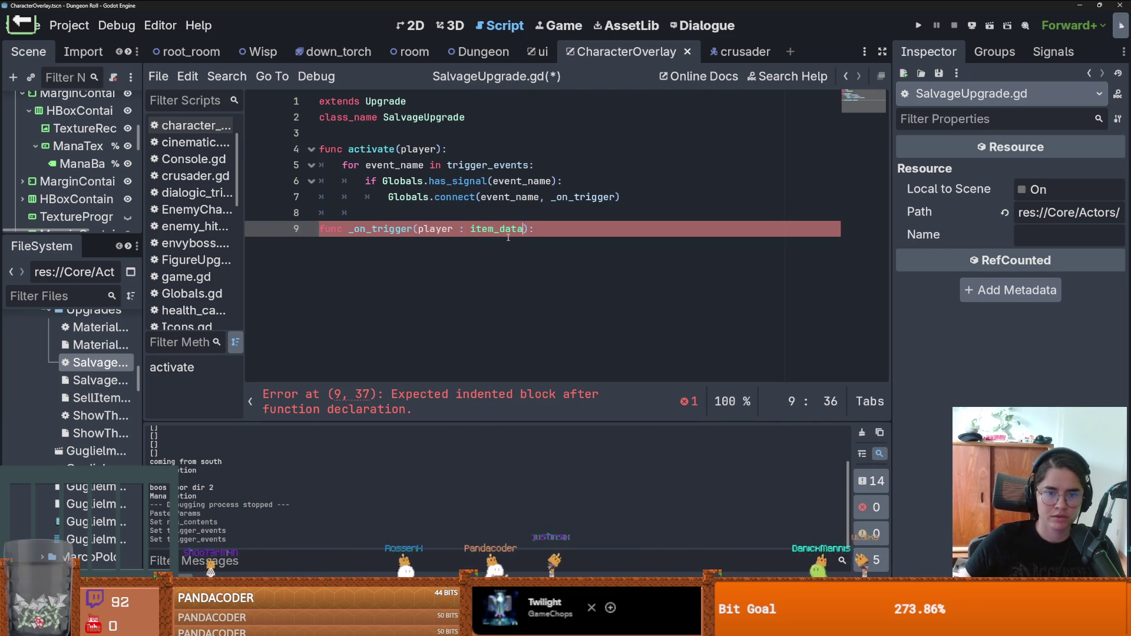
pyautogui.doubleClick(435, 229)
pyautogui.write('item_d')
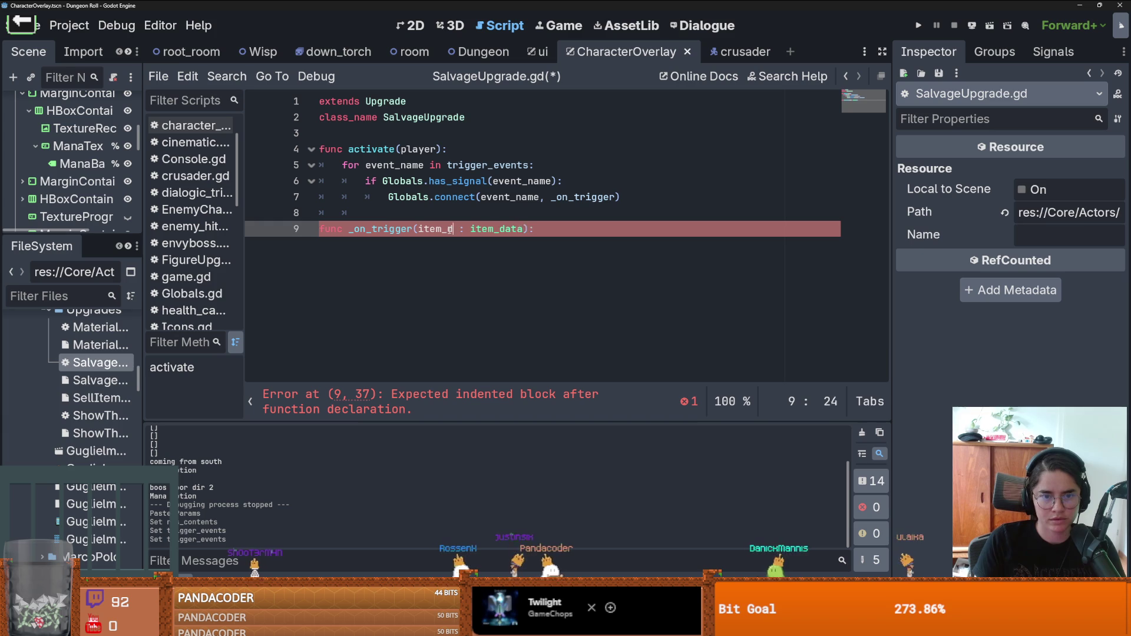
pyautogui.write('ata')
pyautogui.click(569, 229)
pyautogui.press('Return')
pyautogui.write('pass')
pyautogui.hotkey('ctrl', 's')
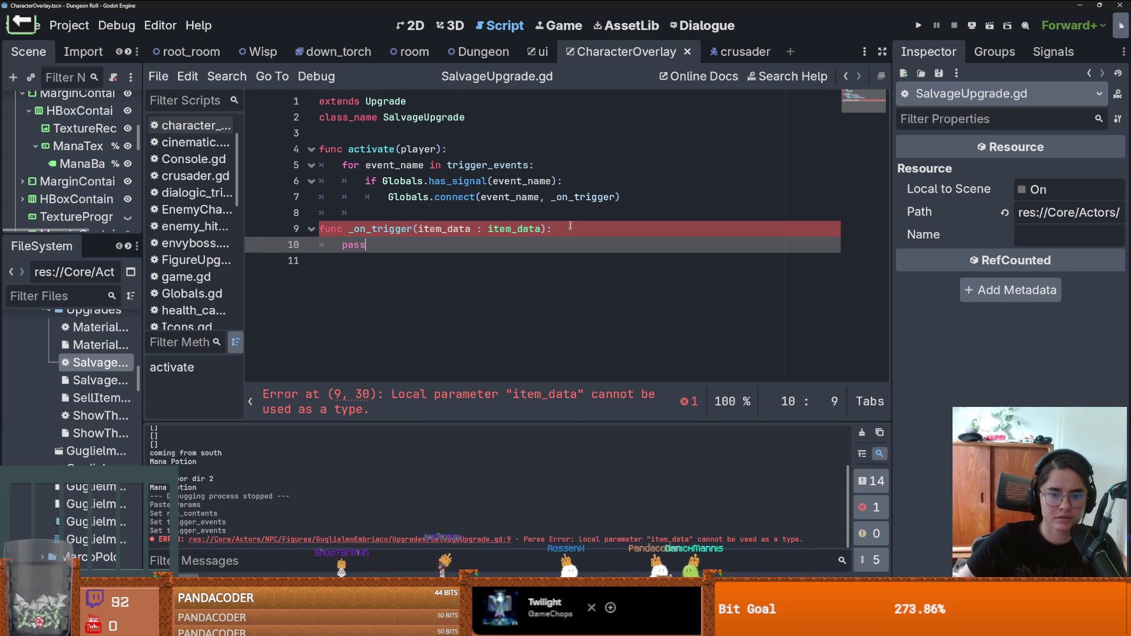
# Step: Type _on_trigger's parameter as ItemData, compare with ShowTheWay.gd, and save SalvageUpgrade.gd
pyautogui.doubleClick(508, 230)
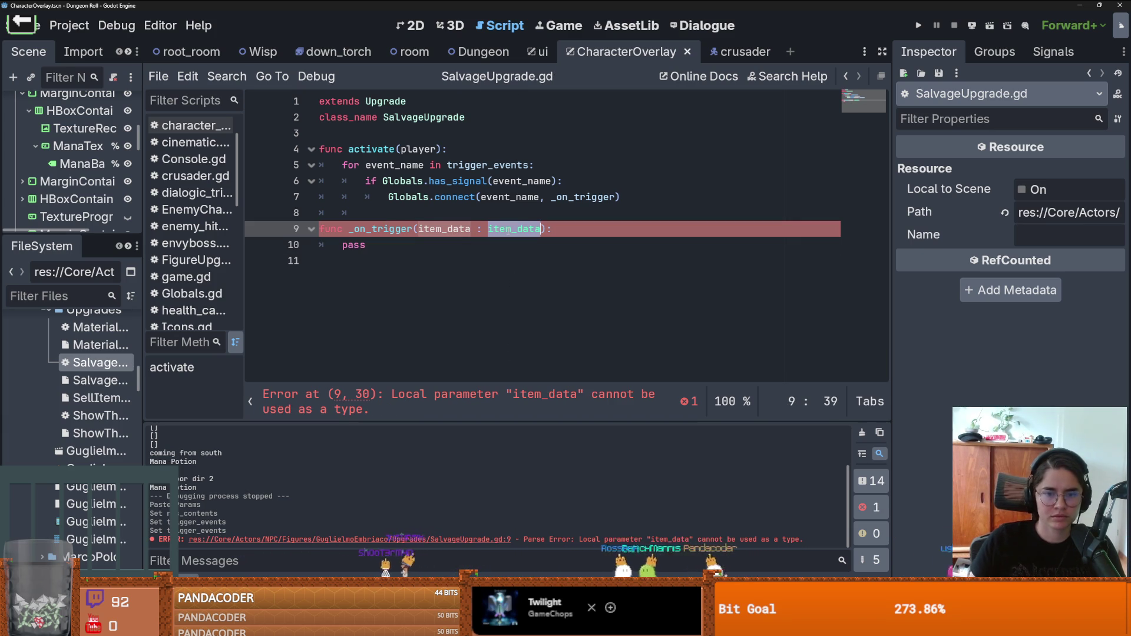
pyautogui.write('ItemD')
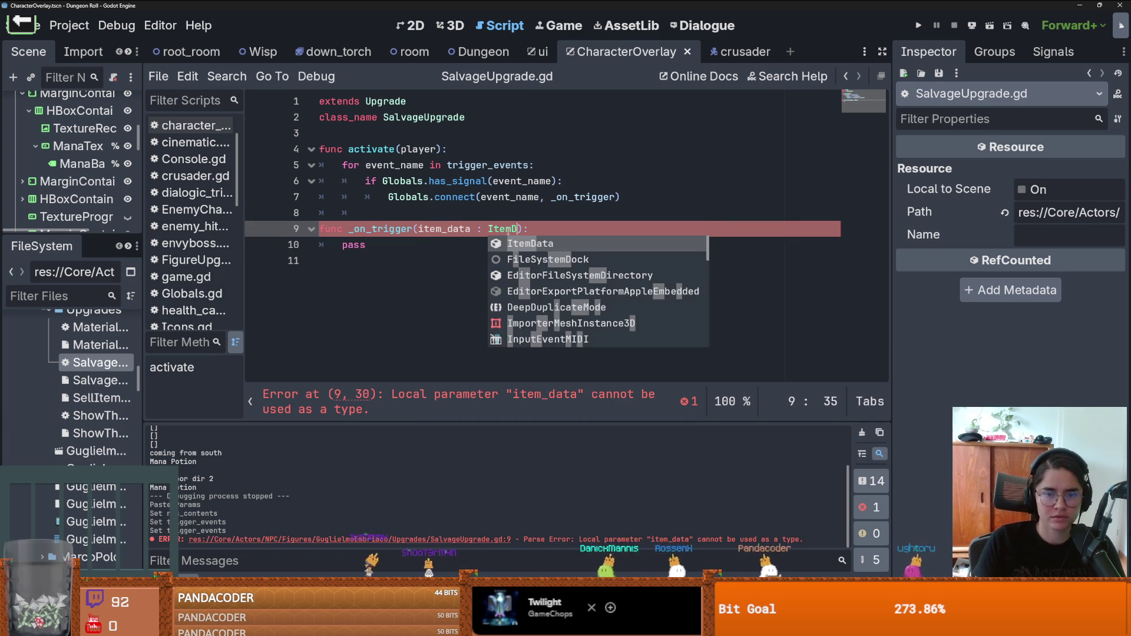
pyautogui.press('Return')
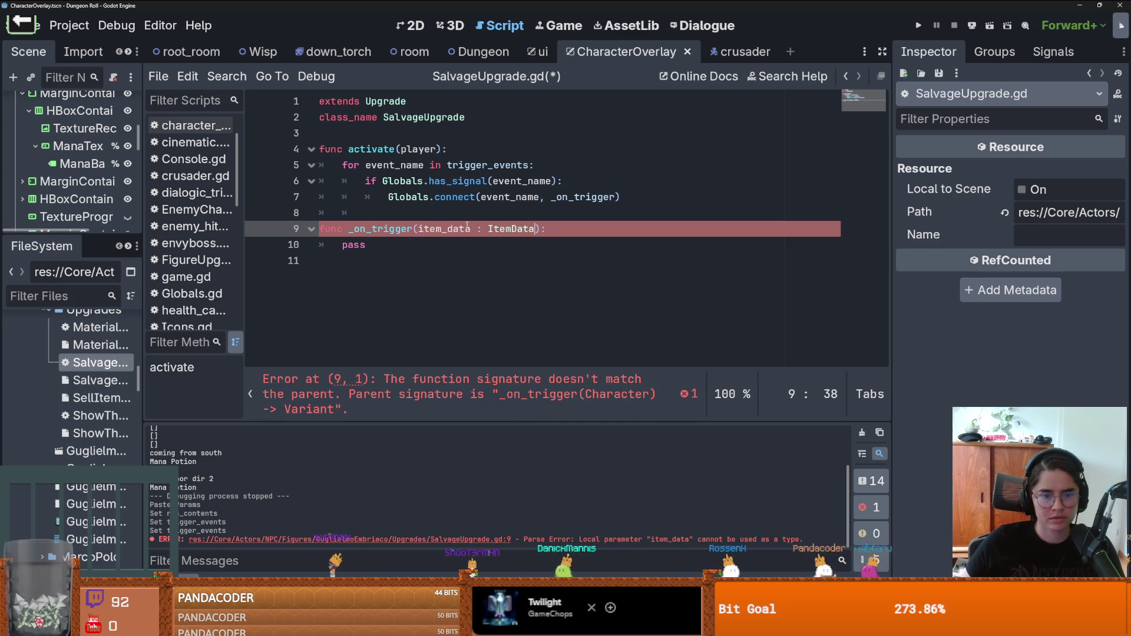
pyautogui.moveTo(144, 397); pyautogui.dragTo(275, 398)
pyautogui.doubleClick(130, 416)
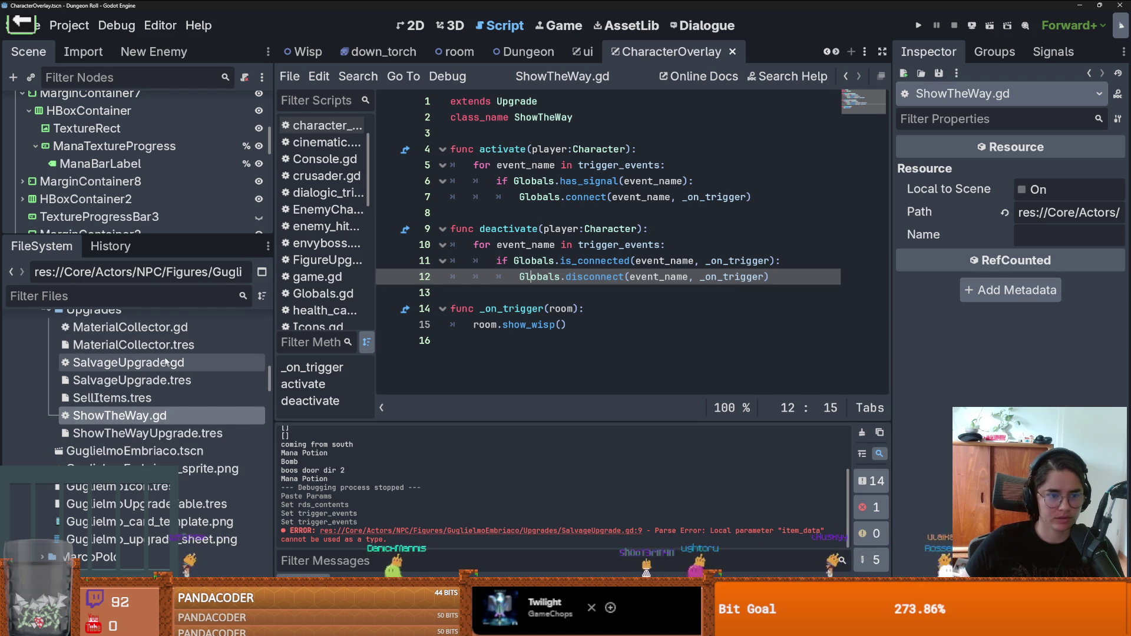
pyautogui.doubleClick(129, 362)
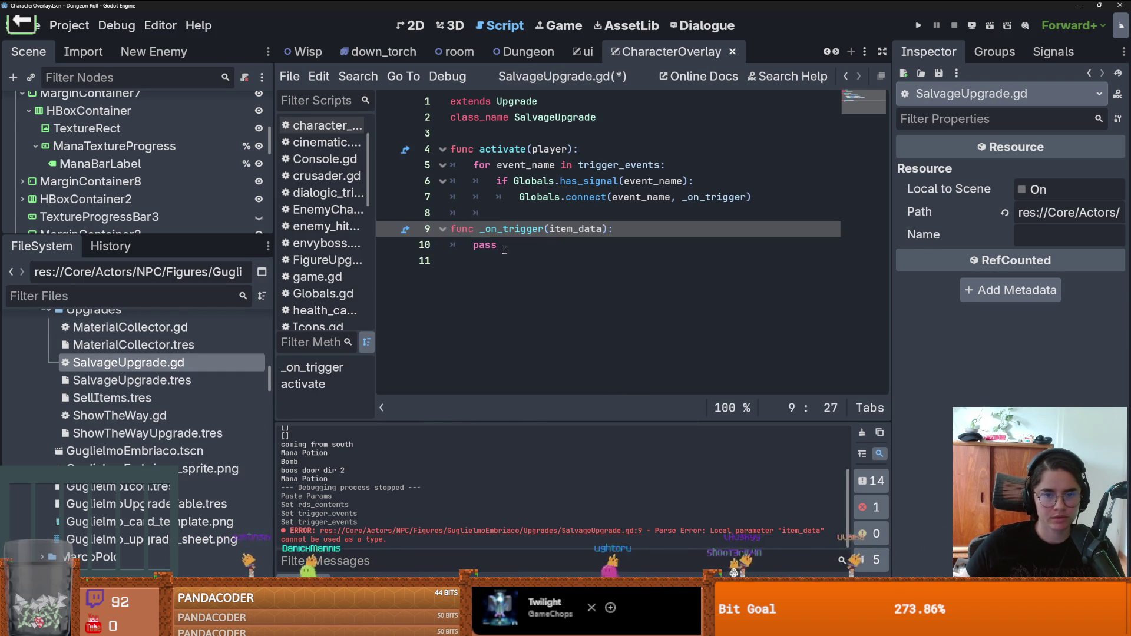
pyautogui.doubleClick(481, 247)
pyautogui.hotkey('ctrl', 's')
pyautogui.click(479, 247)
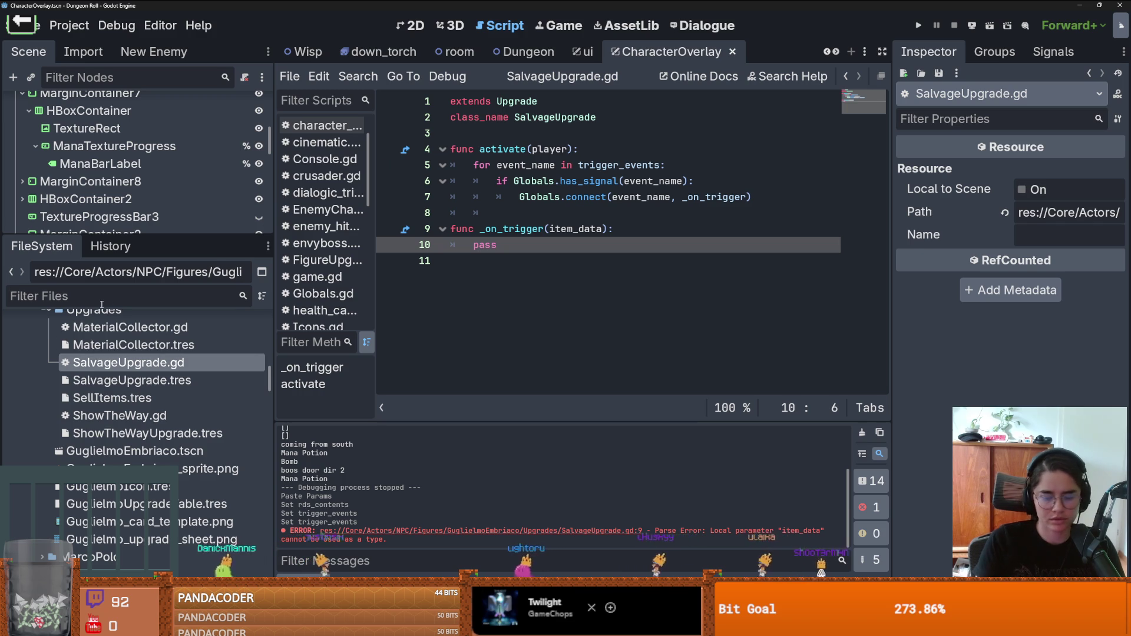
# Step: Filter files by 'item_p' and open item_pickup.gd to review its inventory code
pyautogui.click(101, 304)
pyautogui.write('item')
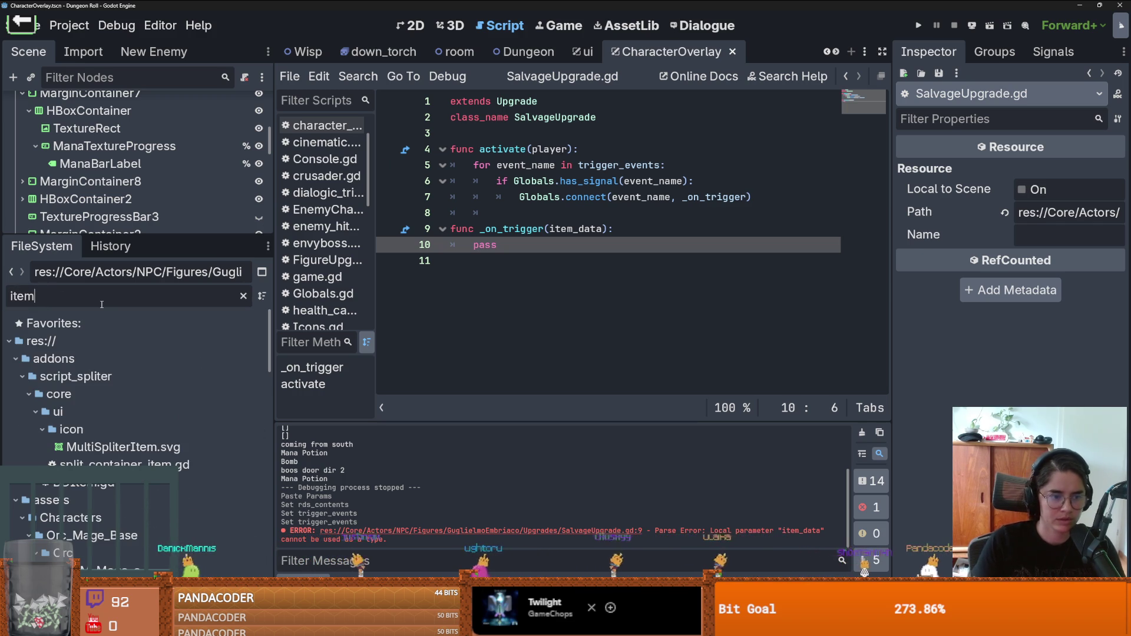
pyautogui.write('_p')
pyautogui.doubleClick(94, 465)
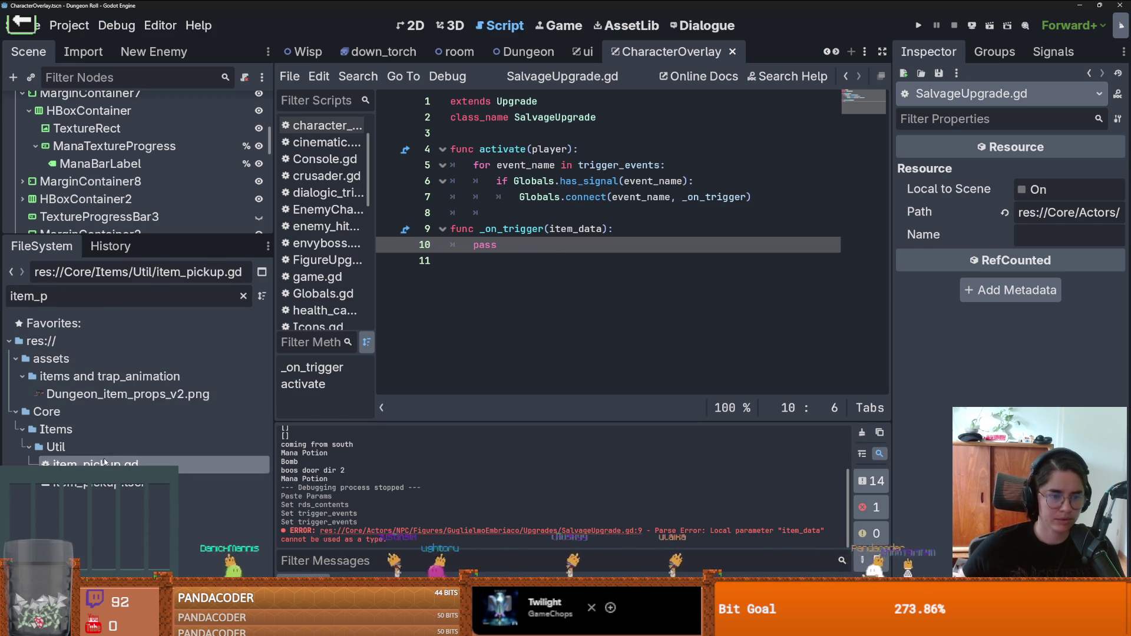
pyautogui.scroll(-2, 591, 327)
pyautogui.scroll(-4, 591, 326)
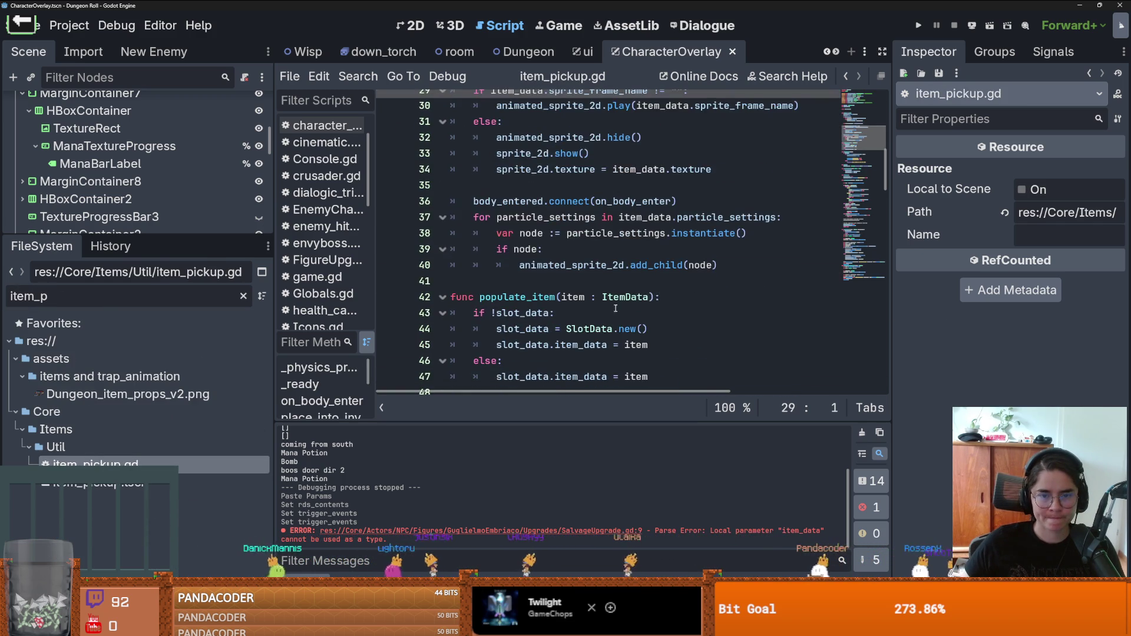
pyautogui.scroll(-1, 660, 285)
pyautogui.scroll(8, 657, 291)
pyautogui.scroll(-11, 651, 304)
pyautogui.scroll(-10, 651, 303)
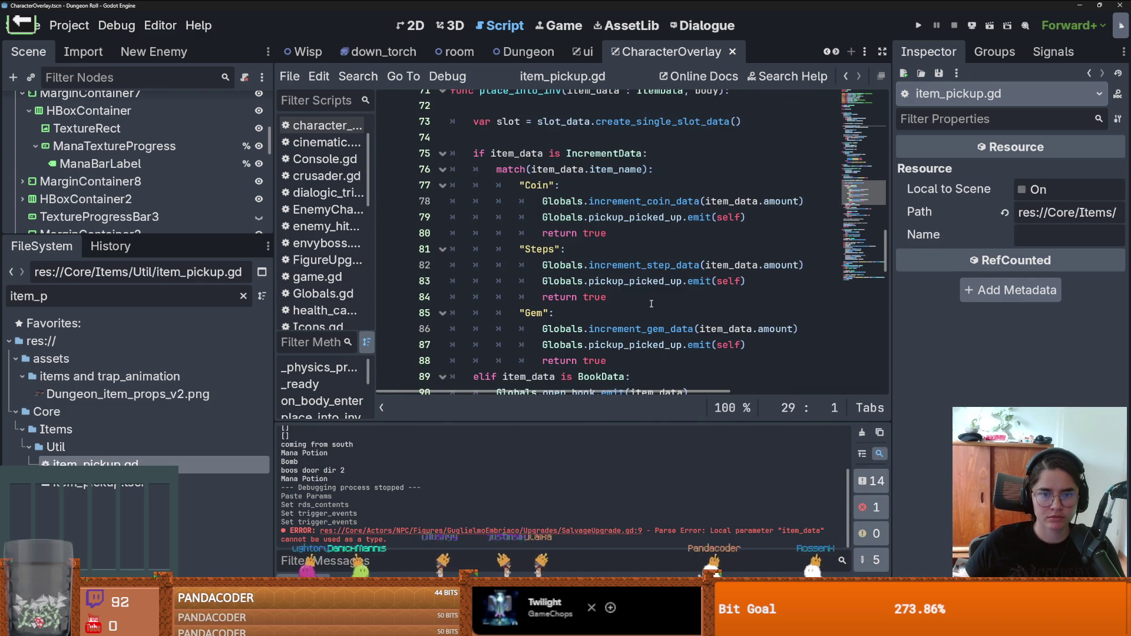
pyautogui.scroll(-5, 651, 303)
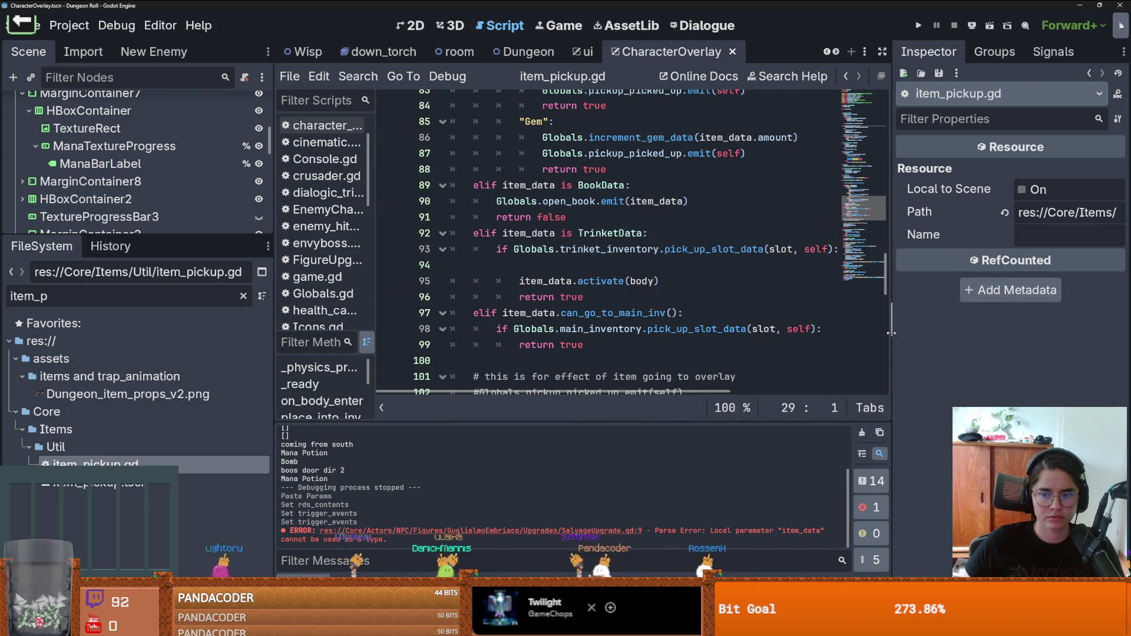
# Step: Select the main inventory pick_up_slot_data call, then clear the file search
pyautogui.moveTo(892, 333); pyautogui.dragTo(1007, 333)
pyautogui.scroll(-1, 683, 331)
pyautogui.moveTo(513, 293); pyautogui.dragTo(788, 293)
pyautogui.hotkey('ctrl', 's')
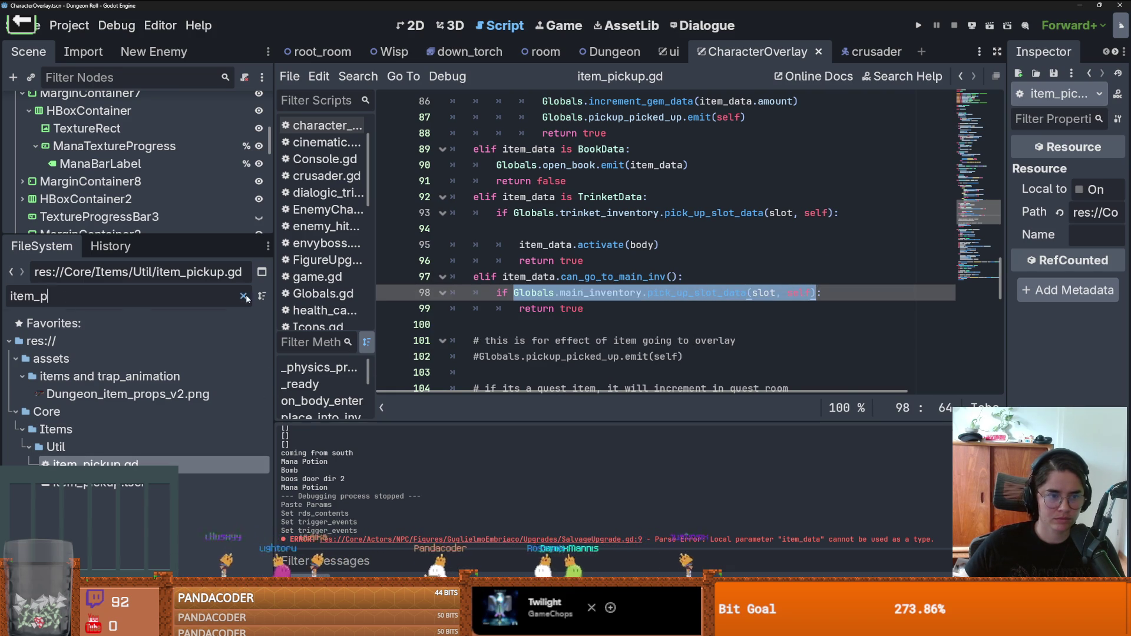
pyautogui.click(243, 297)
# Step: Open SalvageUpgrade.gd via the 'salva' filter and paste the pick_up_slot_data call over pass
pyautogui.write('salva')
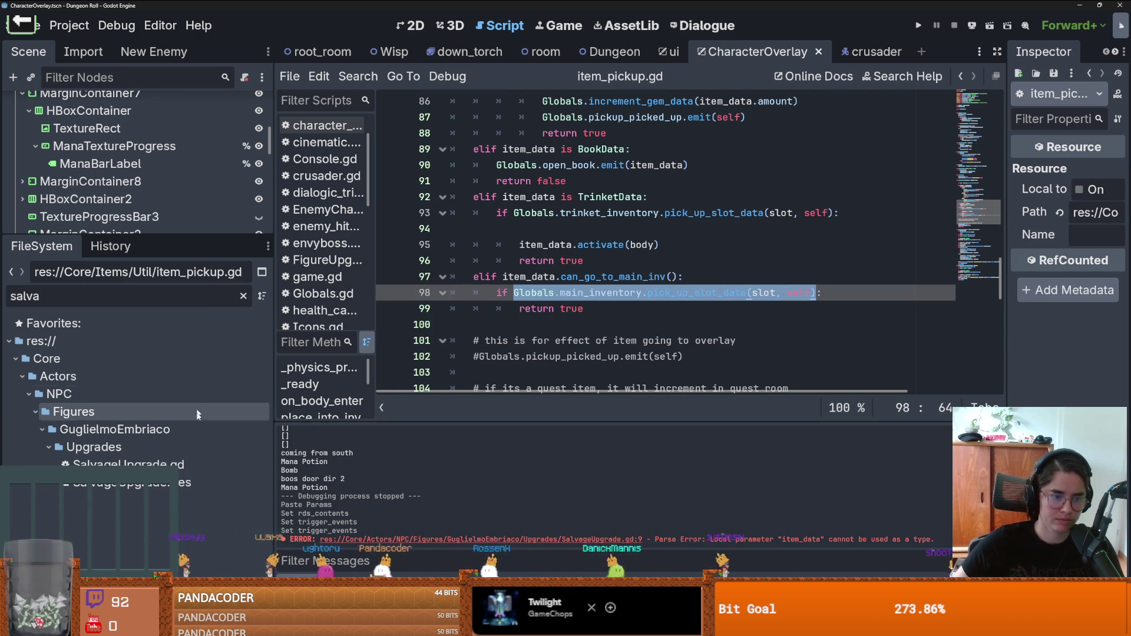
pyautogui.doubleClick(190, 463)
pyautogui.doubleClick(486, 244)
pyautogui.write('Globals.main_inventory.pick_up_slot_data(slot, self)')
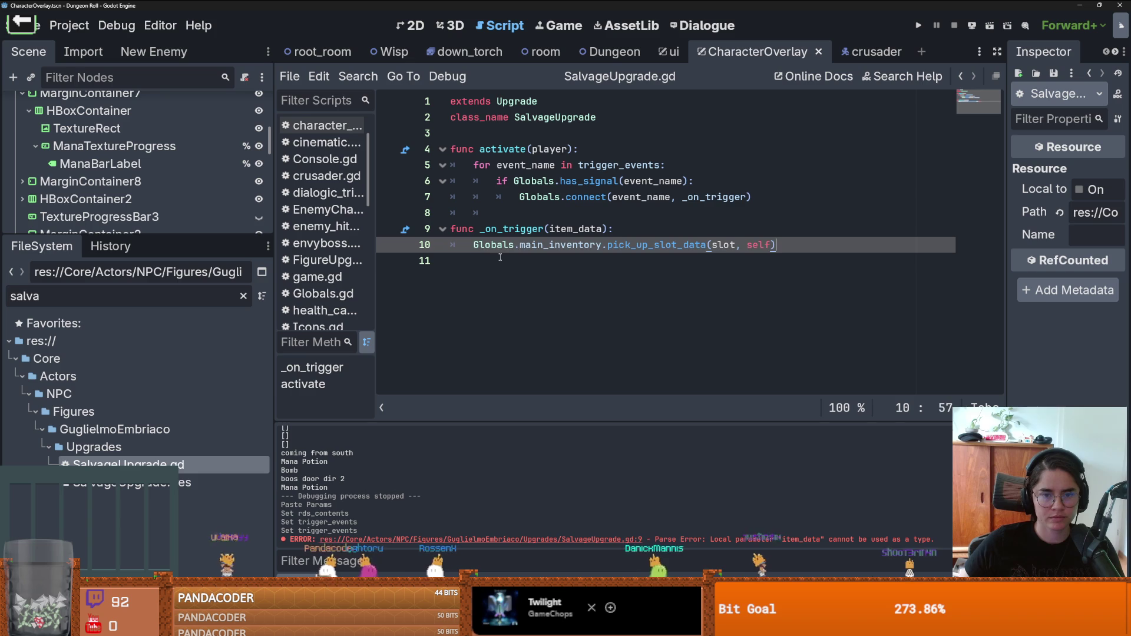
pyautogui.doubleClick(579, 233)
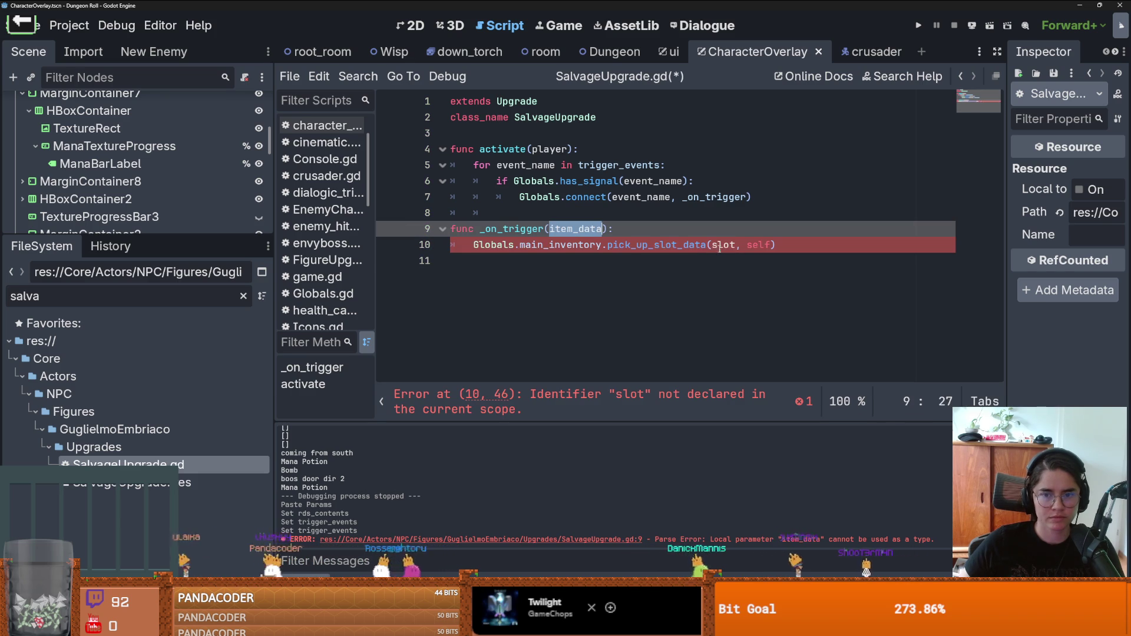
pyautogui.press('End')
pyautogui.press('Return')
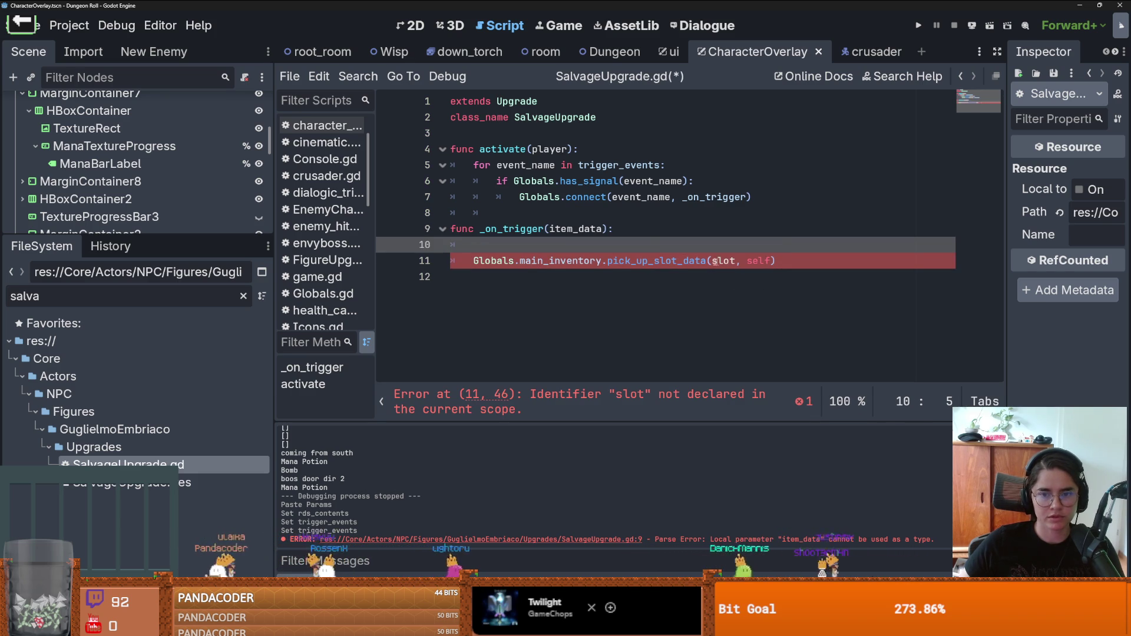
# Step: Add 'var slot : SlotData = SlotData.new()' and 'slot.item_data = item_data' above the pick-up call
pyautogui.write('var slat')
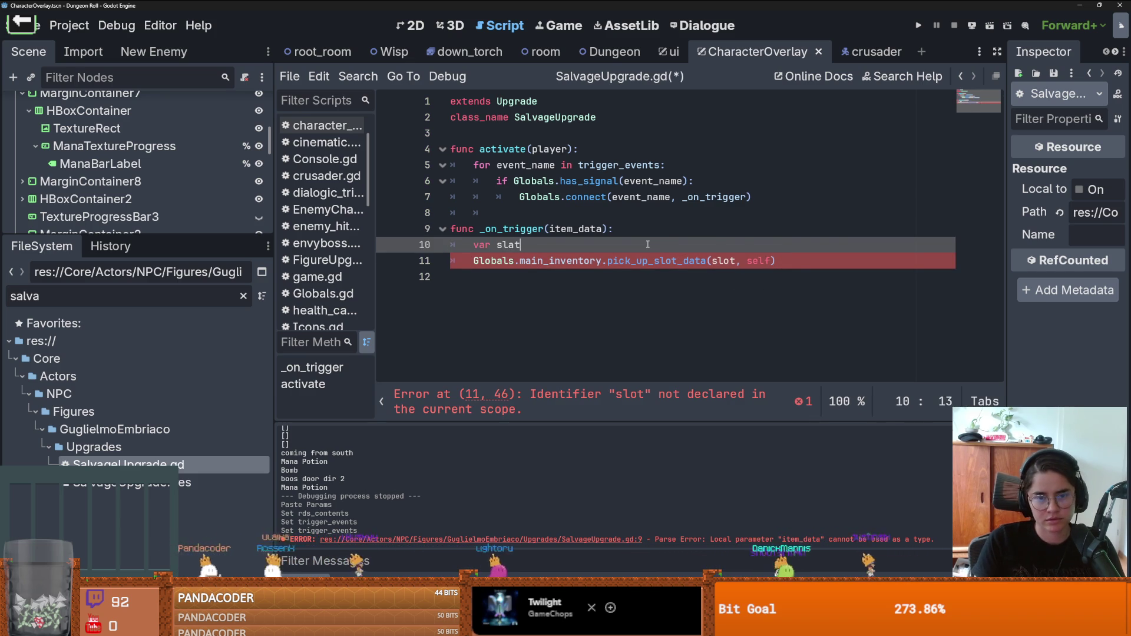
pyautogui.press('BackSpace')
pyautogui.press('Delete')
pyautogui.press('Delete')
pyautogui.write('a(sl')
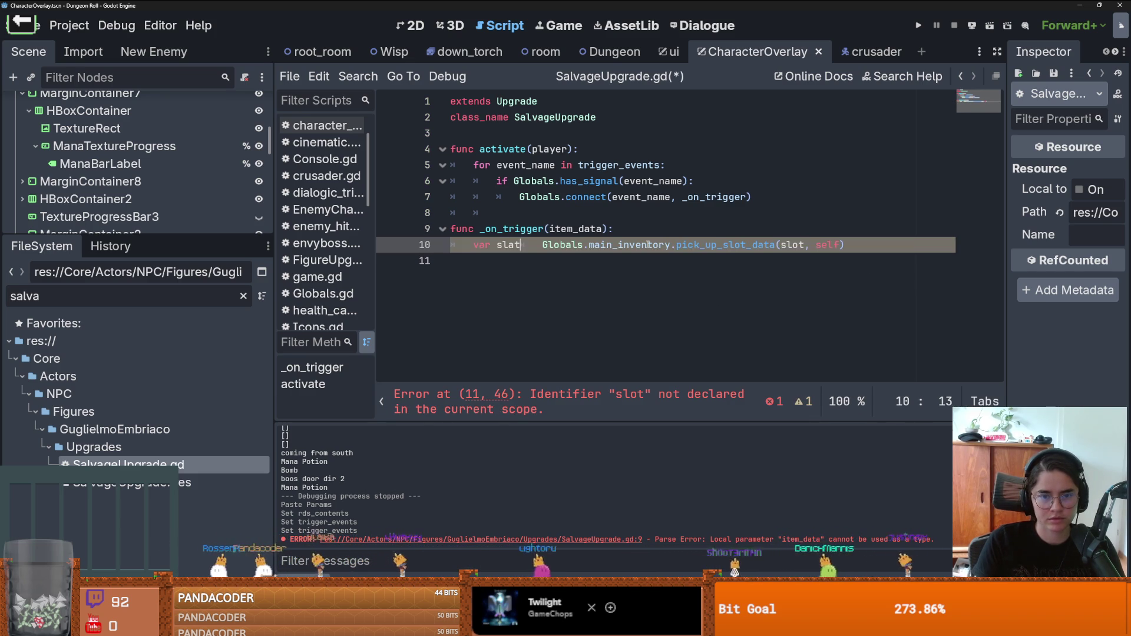
pyautogui.write('ot')
pyautogui.press('Return')
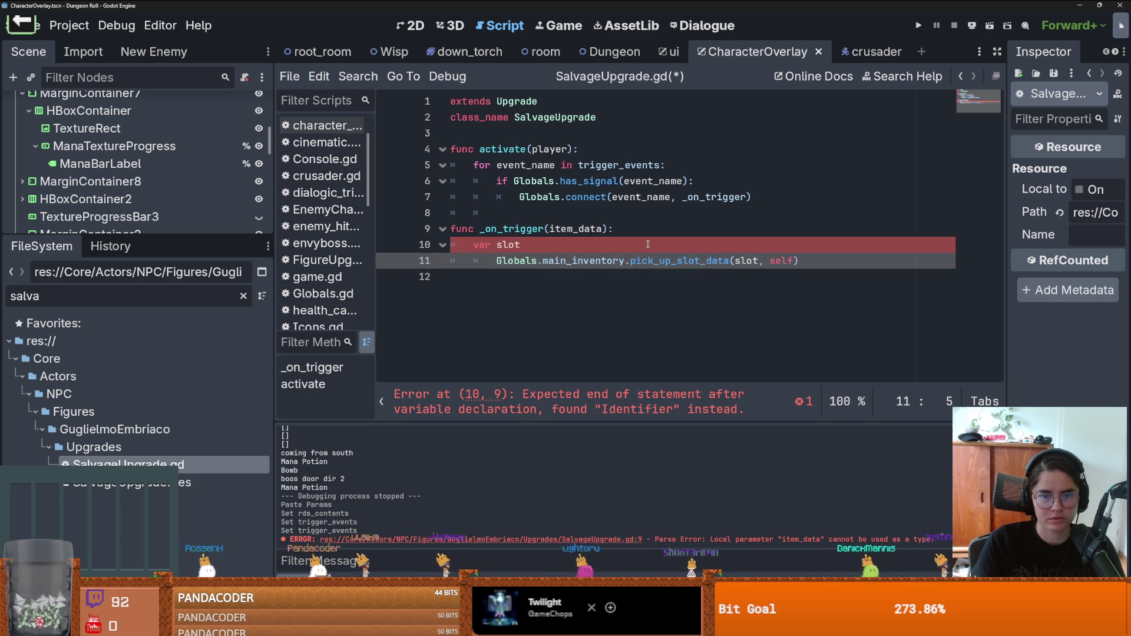
pyautogui.press('BackSpace')
pyautogui.click(545, 252)
pyautogui.write(': S')
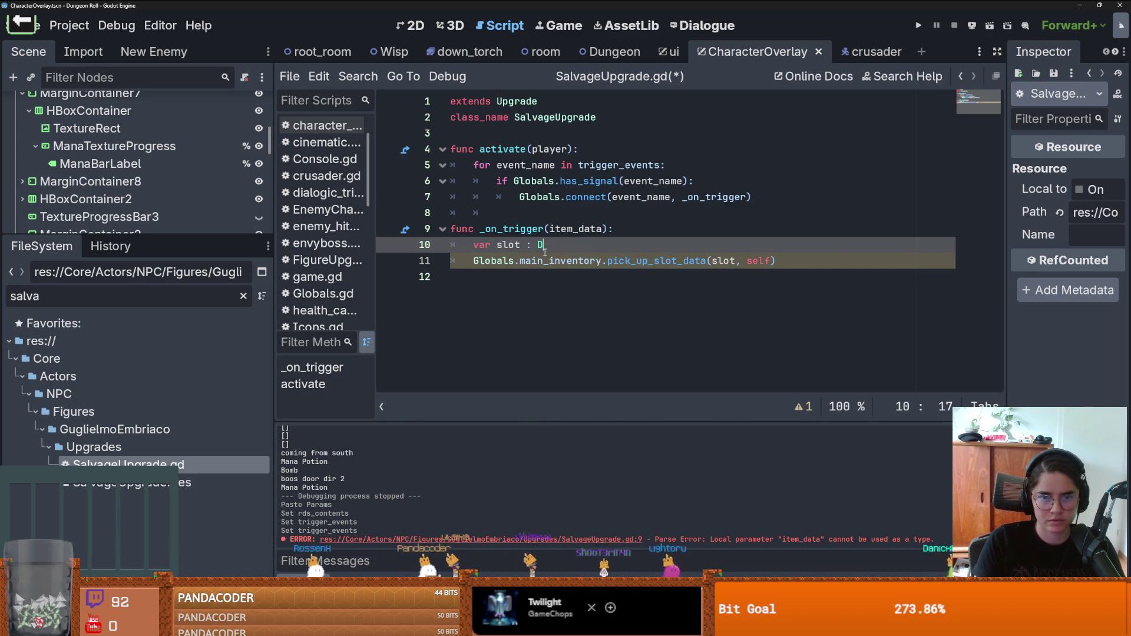
pyautogui.write('lot')
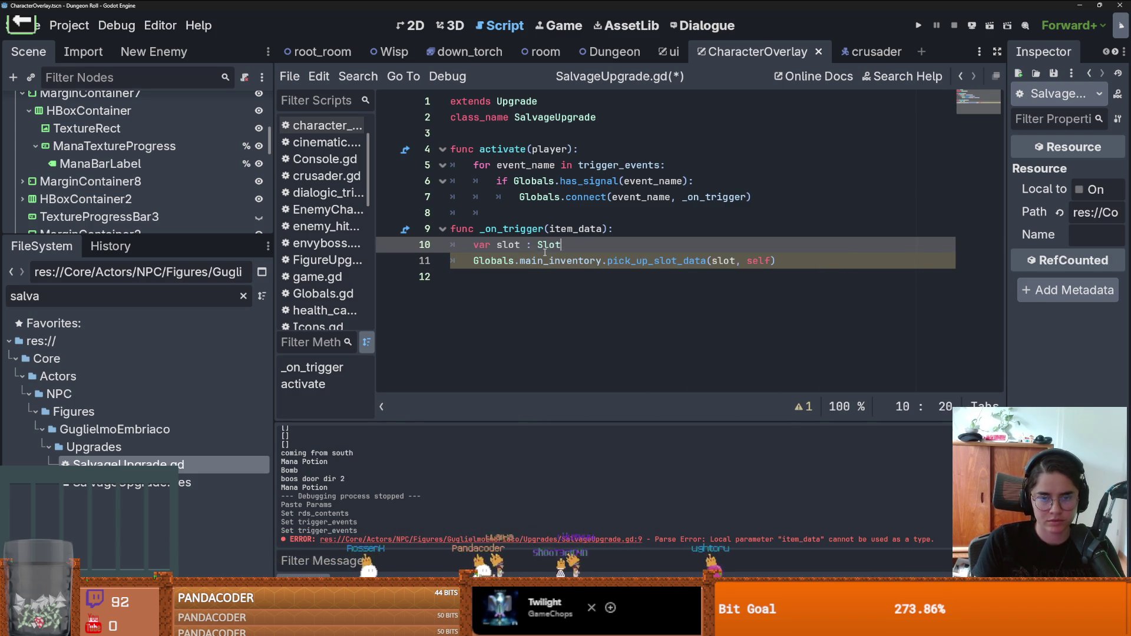
pyautogui.write('Data = SlotData.new()')
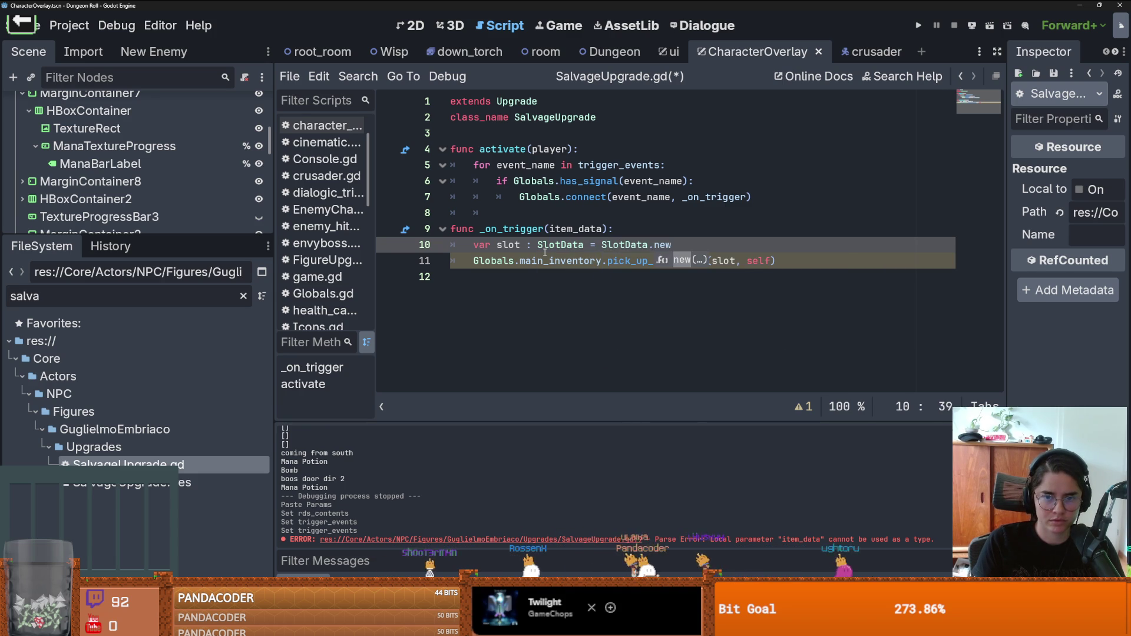
pyautogui.press('Return')
pyautogui.write('slot.')
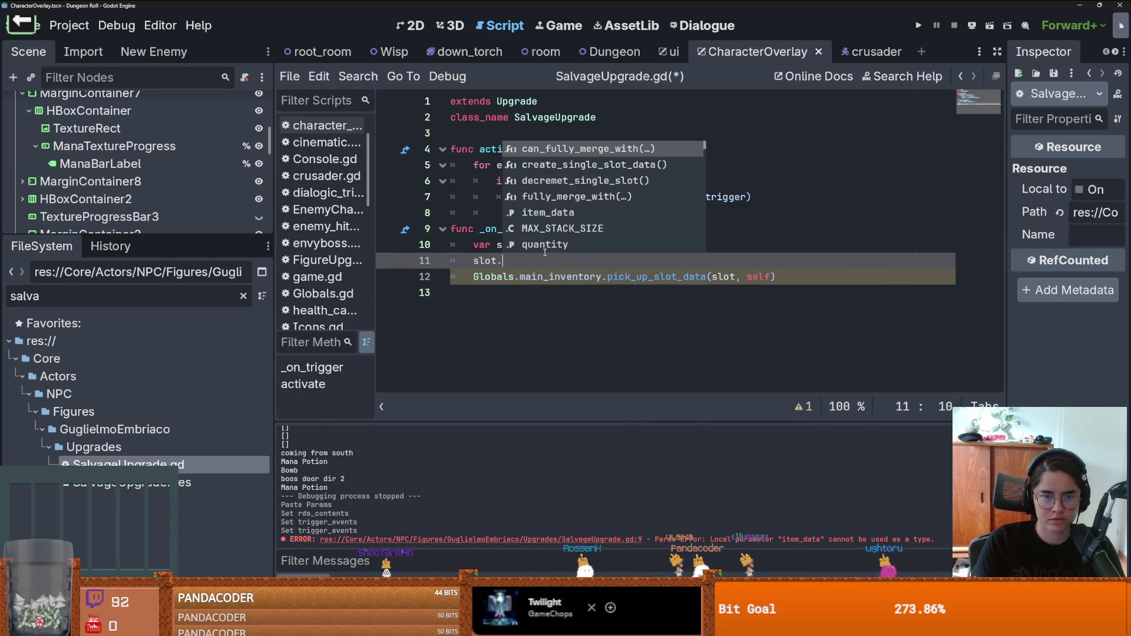
pyautogui.write('item_data = item_data')
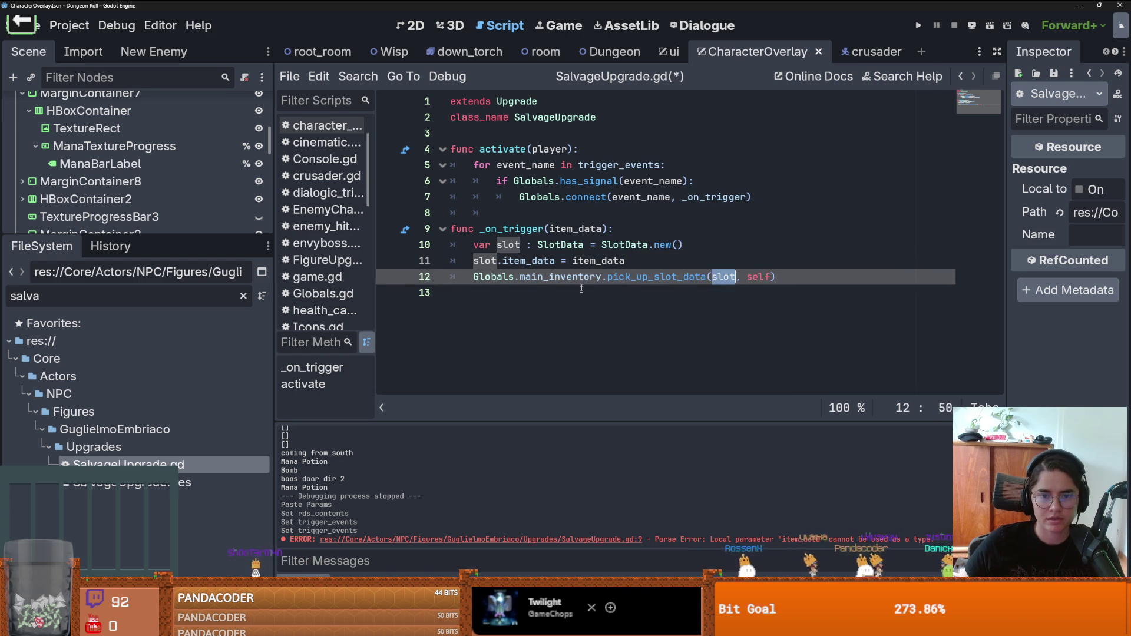
pyautogui.click(640, 229)
pyautogui.press('Return')
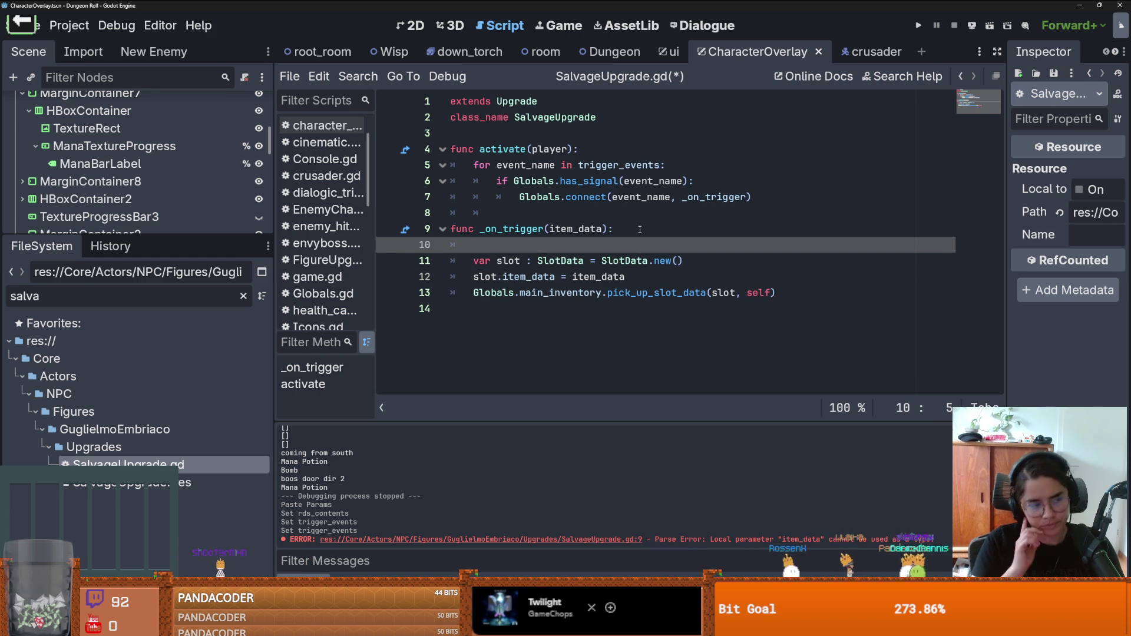
# Step: Add a class variable 'probability = 0.90' below class_name and save
pyautogui.click(479, 133)
pyautogui.press('Return')
pyautogui.press('Return')
pyautogui.click(478, 149)
pyautogui.write('var probabi')
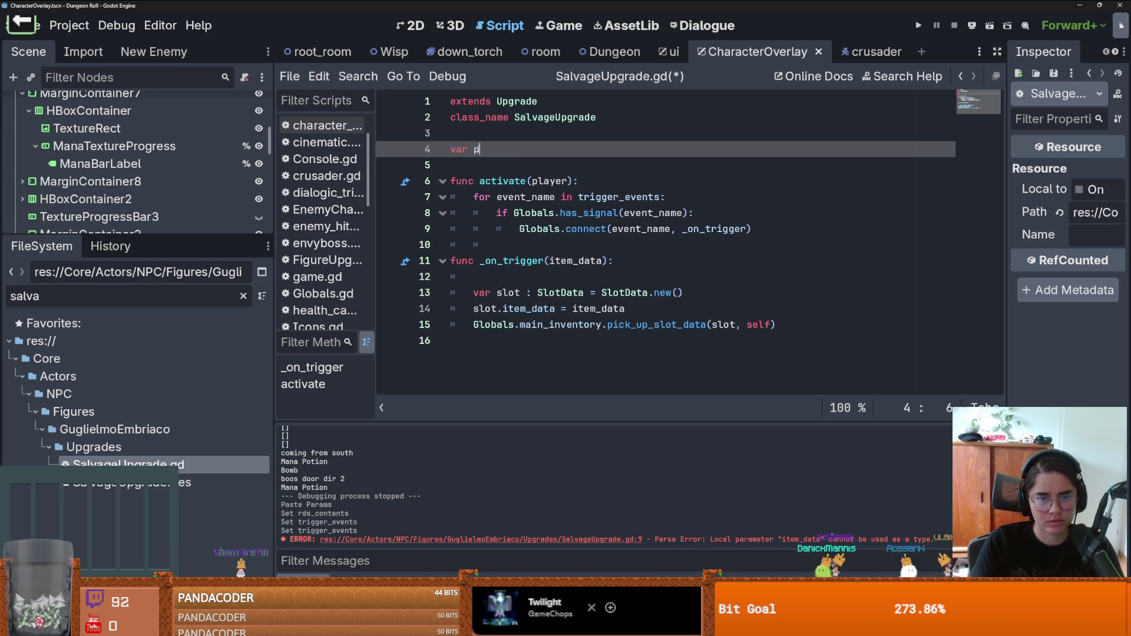
pyautogui.write('lity : float')
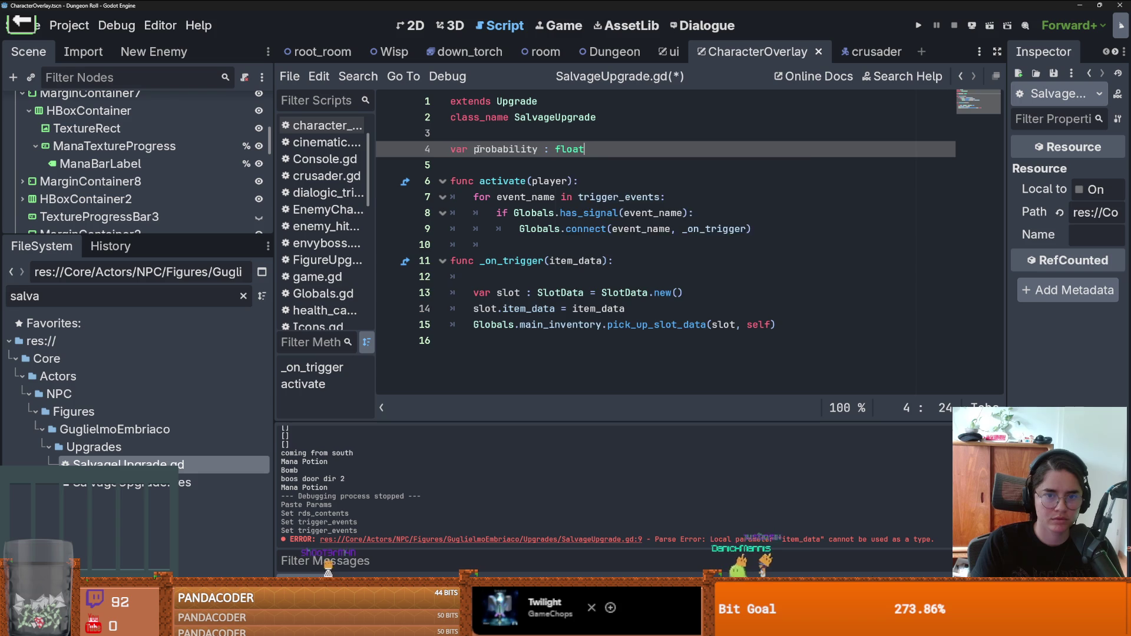
pyautogui.hotkey('ctrl', 's')
pyautogui.write(' = ')
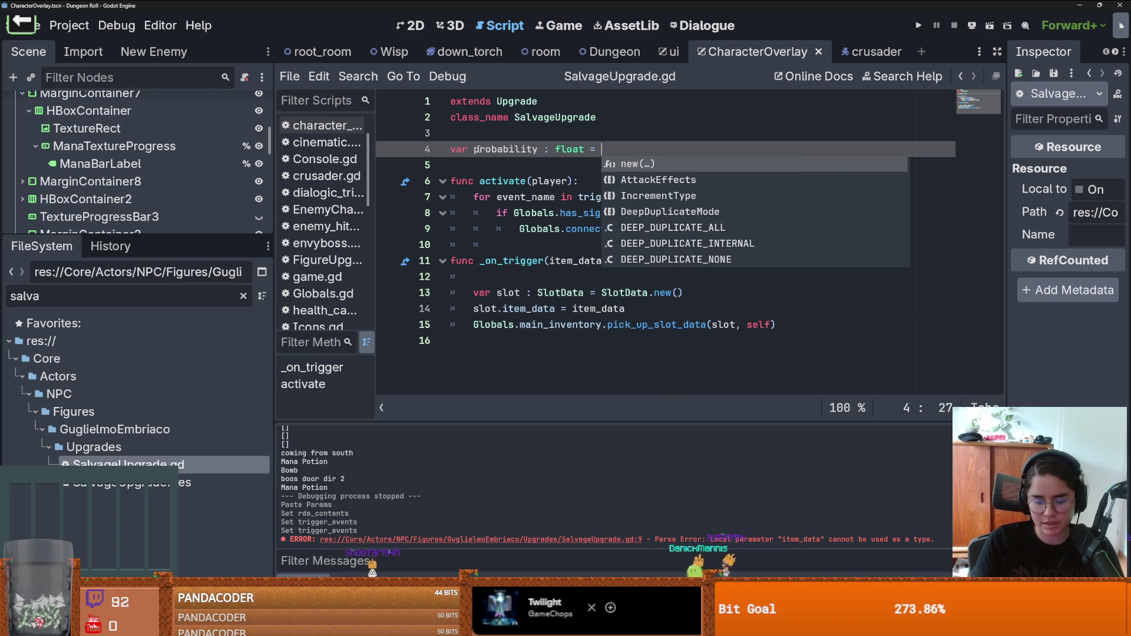
pyautogui.write('0.90')
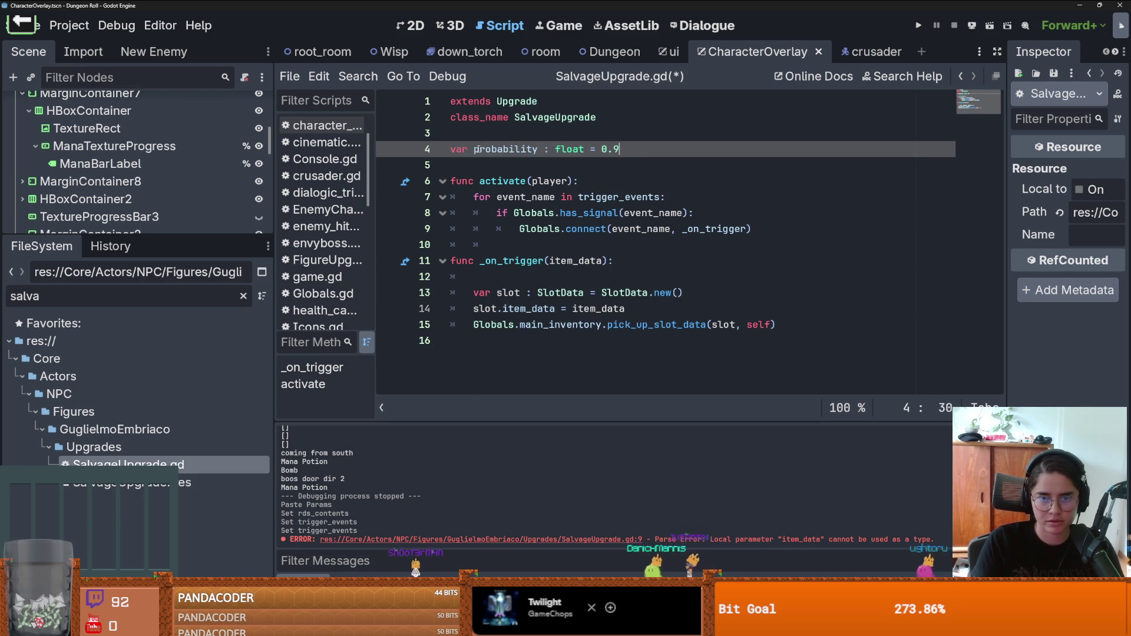
pyautogui.hotkey('ctrl', 's')
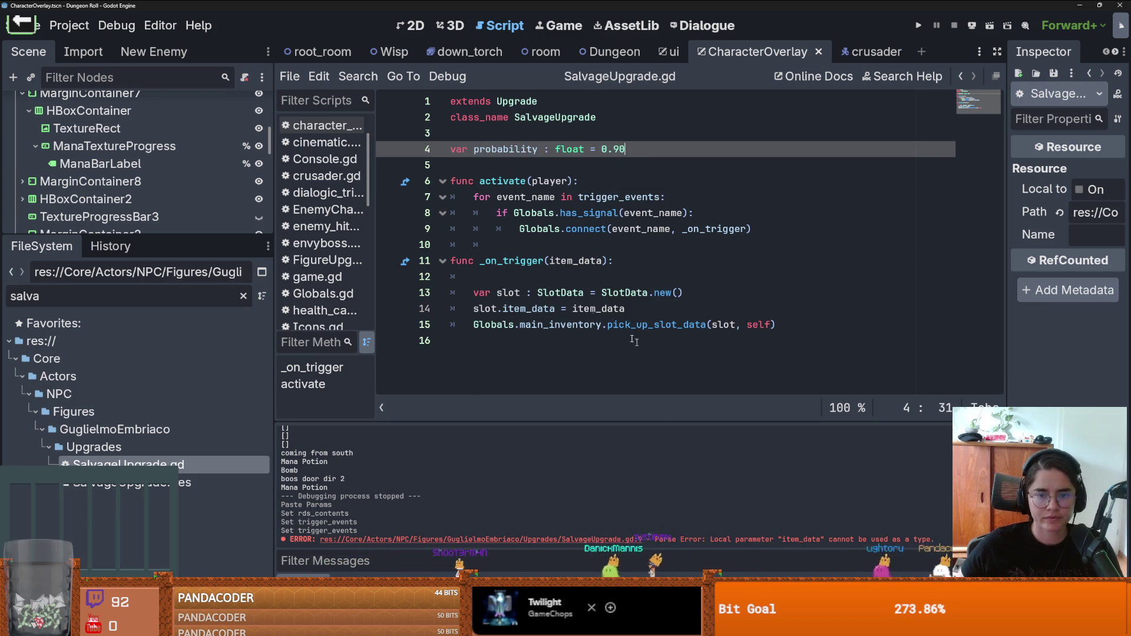
# Step: Open _on_trigger with 'var can_salvage = randf_range(0.0,100.0)' and start an 'if can_salvage <' check
pyautogui.click(655, 280)
pyautogui.write('for')
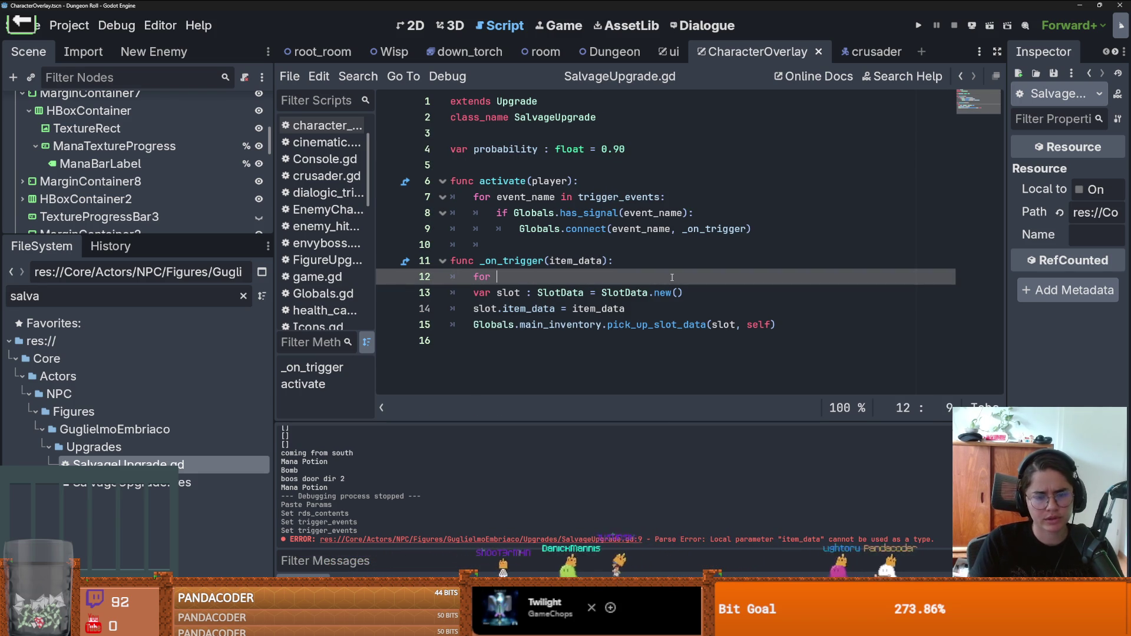
pyautogui.press('BackSpace')
pyautogui.press('BackSpace')
pyautogui.press('BackSpace')
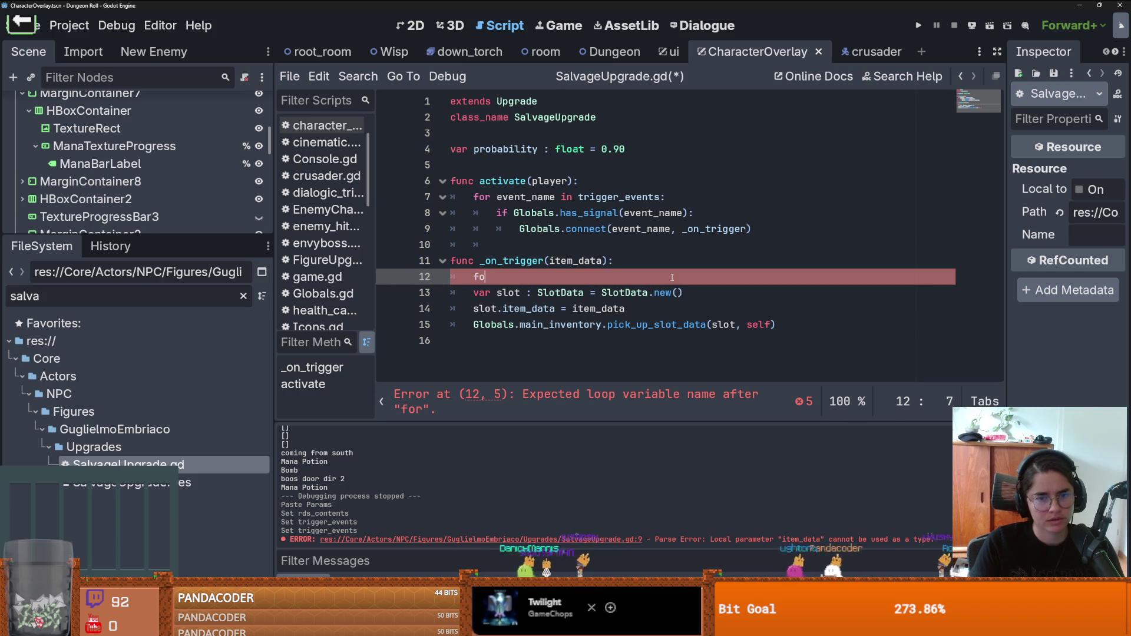
pyautogui.write('var')
pyautogui.press('BackSpace')
pyautogui.write('var can_sa')
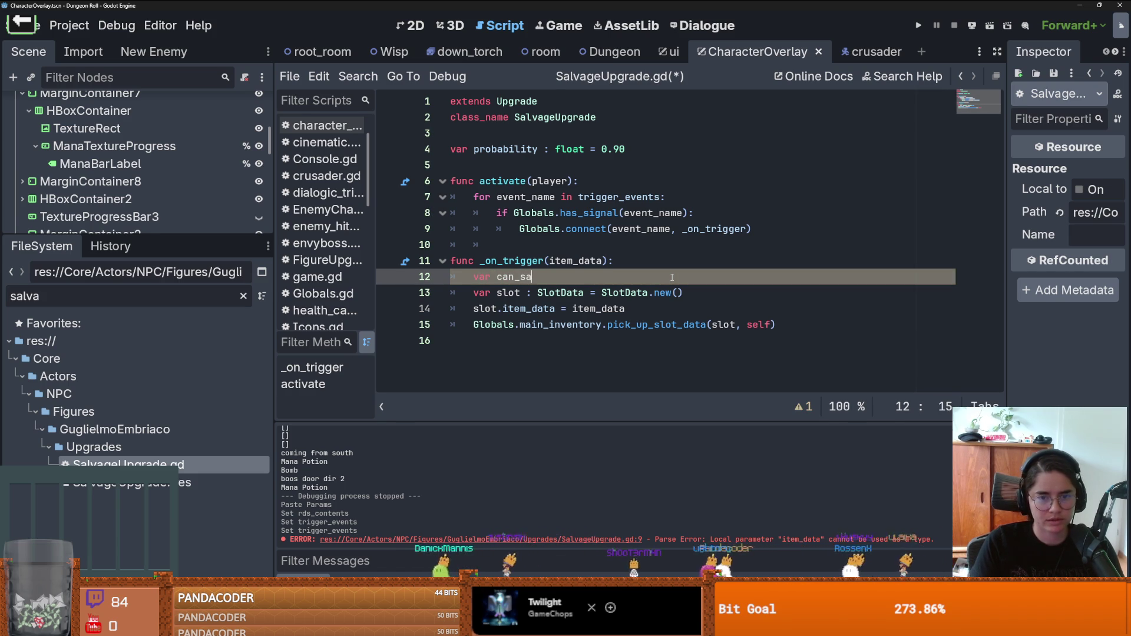
pyautogui.write('lvage = randi')
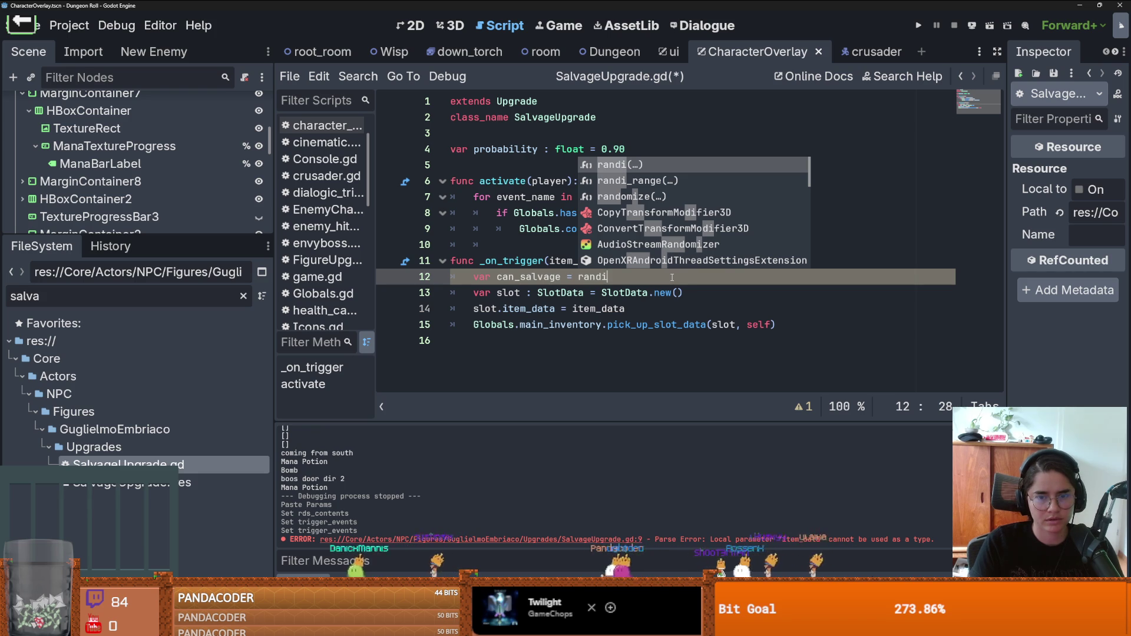
pyautogui.press('BackSpace')
pyautogui.write('f')
pyautogui.press('Down')
pyautogui.press('Down')
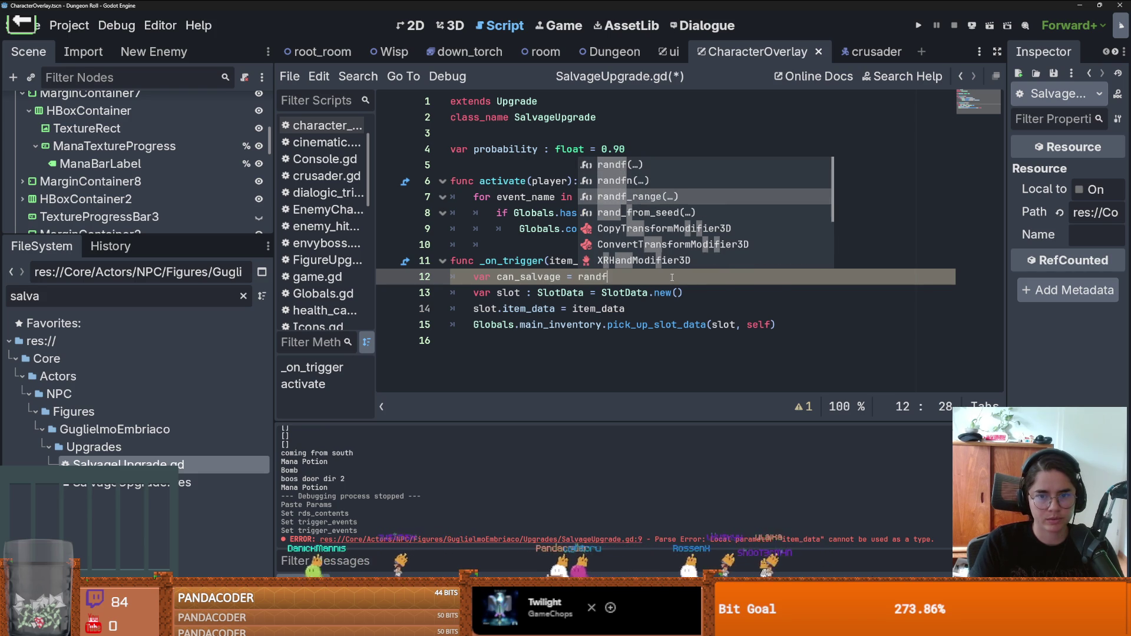
pyautogui.press('Return')
pyautogui.write('0.')
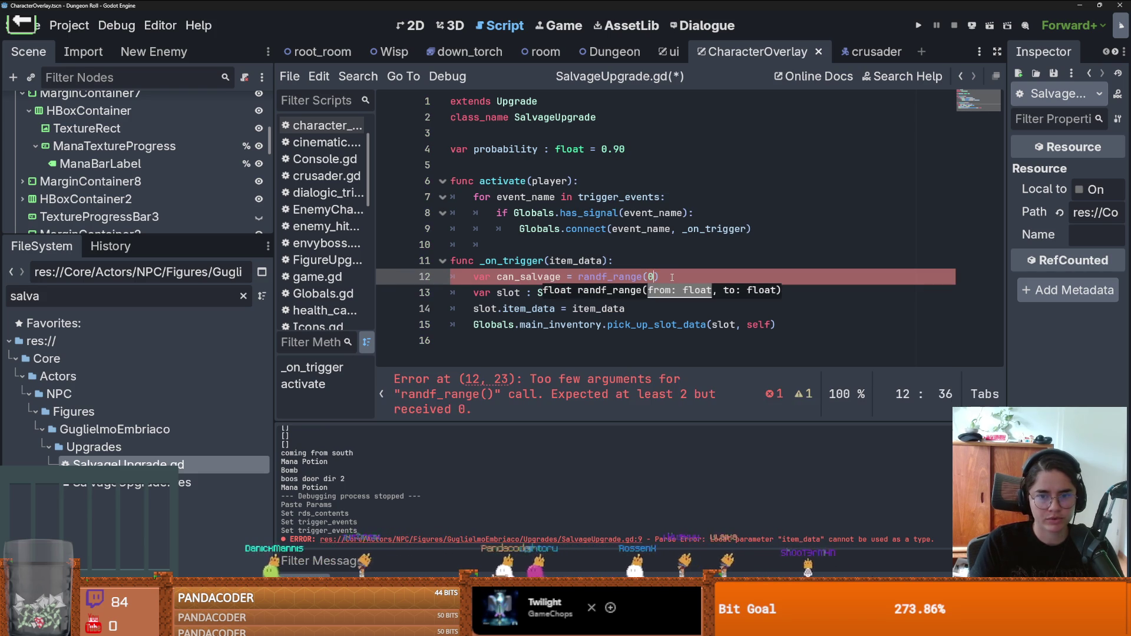
pyautogui.write('0,100.0')
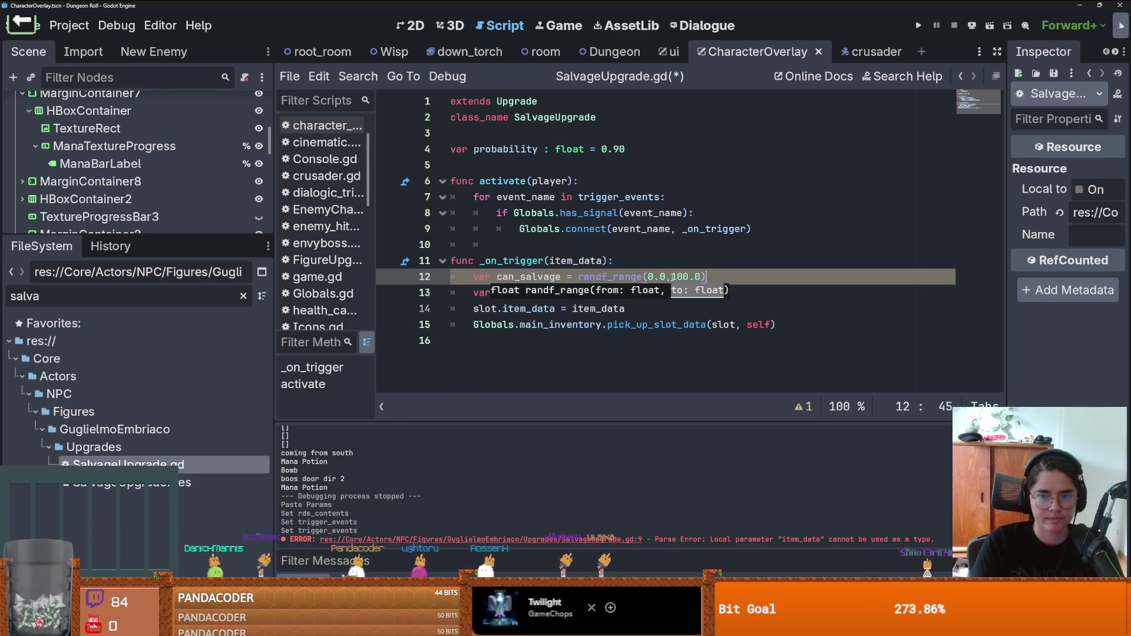
pyautogui.press('Return')
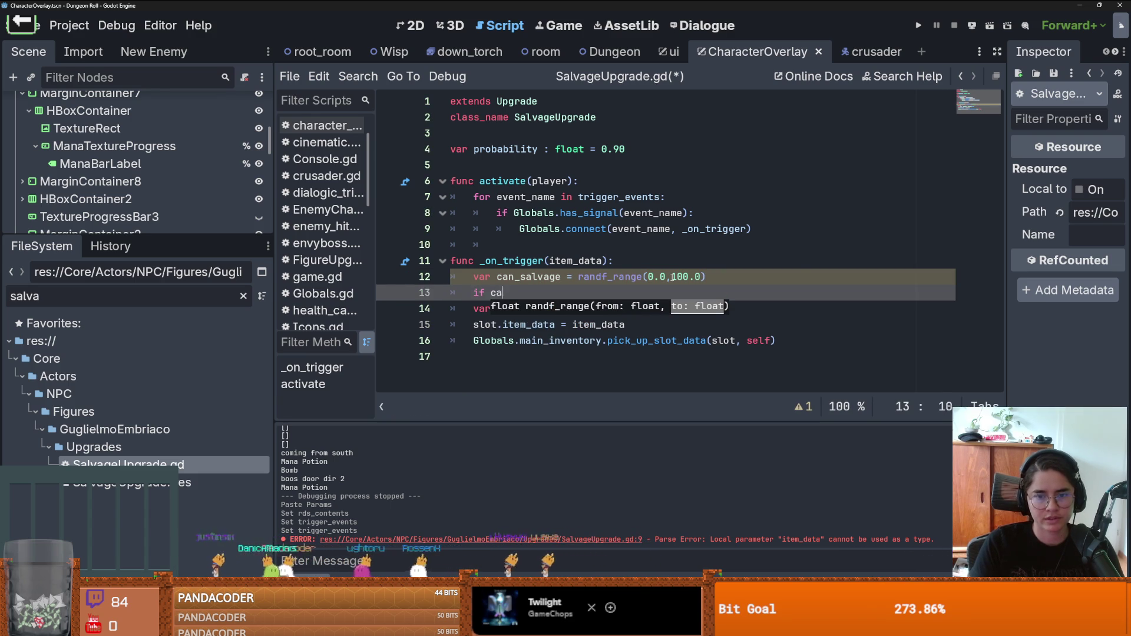
pyautogui.write('n')
pyautogui.press('Return')
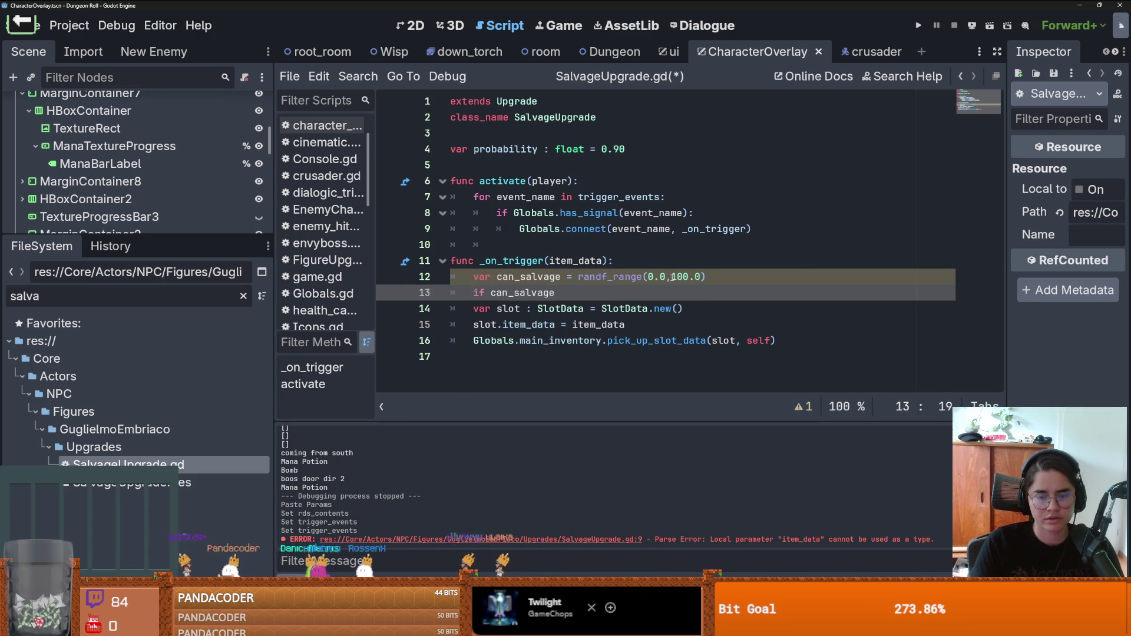
pyautogui.write('<')
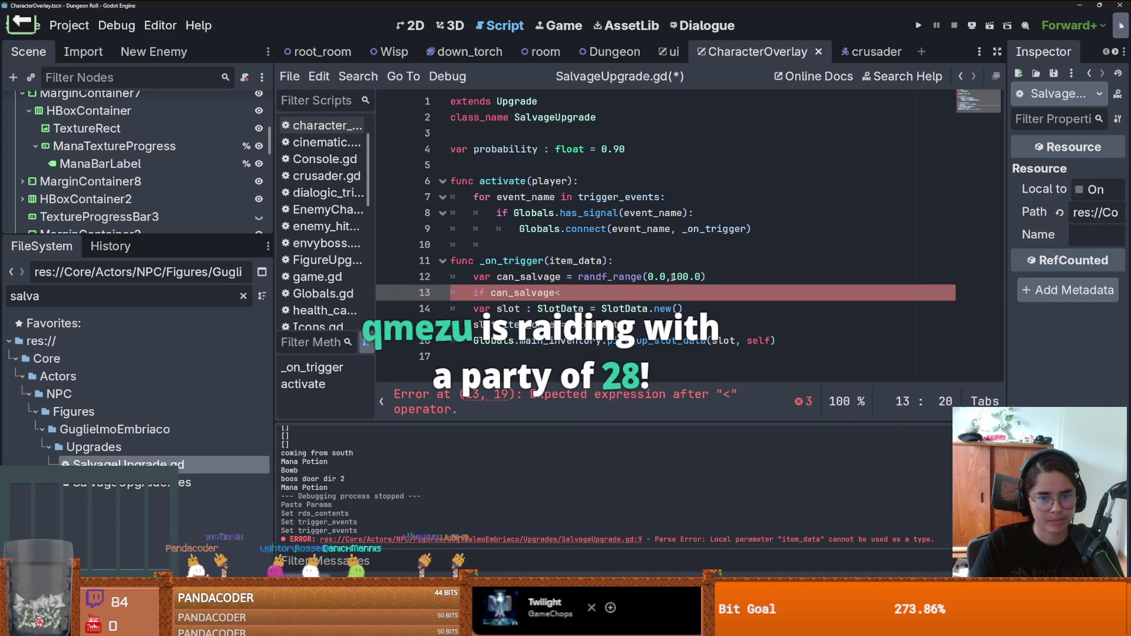